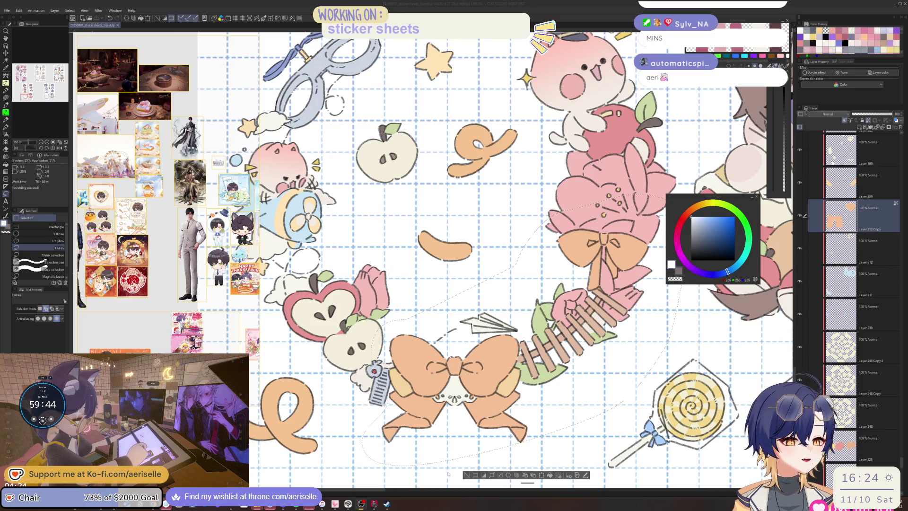
Eyedrop the pale yellow from the cloud burst and nudge its hue toward yellow on the Color Wheel
{"action": "key", "text": "ctrl+minus"}
{"action": "key", "text": "ctrl+minus"}
{"action": "key", "text": "ctrl+minus"}
{"action": "key", "text": "ctrl+minus"}
{"action": "key", "text": "ctrl+plus"}
{"action": "key", "text": "ctrl+plus"}
{"action": "key", "text": "ctrl+plus"}
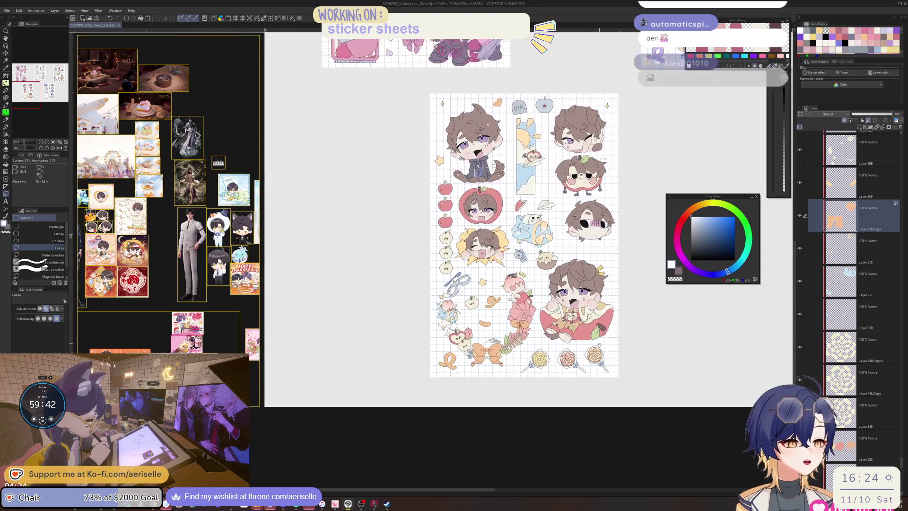
{"action": "key", "text": "o"}
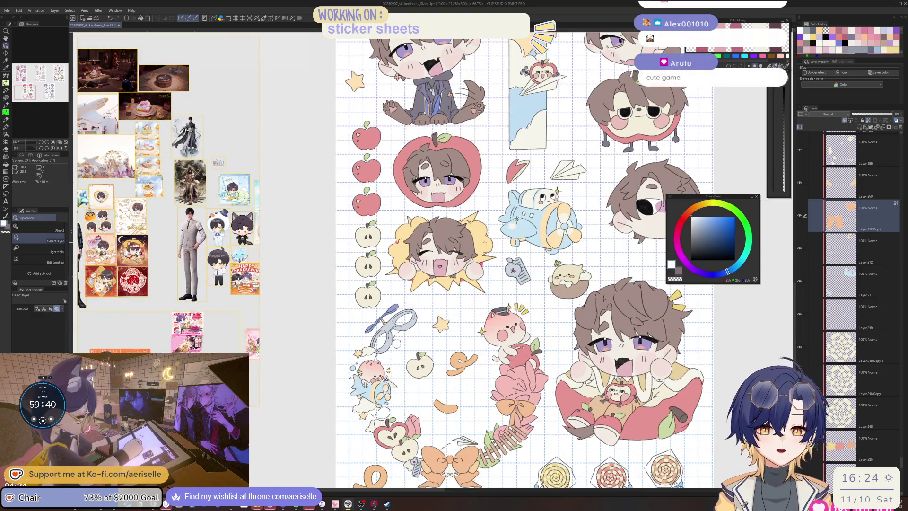
{"action": "scroll", "coordinate": [851, 298], "scroll_direction": "down", "scroll_amount": 5}
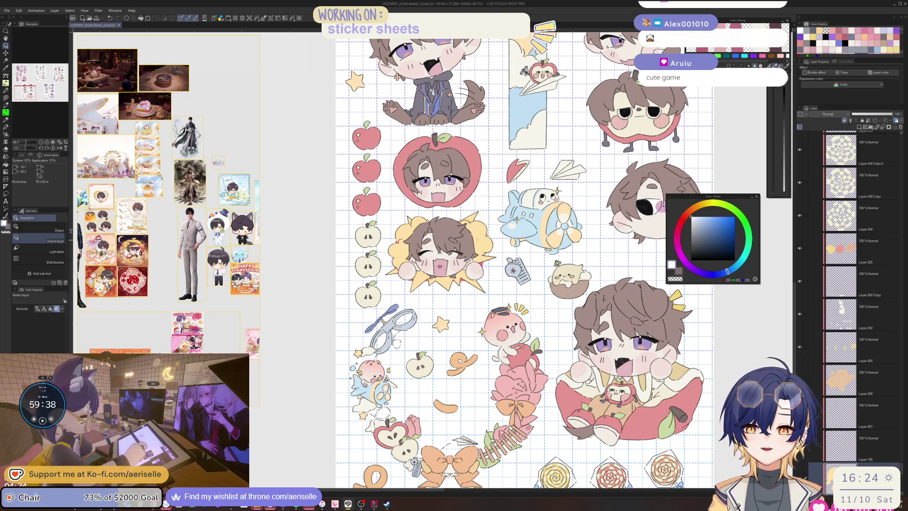
{"action": "scroll", "coordinate": [476, 239], "scroll_direction": "up", "scroll_amount": 1}
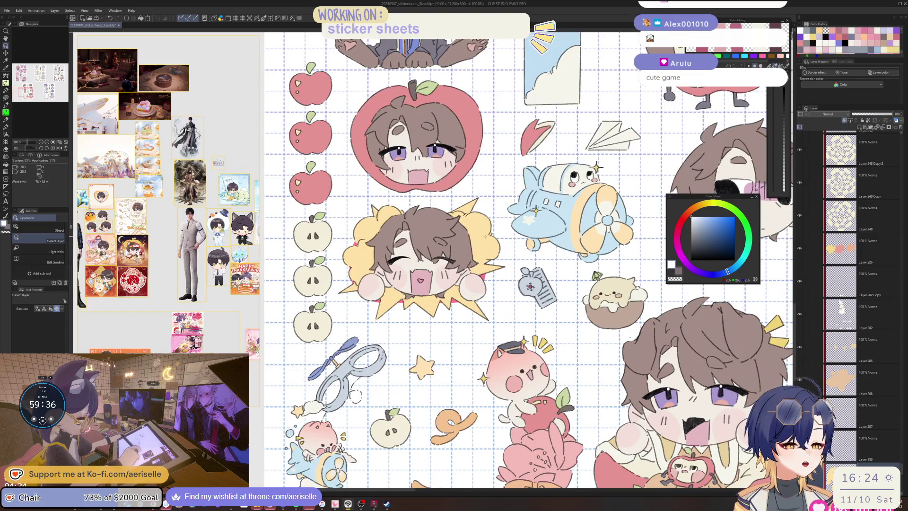
{"action": "left_click", "coordinate": [487, 240], "text": "alt"}
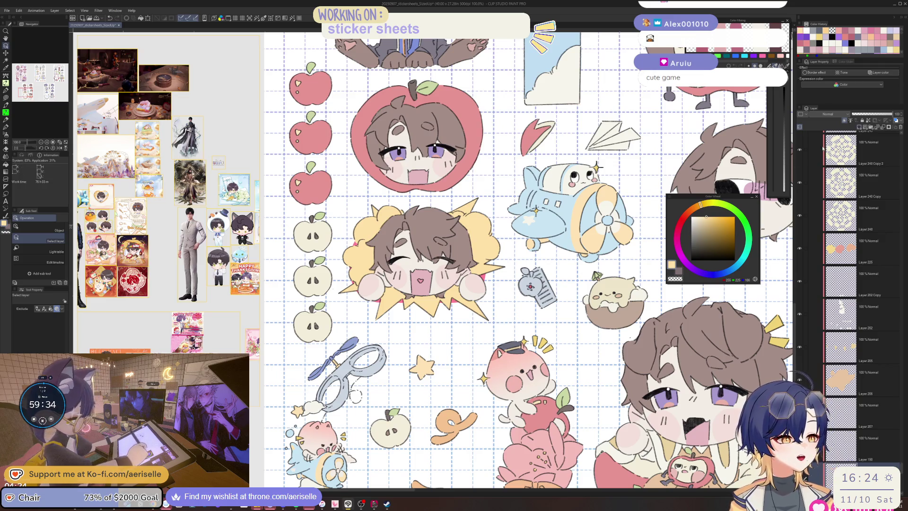
{"action": "left_click", "coordinate": [708, 207]}
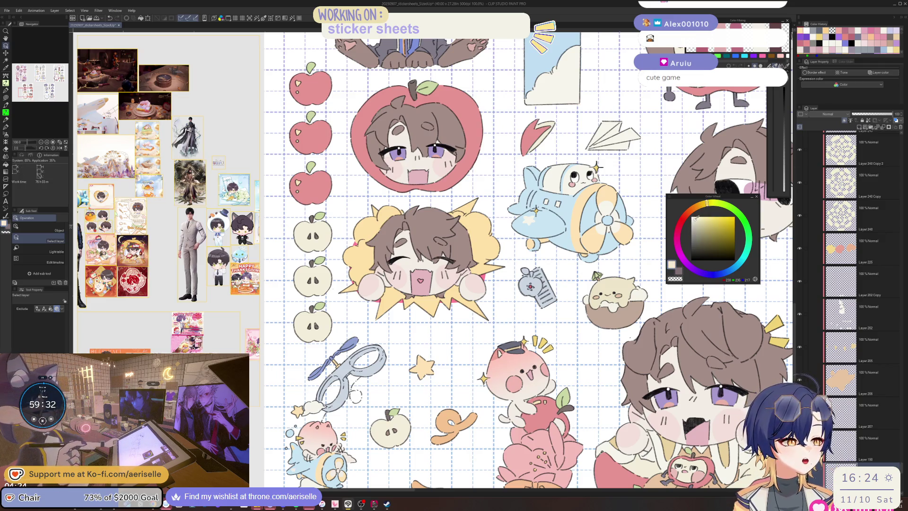
{"action": "scroll", "coordinate": [350, 222], "scroll_direction": "up", "scroll_amount": 2}
Lasso-fill the left part of the yellow cloud in pale cream
{"action": "key", "text": "u"}
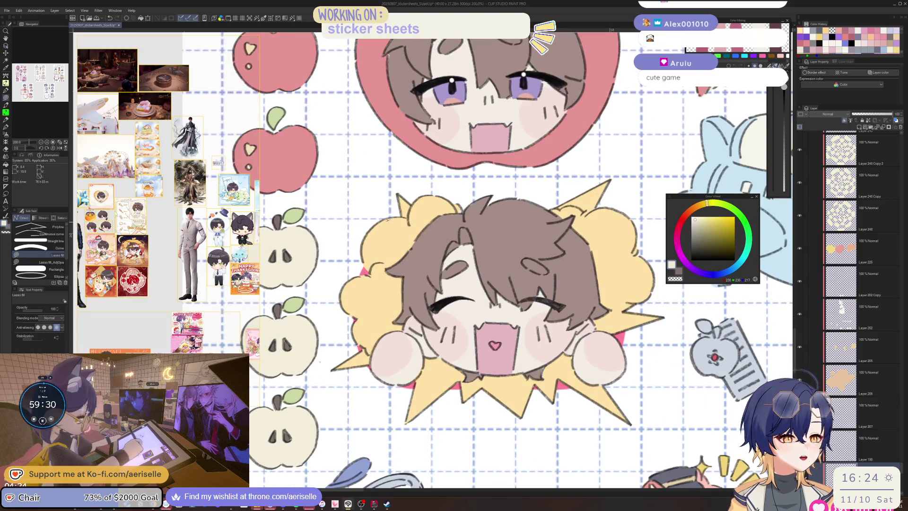
{"action": "mouse_move", "coordinate": [387, 219]}
{"action": "left_mouse_down"}
{"action": "mouse_move", "coordinate": [348, 257]}
{"action": "mouse_move", "coordinate": [335, 302]}
{"action": "mouse_move", "coordinate": [372, 355]}
{"action": "mouse_move", "coordinate": [415, 342]}
{"action": "mouse_move", "coordinate": [487, 252]}
{"action": "mouse_move", "coordinate": [444, 194]}
{"action": "mouse_move", "coordinate": [384, 216]}
{"action": "left_mouse_up"}
{"action": "mouse_move", "coordinate": [438, 345]}
{"action": "left_mouse_down"}
{"action": "mouse_move", "coordinate": [391, 309]}
{"action": "mouse_move", "coordinate": [464, 175]}
{"action": "left_mouse_up"}
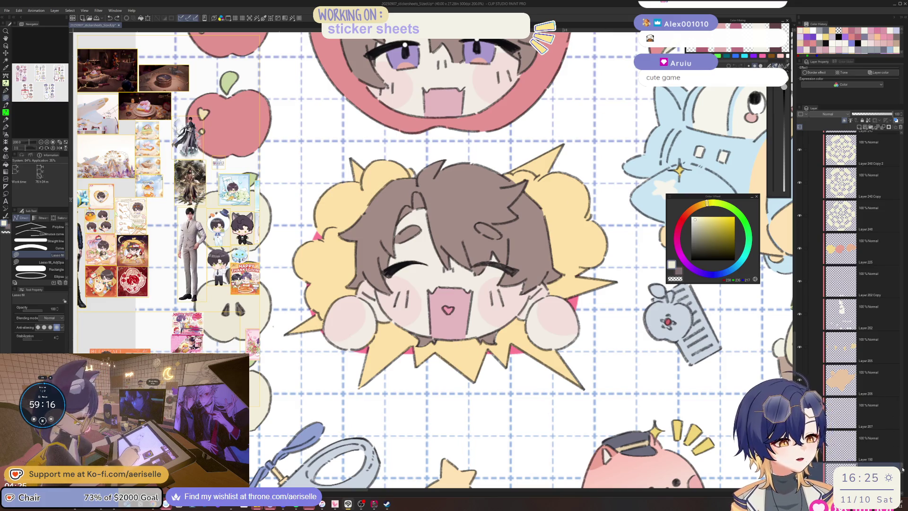
{"action": "scroll", "coordinate": [888, 387], "scroll_direction": "down", "scroll_amount": 5}
On Layer 222, mix a soft light cream and fill the left cloud area and cheek gap
{"action": "left_click", "coordinate": [859, 345]}
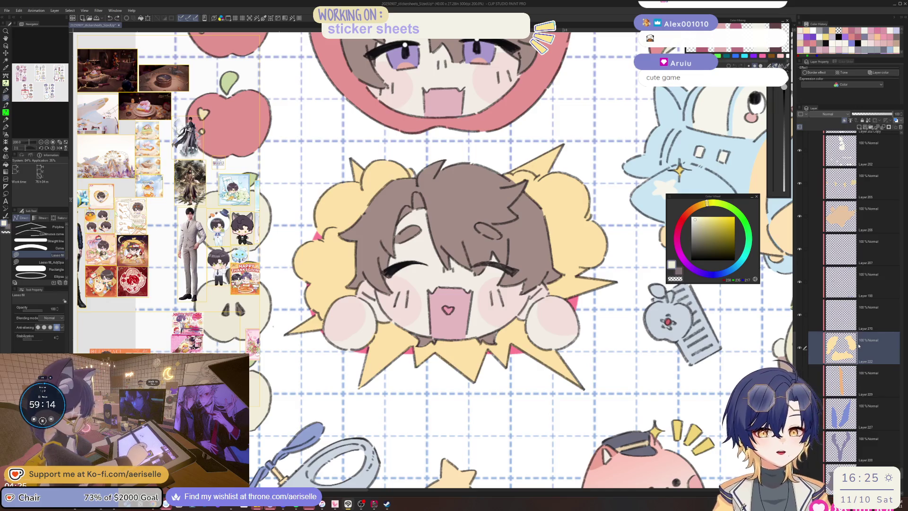
{"action": "left_click_drag", "start_coordinate": [706, 202], "coordinate": [700, 205]}
{"action": "left_click", "coordinate": [706, 217]}
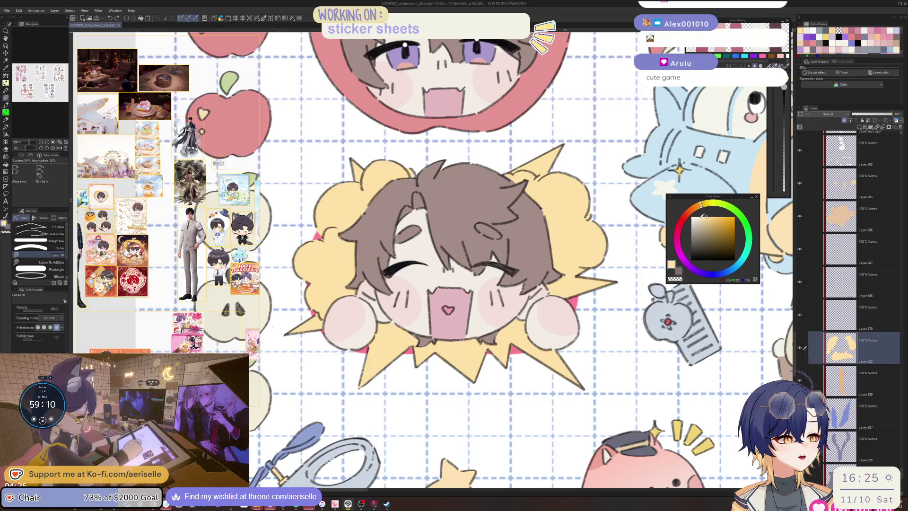
{"action": "left_click", "coordinate": [701, 217]}
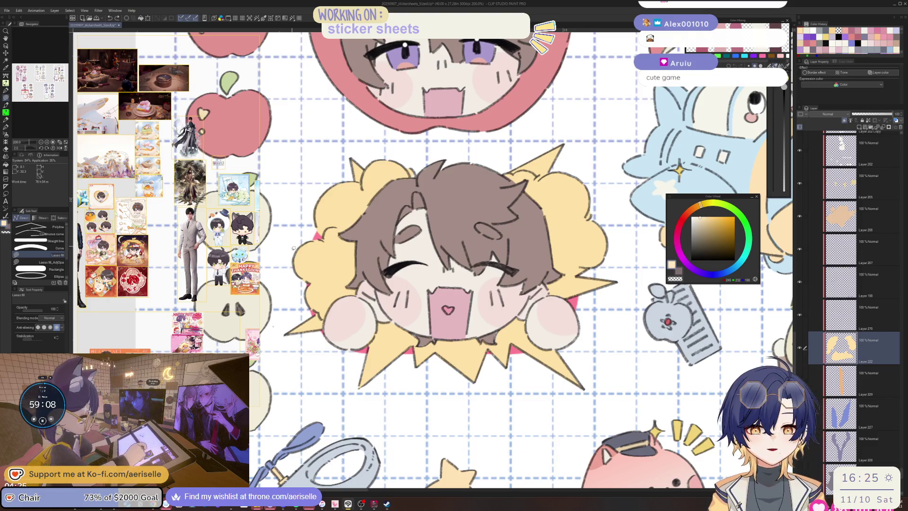
{"action": "mouse_move", "coordinate": [301, 245]}
{"action": "left_mouse_down"}
{"action": "mouse_move", "coordinate": [294, 265]}
{"action": "mouse_move", "coordinate": [337, 230]}
{"action": "left_mouse_up"}
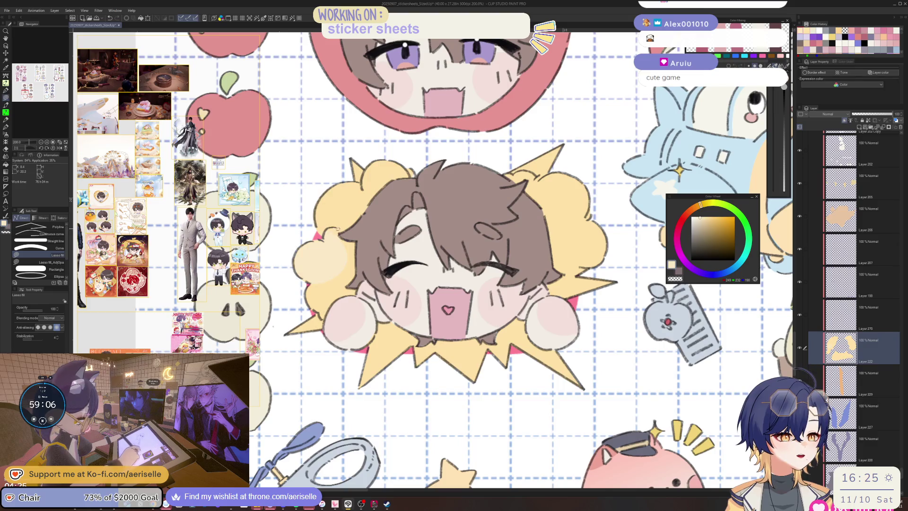
{"action": "mouse_move", "coordinate": [331, 187]}
{"action": "left_mouse_down"}
{"action": "mouse_move", "coordinate": [305, 227]}
{"action": "mouse_move", "coordinate": [350, 248]}
{"action": "left_mouse_up"}
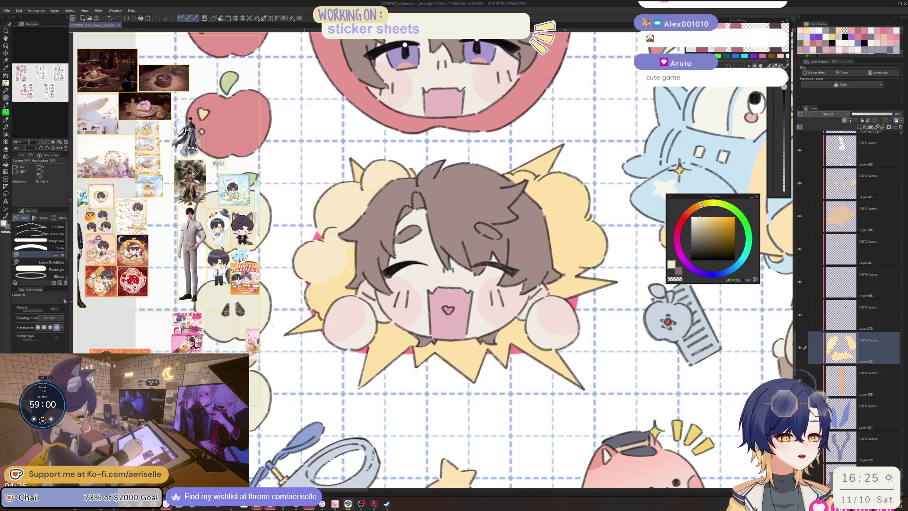
{"action": "mouse_move", "coordinate": [306, 298]}
{"action": "left_mouse_down"}
{"action": "mouse_move", "coordinate": [345, 322]}
{"action": "mouse_move", "coordinate": [386, 274]}
{"action": "left_mouse_up"}
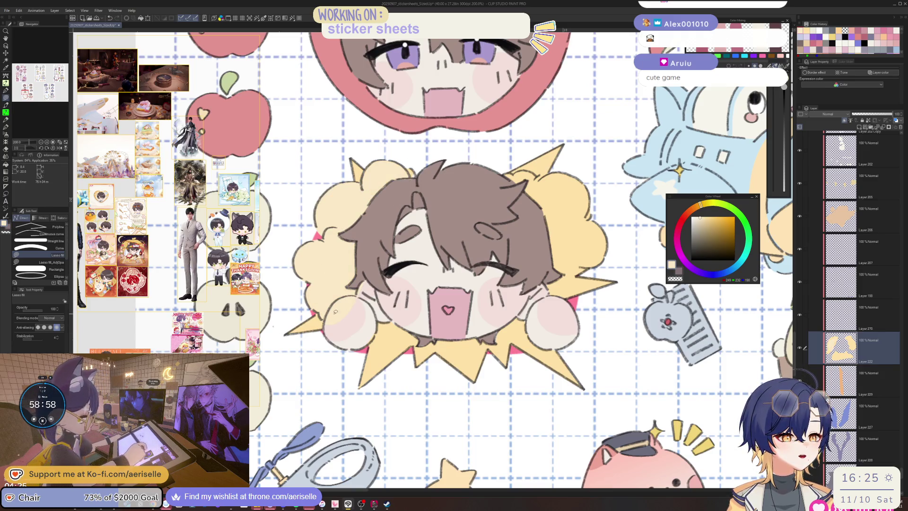
Set the Eraser size to 40, then lasso-fill the cloud's right side
{"action": "key", "text": "e"}
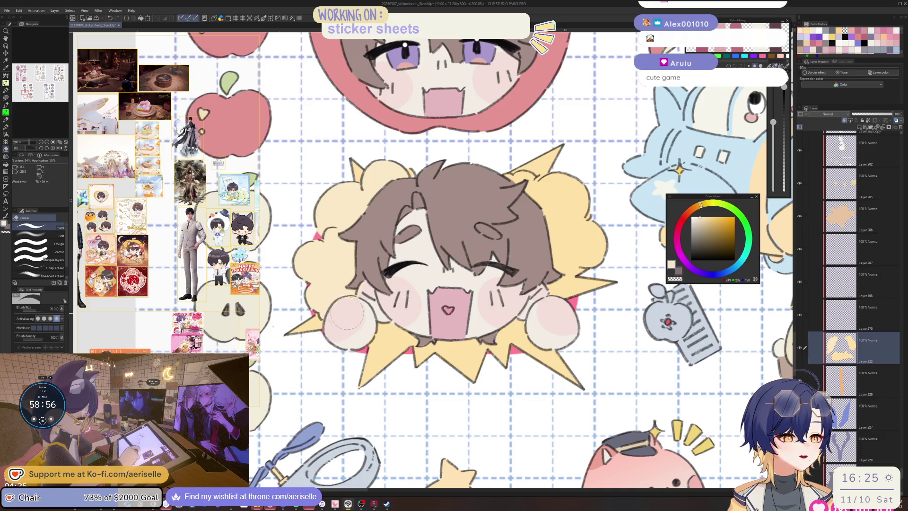
{"action": "key", "text": "bracketleft"}
{"action": "key", "text": "bracketleft"}
{"action": "key", "text": "bracketleft"}
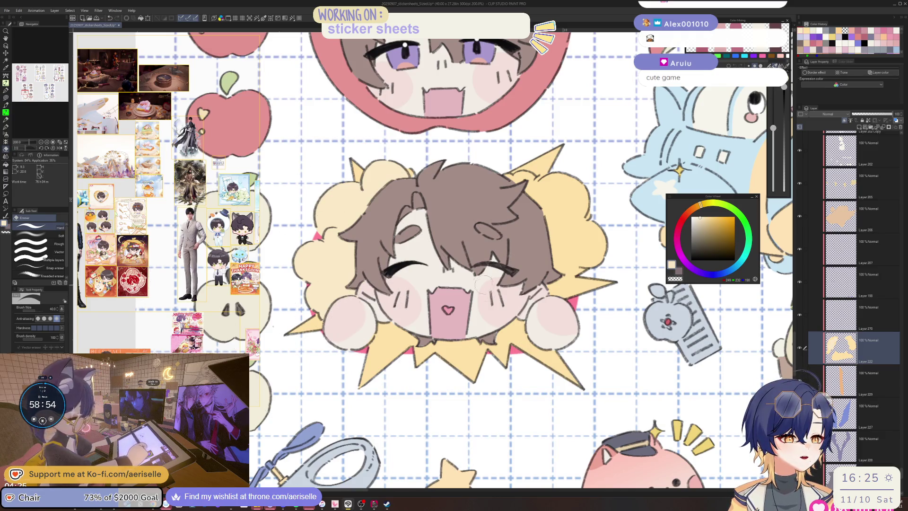
{"action": "key", "text": "u"}
{"action": "mouse_move", "coordinate": [544, 185]}
{"action": "left_mouse_down"}
{"action": "mouse_move", "coordinate": [564, 224]}
{"action": "mouse_move", "coordinate": [556, 222]}
{"action": "left_mouse_up"}
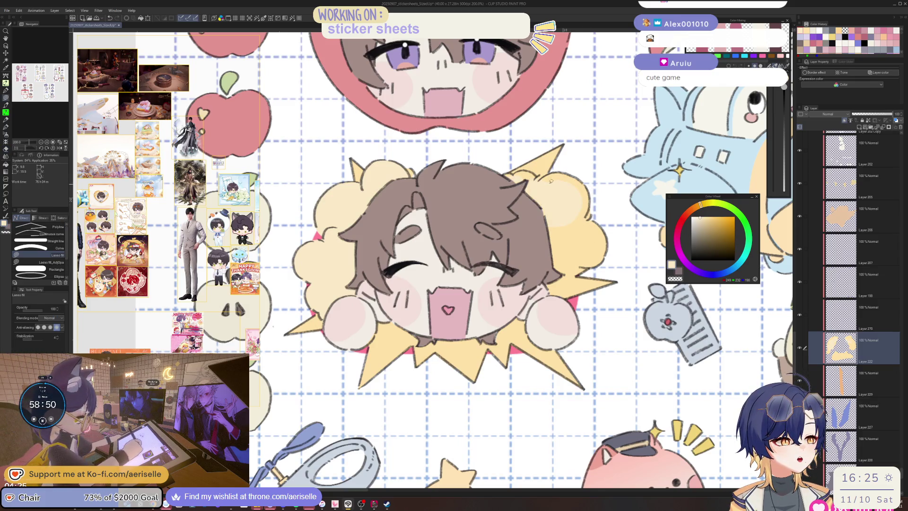
{"action": "scroll", "coordinate": [559, 172], "scroll_direction": "down", "scroll_amount": 3}
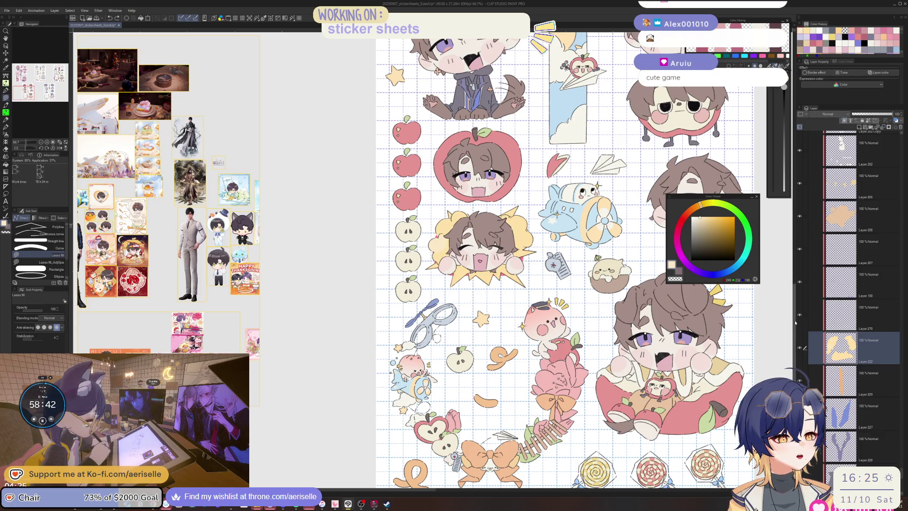
Merge Layer 270 down into Layer 222 and save the sticker sheet
{"action": "left_click", "coordinate": [837, 299]}
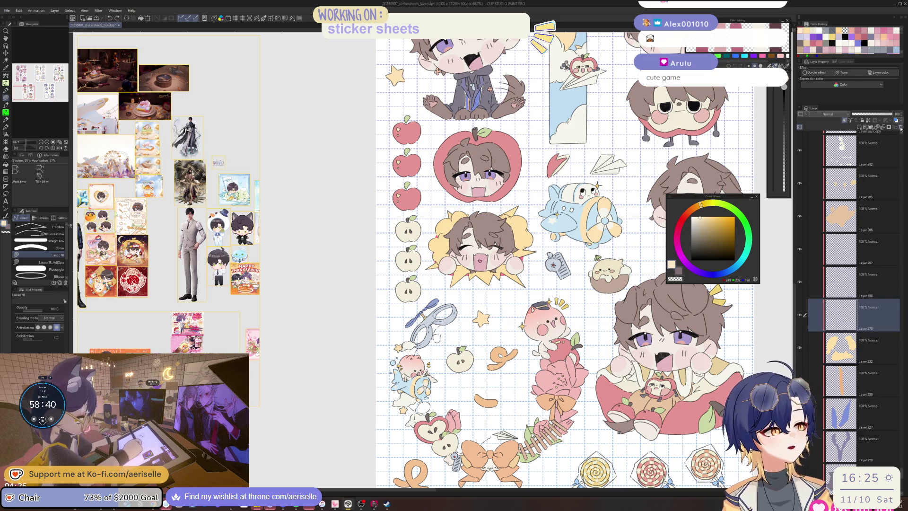
{"action": "key", "text": "ctrl+e"}
{"action": "key", "text": "ctrl+s"}
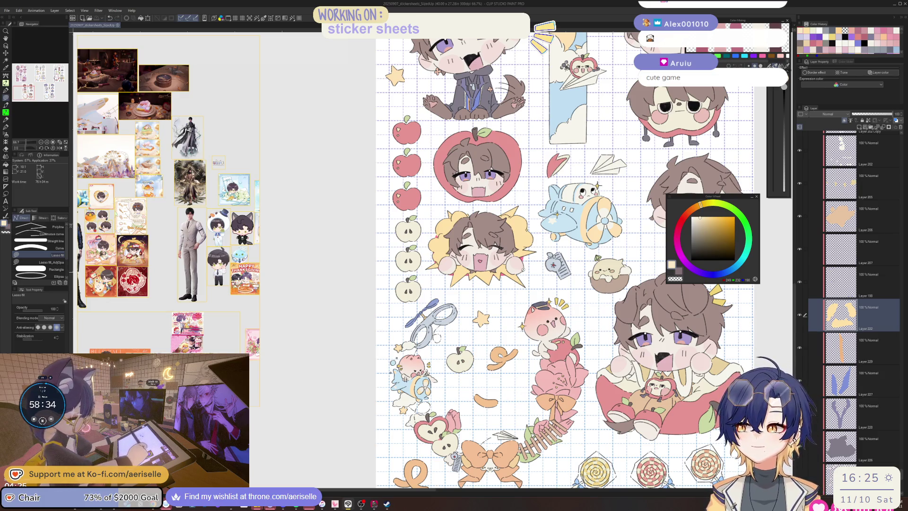
Raise the saturation of the cat-in-cup's cream body layer to 3 with Hue/Saturation/Luminosity
{"action": "left_click_drag", "start_coordinate": [563, 226], "coordinate": [555, 276]}
{"action": "scroll", "coordinate": [555, 277], "scroll_direction": "up", "scroll_amount": 8}
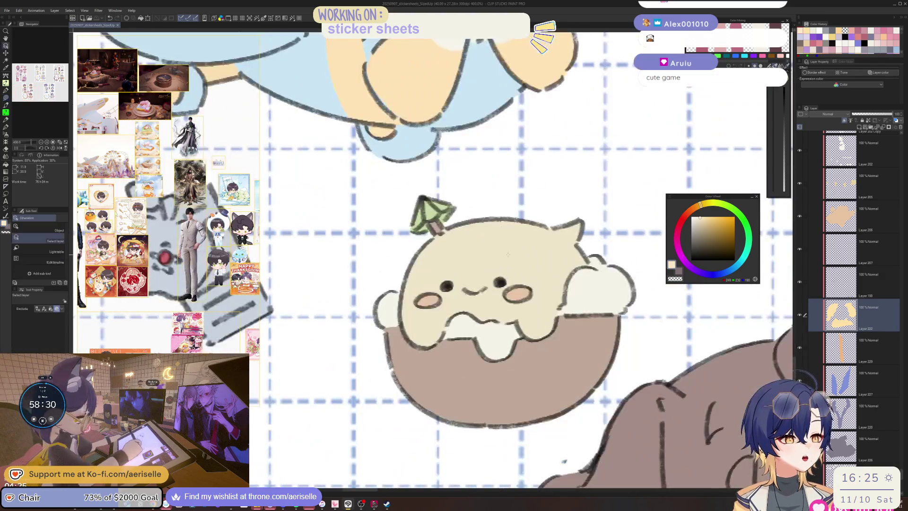
{"action": "key", "text": "m"}
{"action": "left_click", "coordinate": [487, 232], "text": "ctrl+shift"}
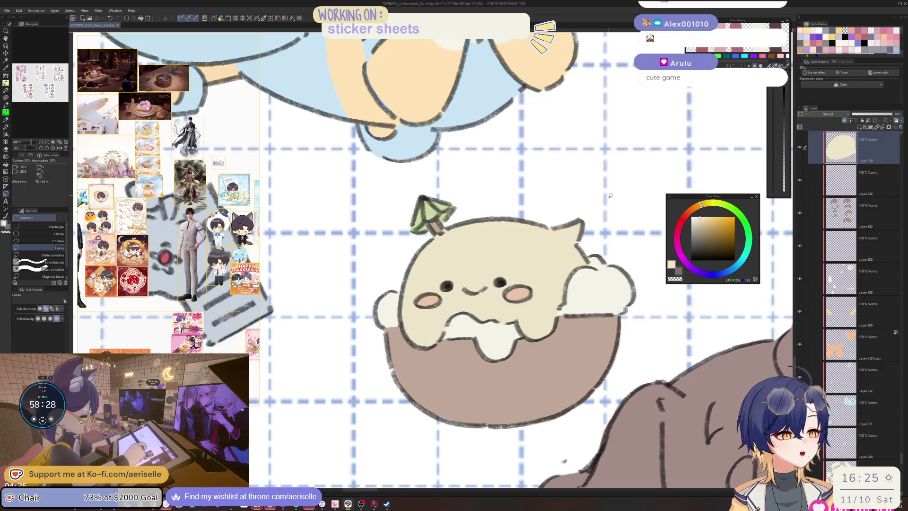
{"action": "key", "text": "ctrl+u"}
{"action": "left_click", "coordinate": [629, 266]}
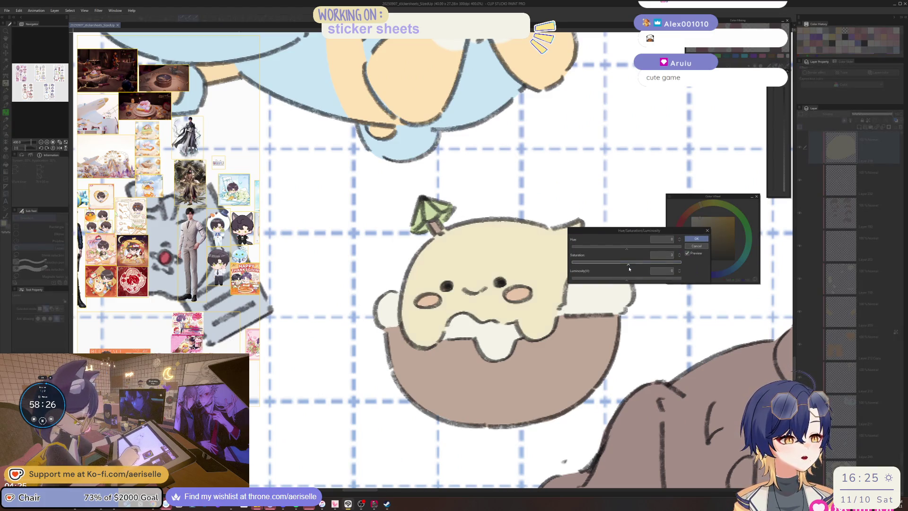
{"action": "scroll", "coordinate": [657, 203], "scroll_direction": "down", "scroll_amount": 5}
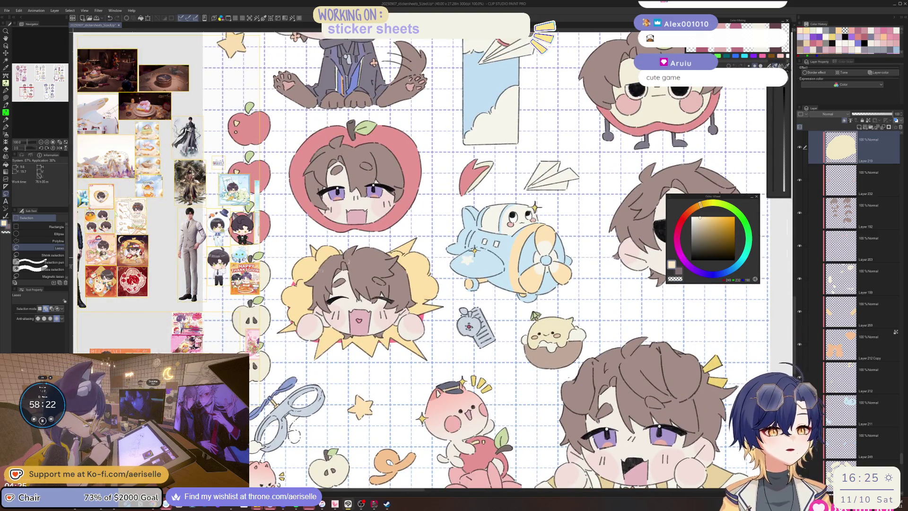
{"action": "scroll", "coordinate": [208, 216], "scroll_direction": "up", "scroll_amount": 5}
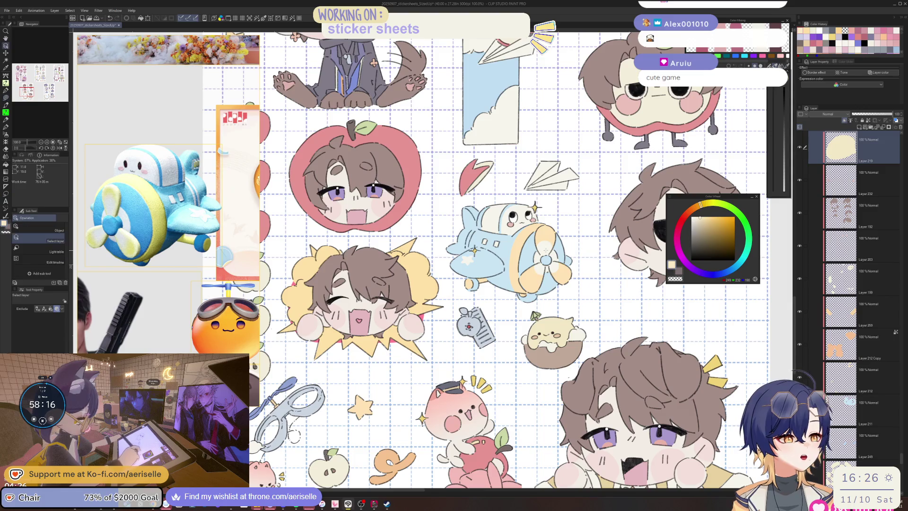
Select the airplane's Layer 211 and erase along the plane's left outline
{"action": "left_click", "coordinate": [539, 241], "text": "ctrl+shift"}
{"action": "left_click", "coordinate": [539, 240], "text": "alt"}
{"action": "scroll", "coordinate": [467, 224], "scroll_direction": "up", "scroll_amount": 5}
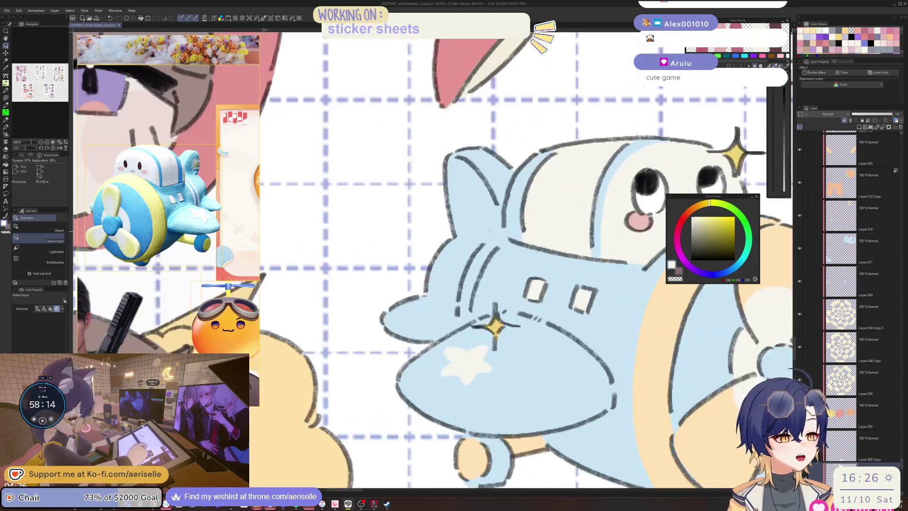
{"action": "key", "text": "p"}
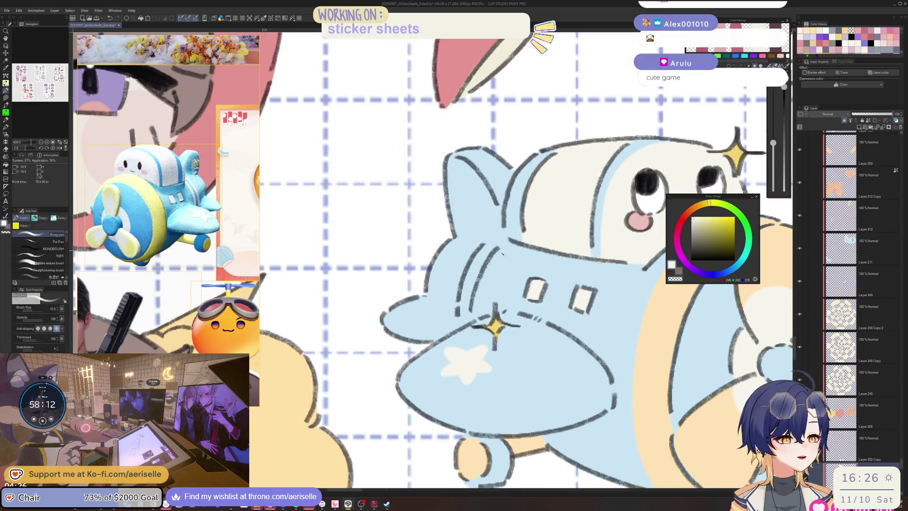
{"action": "key", "text": "o"}
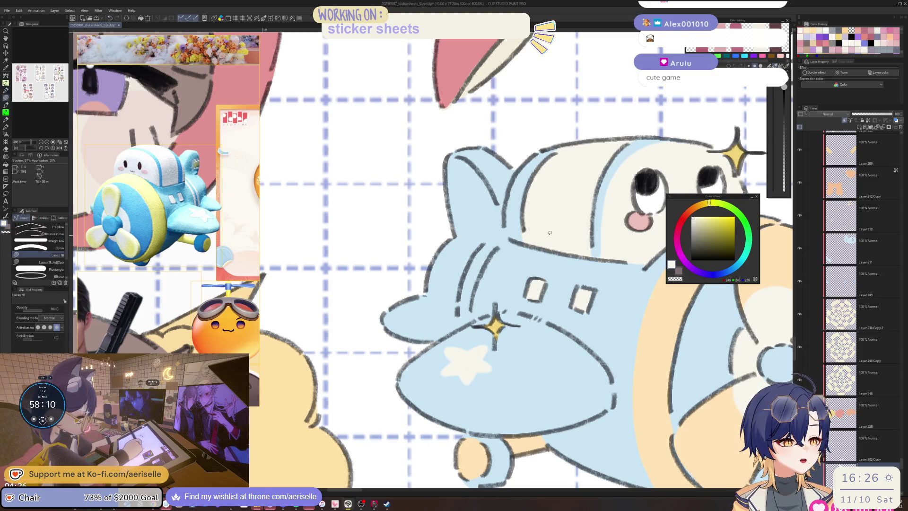
{"action": "left_click", "coordinate": [517, 273]}
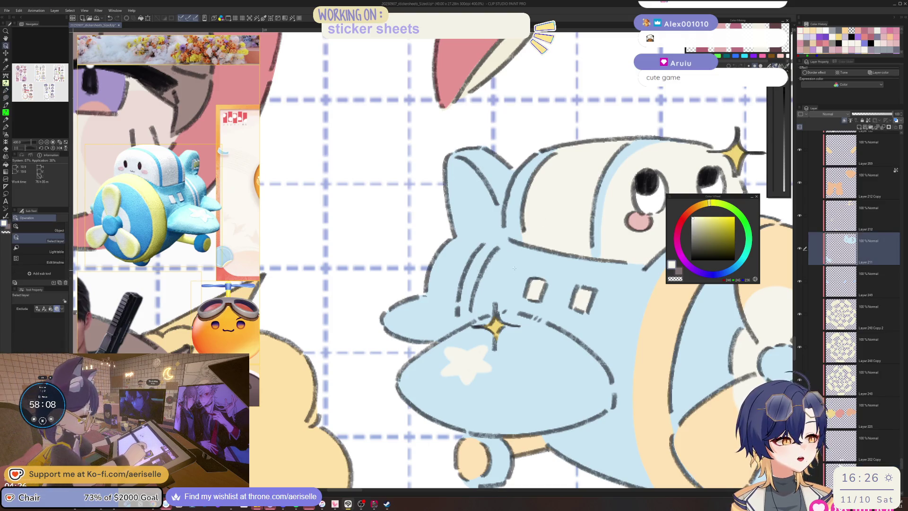
{"action": "key", "text": "e"}
{"action": "left_click_drag", "start_coordinate": [509, 244], "coordinate": [473, 312]}
{"action": "mouse_move", "coordinate": [489, 241]}
{"action": "left_mouse_down"}
{"action": "mouse_move", "coordinate": [473, 262]}
{"action": "mouse_move", "coordinate": [461, 318]}
{"action": "left_mouse_up"}
With the canvas mirrored, erase the plane's right-side outline and clean up small marks
{"action": "key", "text": "h"}
{"action": "scroll", "coordinate": [579, 195], "scroll_direction": "down", "scroll_amount": 3}
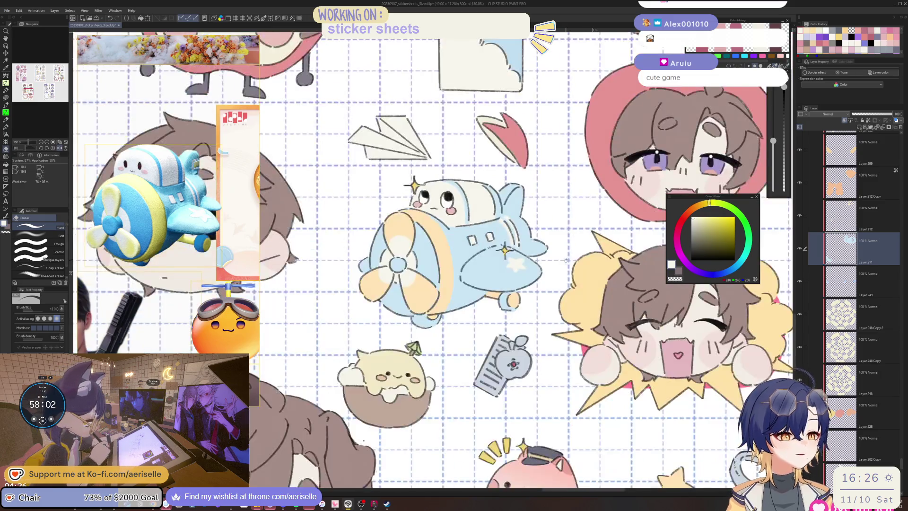
{"action": "scroll", "coordinate": [490, 259], "scroll_direction": "up", "scroll_amount": 4}
{"action": "left_click_drag", "start_coordinate": [490, 259], "coordinate": [522, 332]}
{"action": "key", "text": "h"}
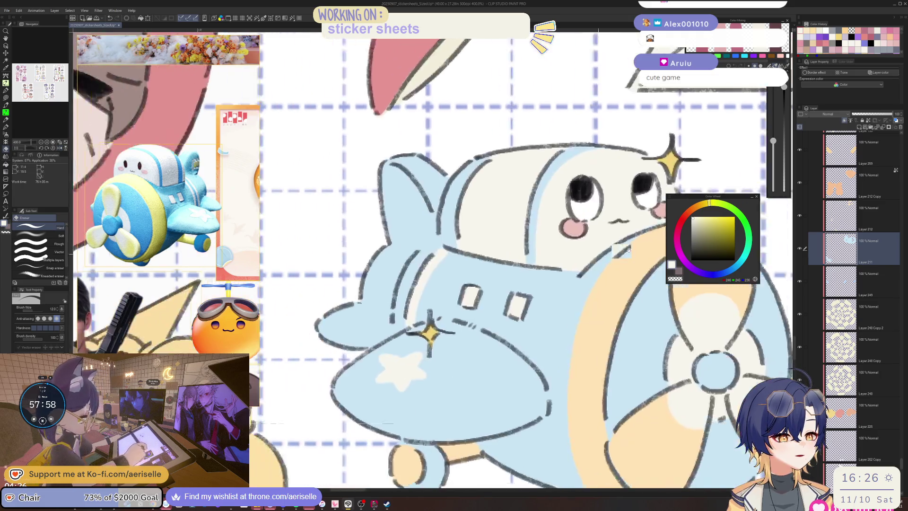
{"action": "mouse_move", "coordinate": [473, 302]}
{"action": "left_mouse_down"}
{"action": "mouse_move", "coordinate": [473, 314]}
{"action": "mouse_move", "coordinate": [470, 291]}
{"action": "mouse_move", "coordinate": [490, 244]}
{"action": "mouse_move", "coordinate": [513, 225]}
{"action": "left_mouse_up"}
{"action": "key", "text": "h"}
Bring the plane's face into view, halve the eraser size and undo the last wing stroke
{"action": "left_click_drag", "start_coordinate": [426, 222], "coordinate": [591, 256]}
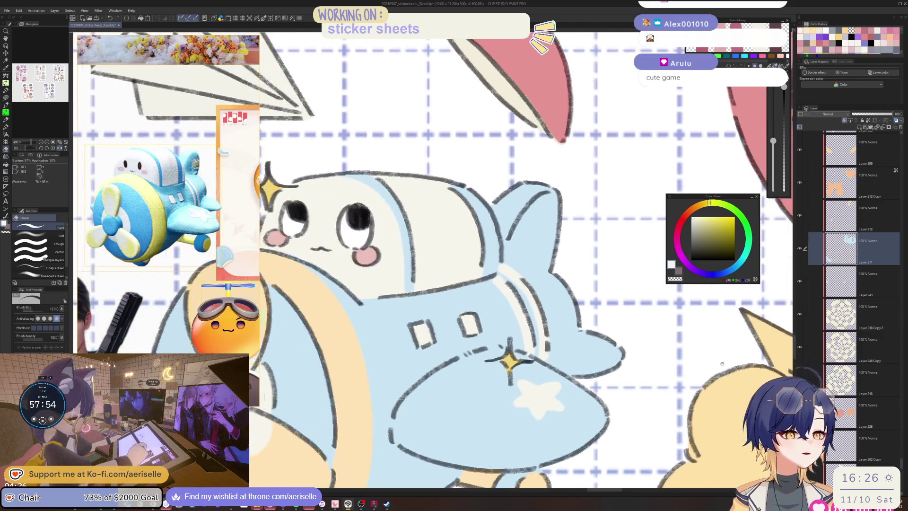
{"action": "mouse_move", "coordinate": [558, 215]}
{"action": "left_mouse_down"}
{"action": "mouse_move", "coordinate": [598, 253]}
{"action": "mouse_move", "coordinate": [591, 267]}
{"action": "mouse_move", "coordinate": [610, 267]}
{"action": "mouse_move", "coordinate": [604, 256]}
{"action": "mouse_move", "coordinate": [617, 240]}
{"action": "mouse_move", "coordinate": [586, 252]}
{"action": "mouse_move", "coordinate": [582, 273]}
{"action": "left_mouse_up"}
{"action": "key", "text": "bracketleft"}
{"action": "key", "text": "bracketleft"}
{"action": "key", "text": "bracketleft"}
{"action": "key", "text": "ctrl+z"}
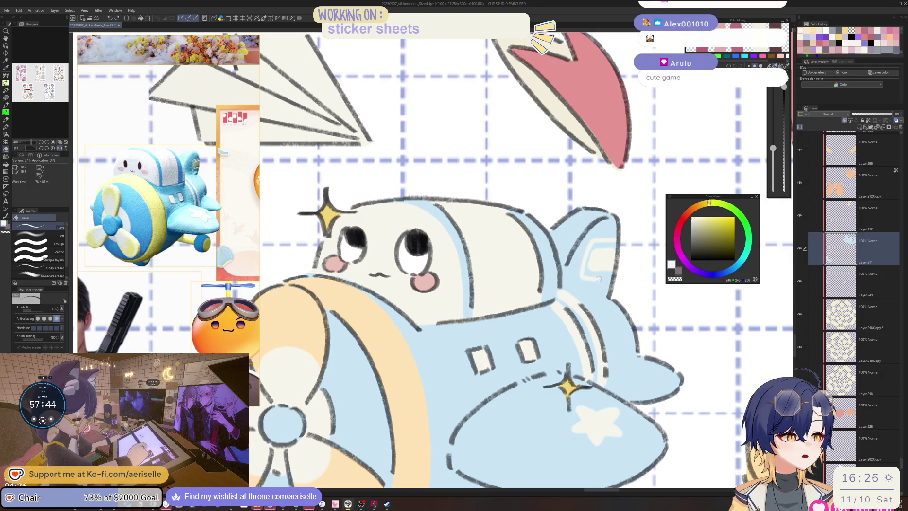
Tilt the canvas about 15 degrees, sample the plane's light blue and lasso-fill the tail top
{"action": "left_click_drag", "start_coordinate": [650, 202], "coordinate": [621, 350]}
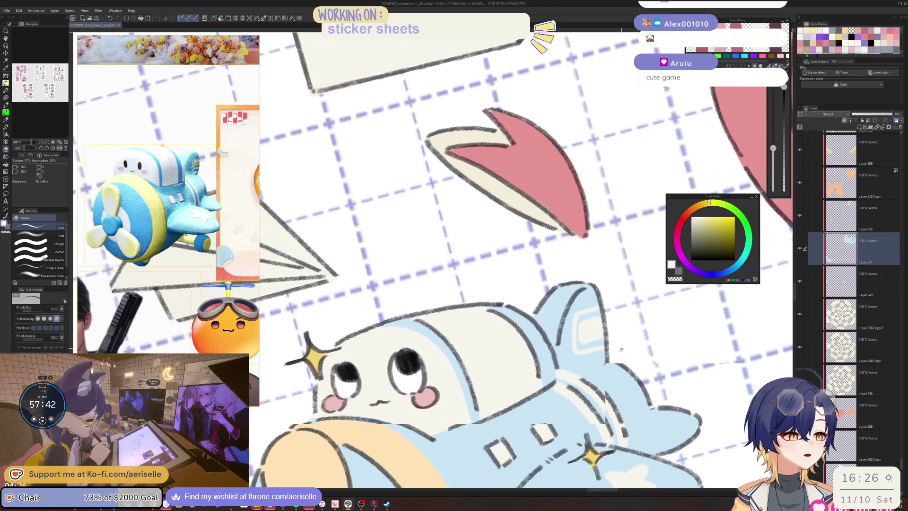
{"action": "left_click", "coordinate": [576, 289], "text": "alt"}
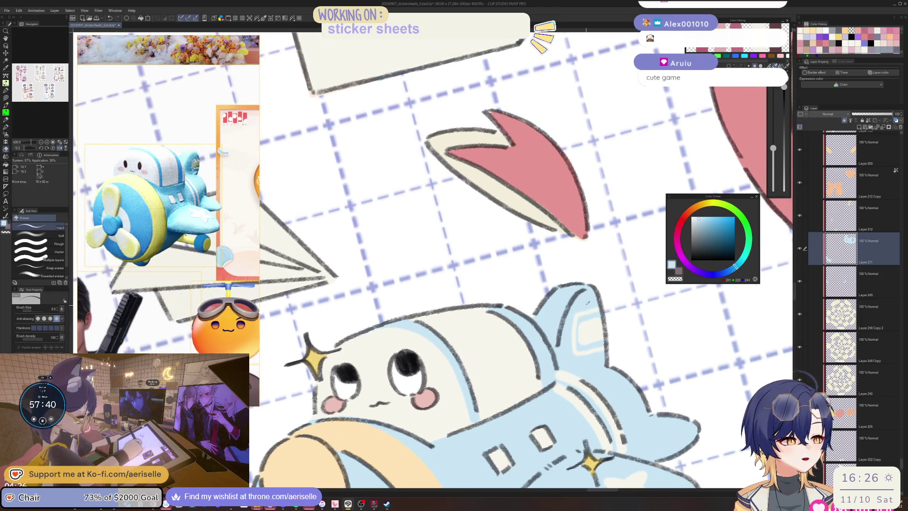
{"action": "key", "text": "u"}
{"action": "left_click_drag", "start_coordinate": [593, 305], "coordinate": [575, 372]}
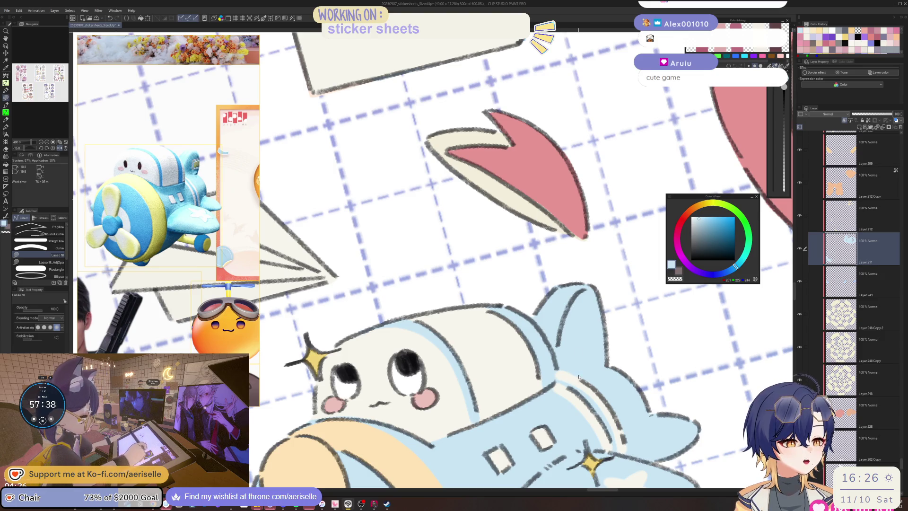
Erase a lightening streak across the blue tail fin
{"action": "key", "text": "c"}
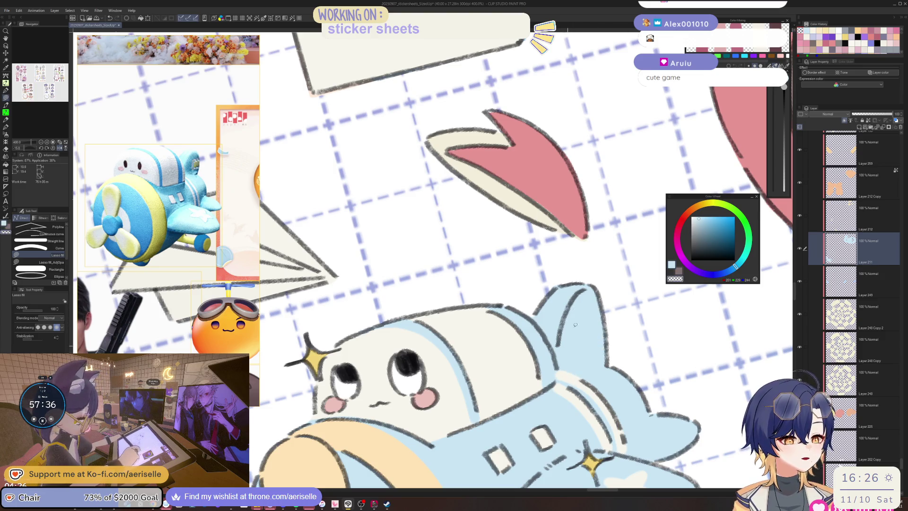
{"action": "key", "text": "p"}
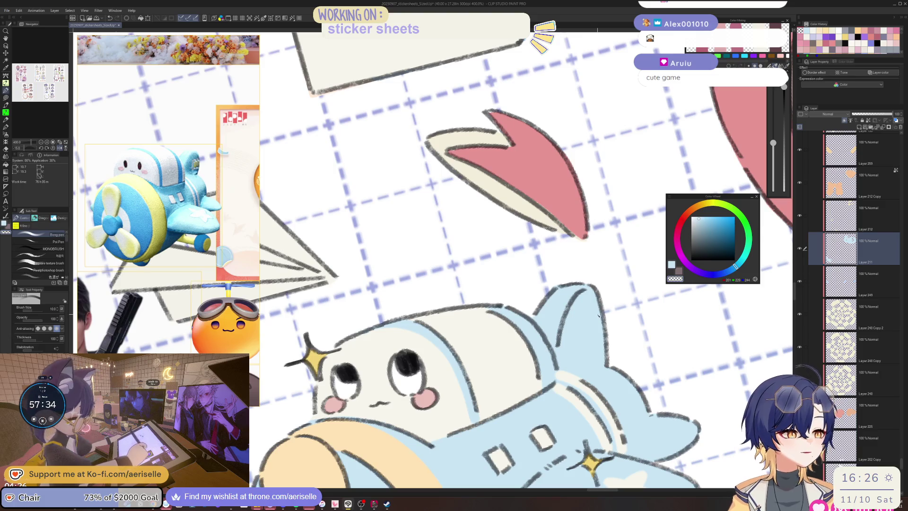
{"action": "key", "text": "e"}
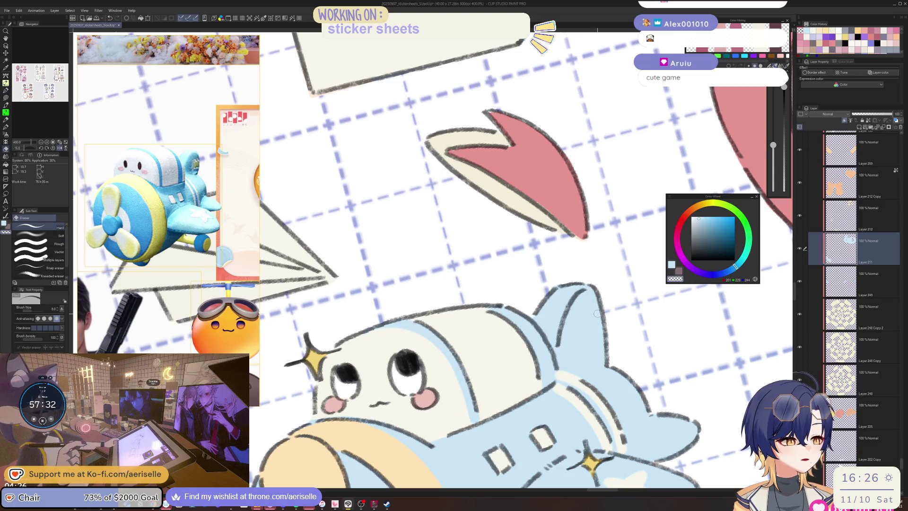
{"action": "mouse_move", "coordinate": [596, 314]}
{"action": "left_mouse_down"}
{"action": "mouse_move", "coordinate": [581, 326]}
{"action": "mouse_move", "coordinate": [599, 335]}
{"action": "mouse_move", "coordinate": [589, 306]}
{"action": "mouse_move", "coordinate": [575, 333]}
{"action": "mouse_move", "coordinate": [579, 310]}
{"action": "mouse_move", "coordinate": [578, 342]}
{"action": "mouse_move", "coordinate": [595, 346]}
{"action": "mouse_move", "coordinate": [608, 332]}
{"action": "left_mouse_up"}
Reduce the Eraser size to 7
{"action": "key", "text": "bracketleft"}
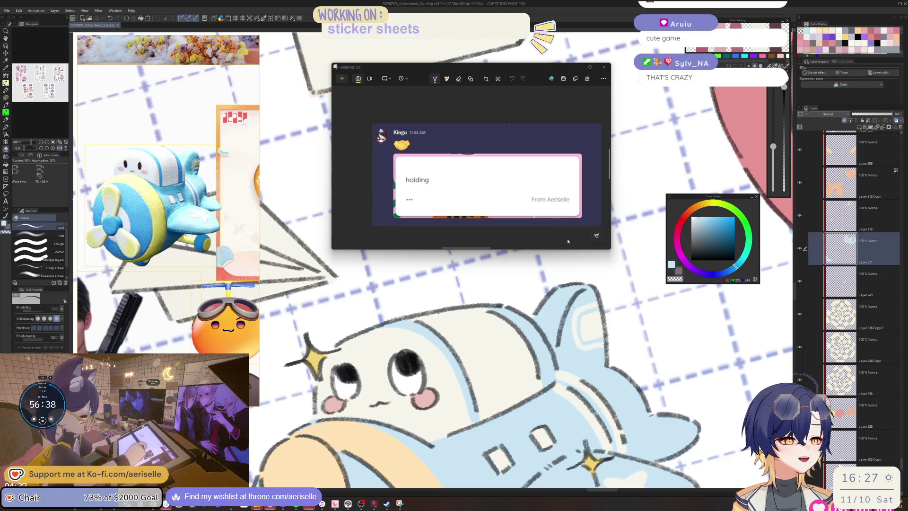
Enlarge and zoom into the chat-message capture, then close the Snipping Tool window
{"action": "left_click_drag", "start_coordinate": [609, 248], "coordinate": [699, 379]}
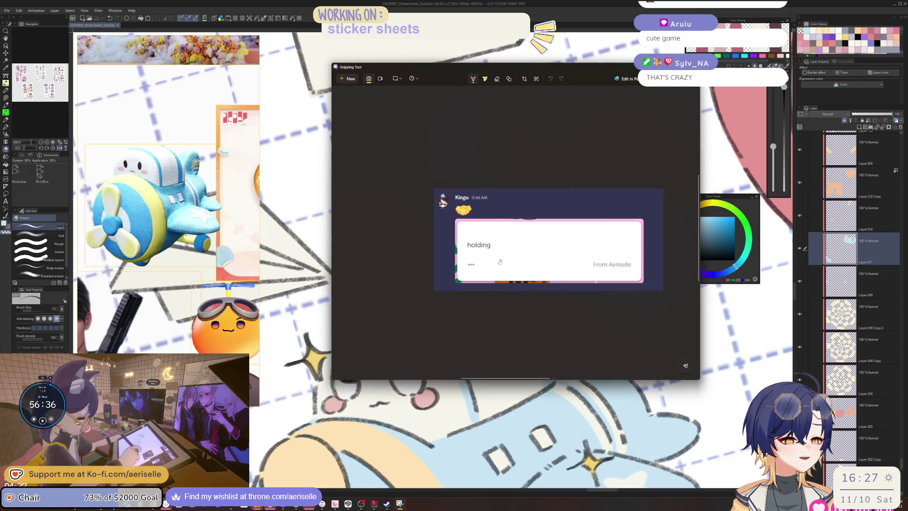
{"action": "left_click_drag", "start_coordinate": [588, 279], "coordinate": [601, 278]}
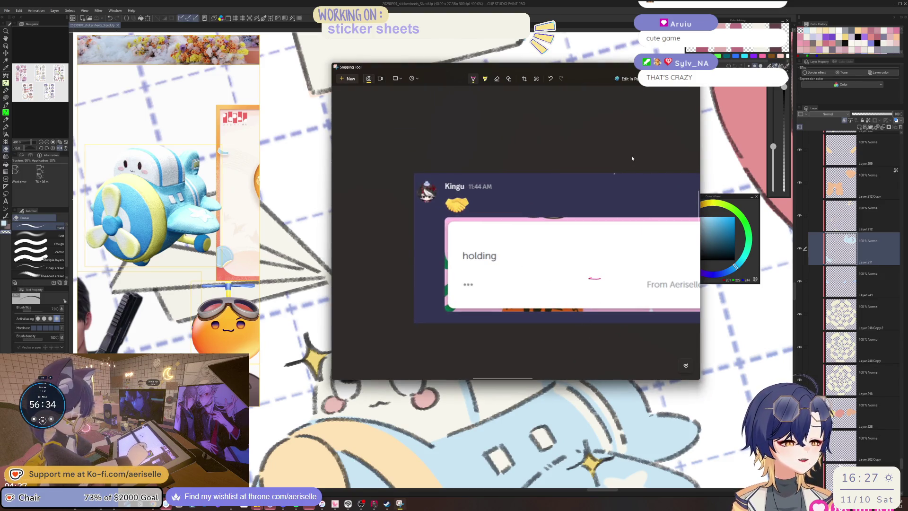
{"action": "left_click_drag", "start_coordinate": [699, 213], "coordinate": [755, 213]}
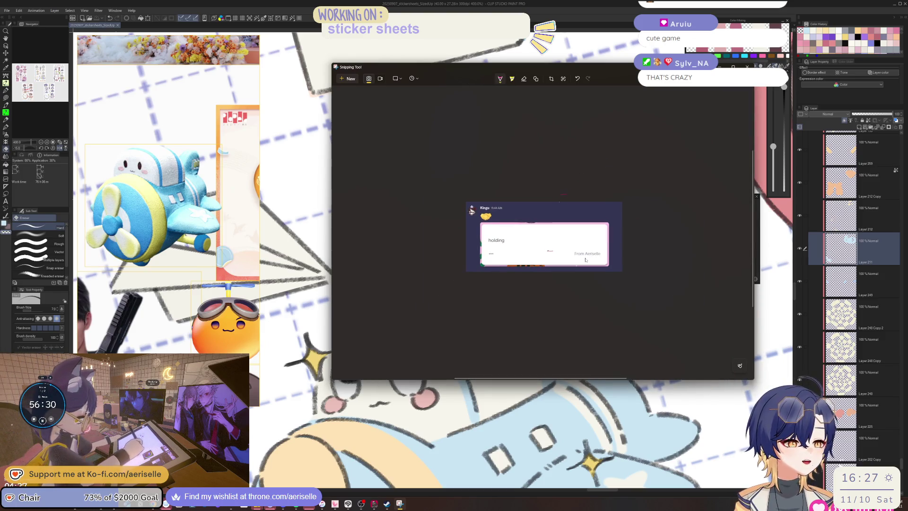
{"action": "scroll", "coordinate": [586, 260], "scroll_direction": "up", "scroll_amount": 3}
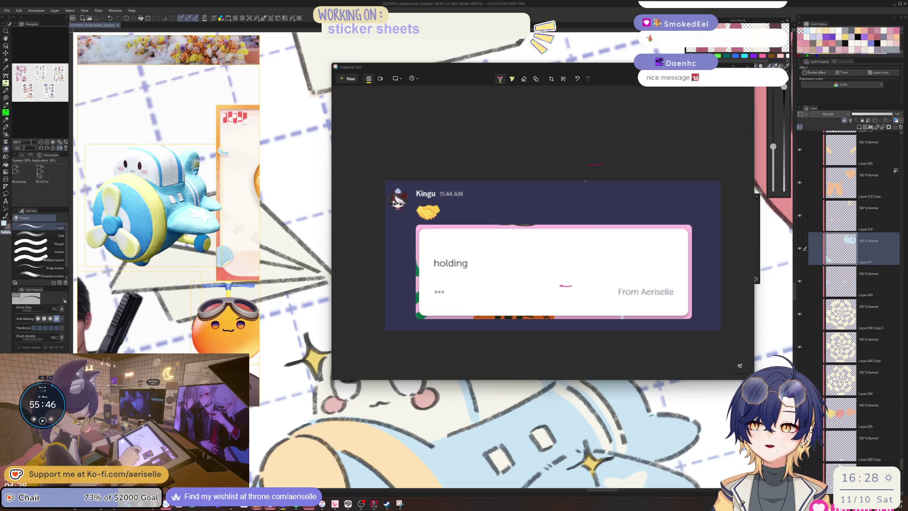
{"action": "left_click", "coordinate": [747, 67]}
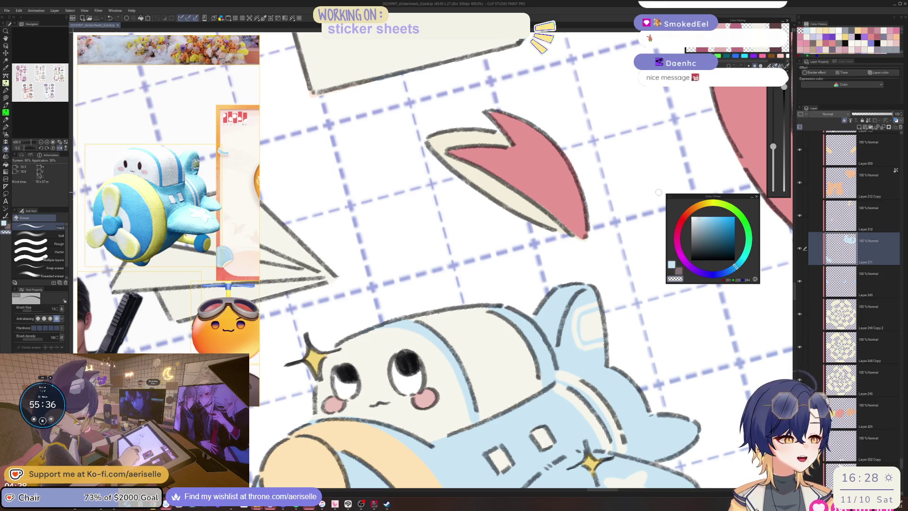
Reset the canvas rotation and flip, and pan down the sticker sheet to the chibi sticker
{"action": "key", "text": "asciicircum"}
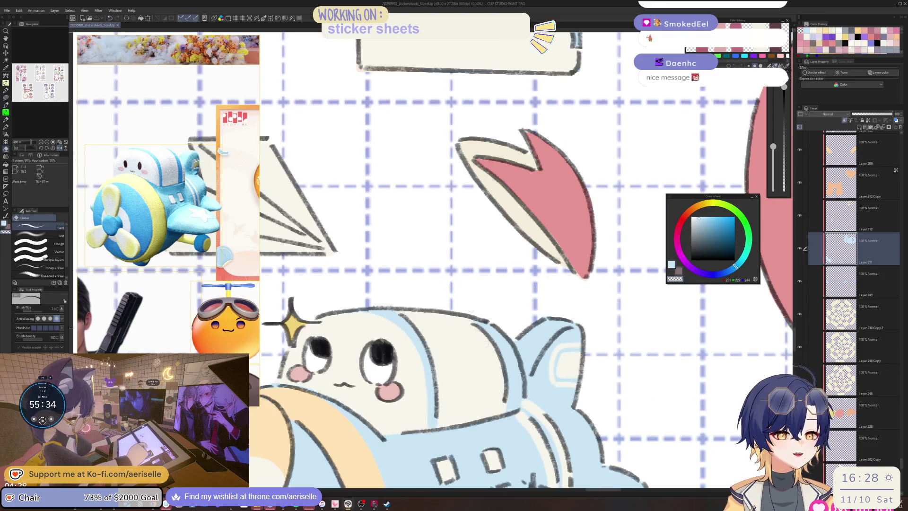
{"action": "mouse_move", "coordinate": [519, 485]}
{"action": "left_mouse_down"}
{"action": "mouse_move", "coordinate": [531, 373]}
{"action": "mouse_move", "coordinate": [579, 242]}
{"action": "mouse_move", "coordinate": [498, 280]}
{"action": "left_mouse_up"}
{"action": "scroll", "coordinate": [498, 280], "scroll_direction": "down", "scroll_amount": 2}
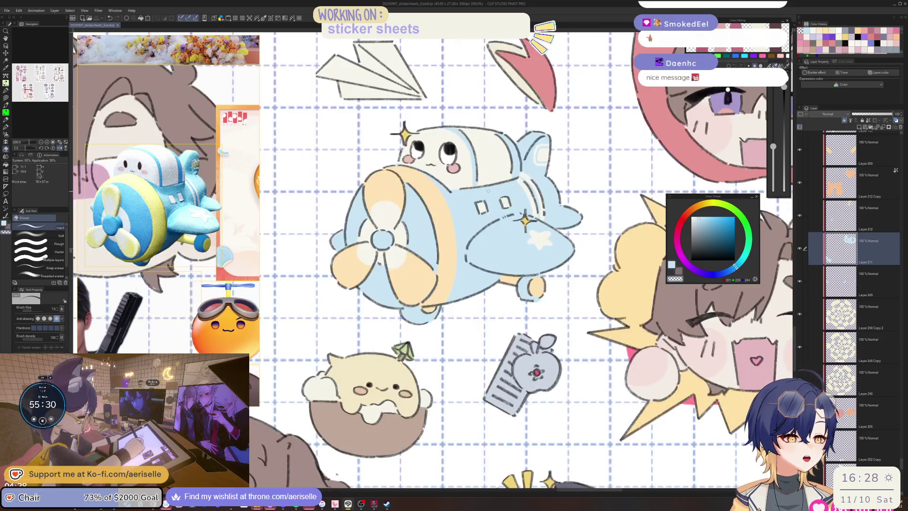
{"action": "scroll", "coordinate": [422, 338], "scroll_direction": "up", "scroll_amount": 2}
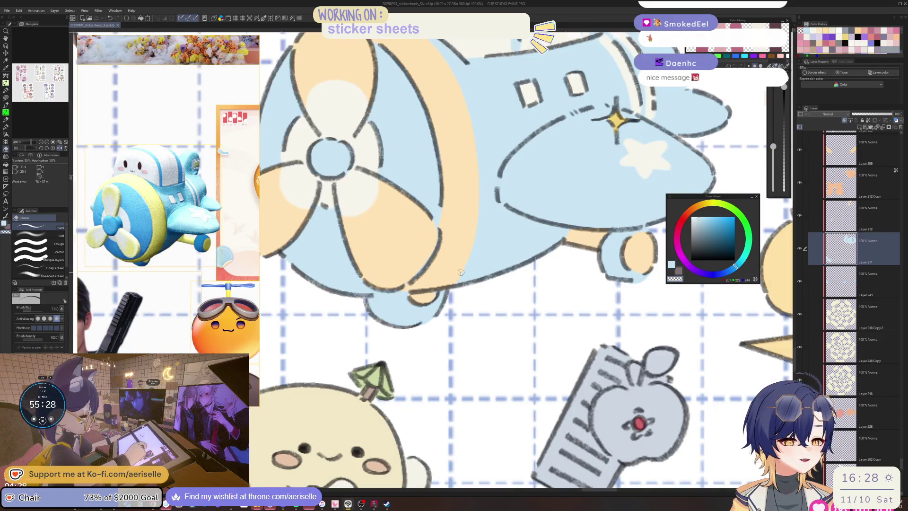
{"action": "scroll", "coordinate": [454, 227], "scroll_direction": "down", "scroll_amount": 3}
{"action": "left_click_drag", "start_coordinate": [494, 163], "coordinate": [505, 289]}
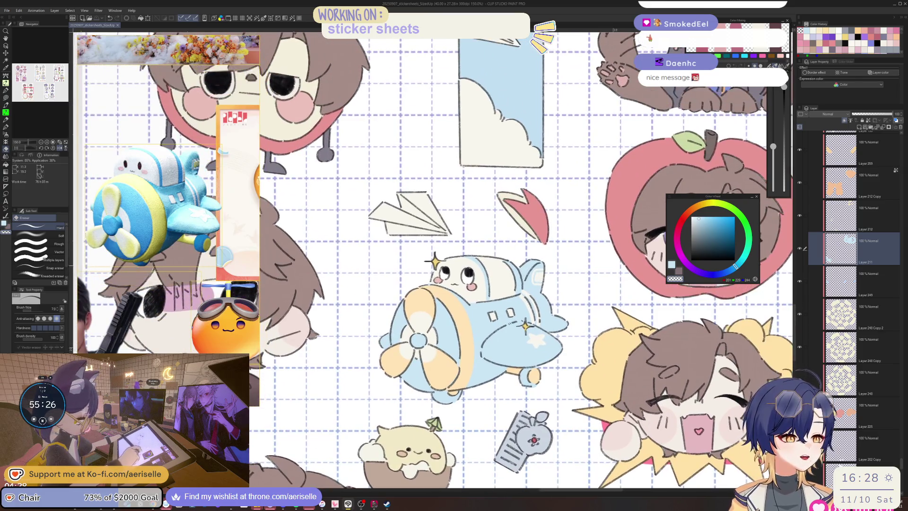
{"action": "key", "text": "o"}
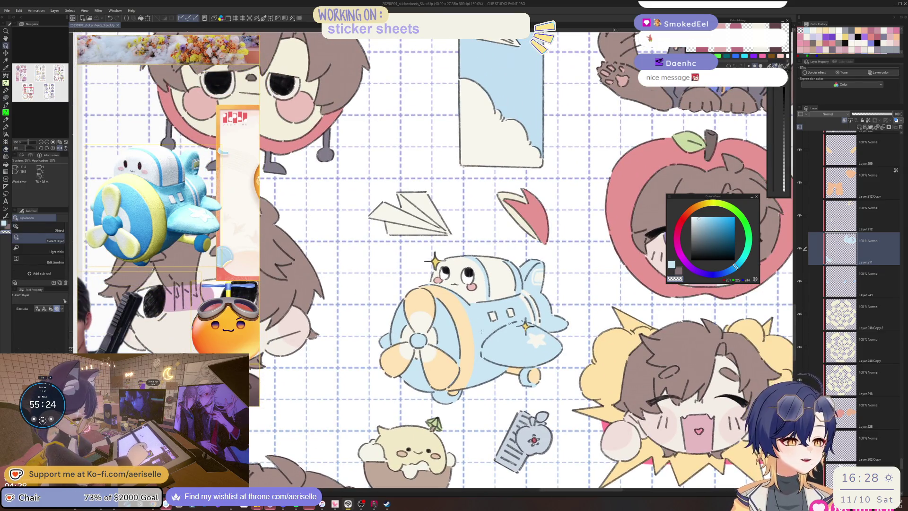
{"action": "scroll", "coordinate": [474, 312], "scroll_direction": "down", "scroll_amount": 5}
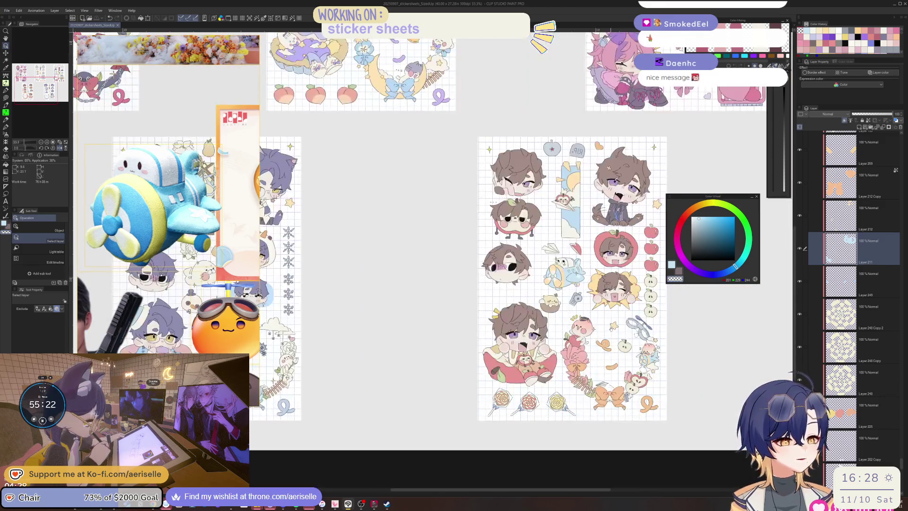
{"action": "key", "text": "h"}
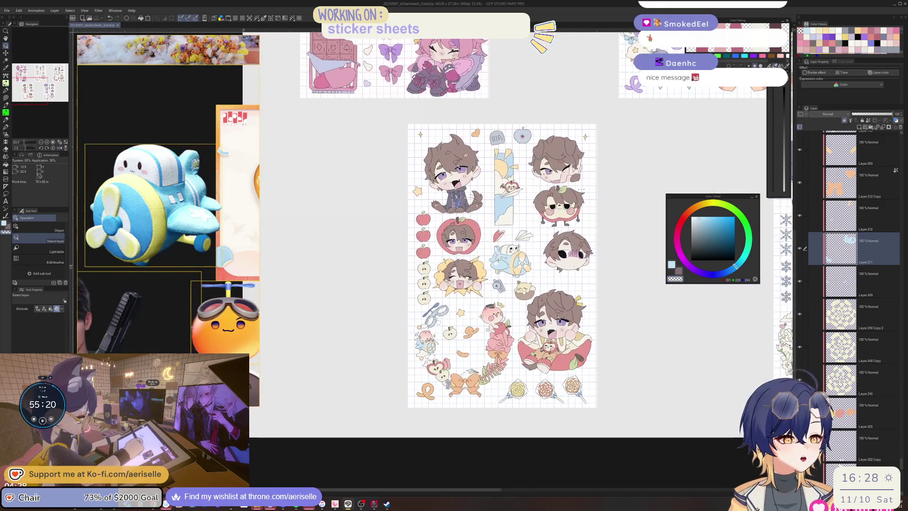
{"action": "scroll", "coordinate": [579, 340], "scroll_direction": "up", "scroll_amount": 2}
Apply Hue/Saturation/Luminosity with Luminosity -10 and Saturation 9
{"action": "key", "text": "ctrl+u"}
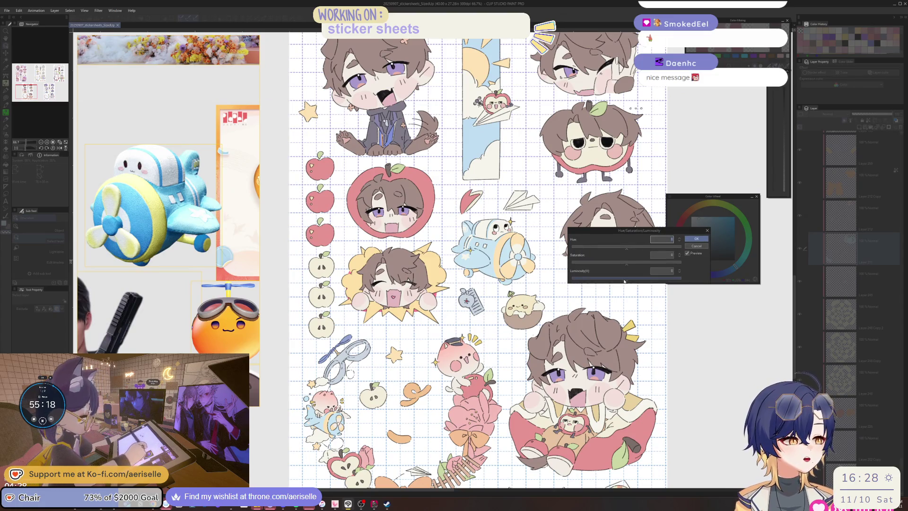
{"action": "left_click", "coordinate": [624, 281]}
{"action": "left_click", "coordinate": [630, 265]}
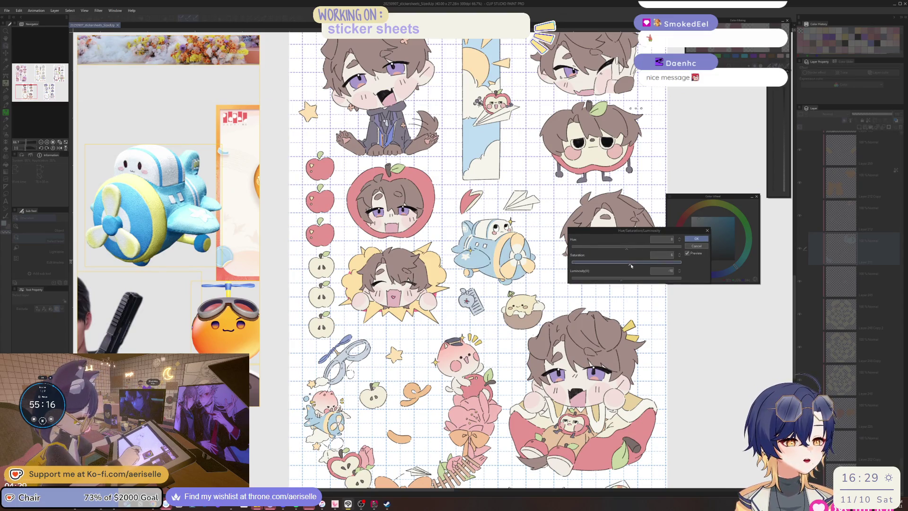
{"action": "left_click_drag", "start_coordinate": [631, 266], "coordinate": [632, 266]}
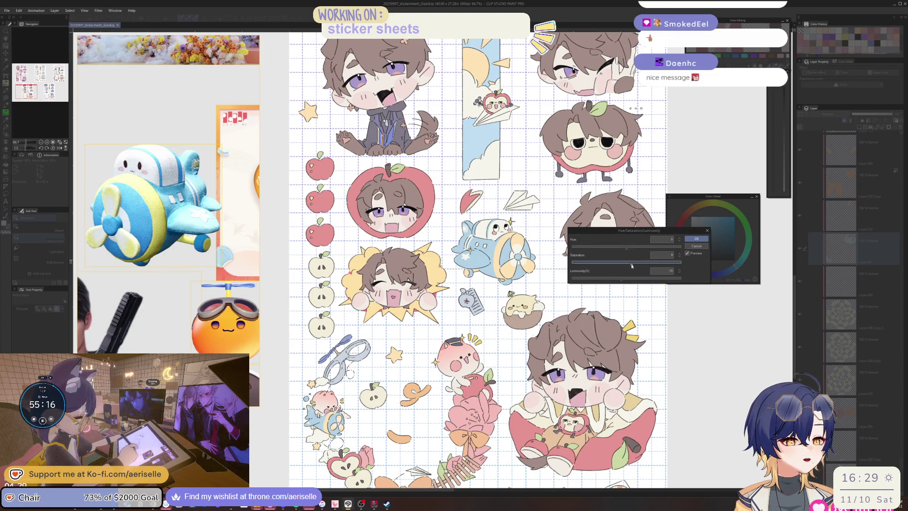
{"action": "left_click", "coordinate": [696, 239]}
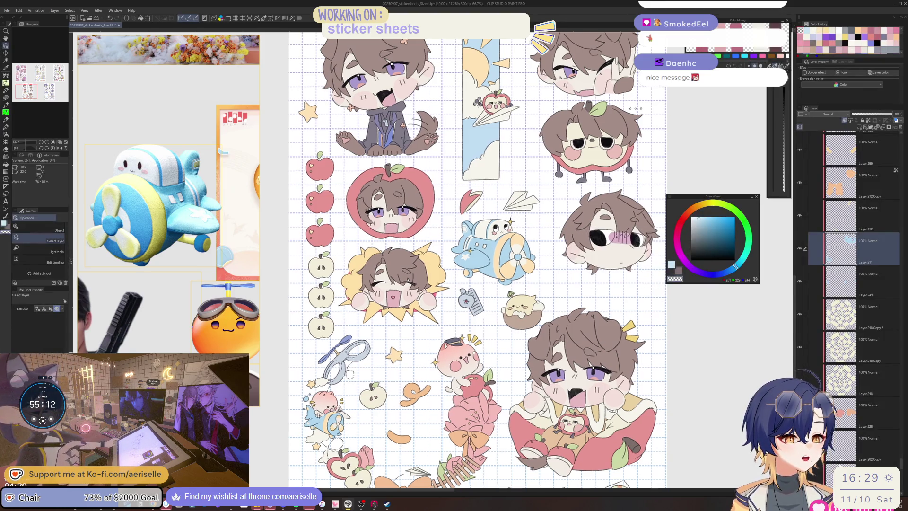
Erase to lighten strokes on the kitten plane's blue body
{"action": "scroll", "coordinate": [478, 260], "scroll_direction": "up", "scroll_amount": 5}
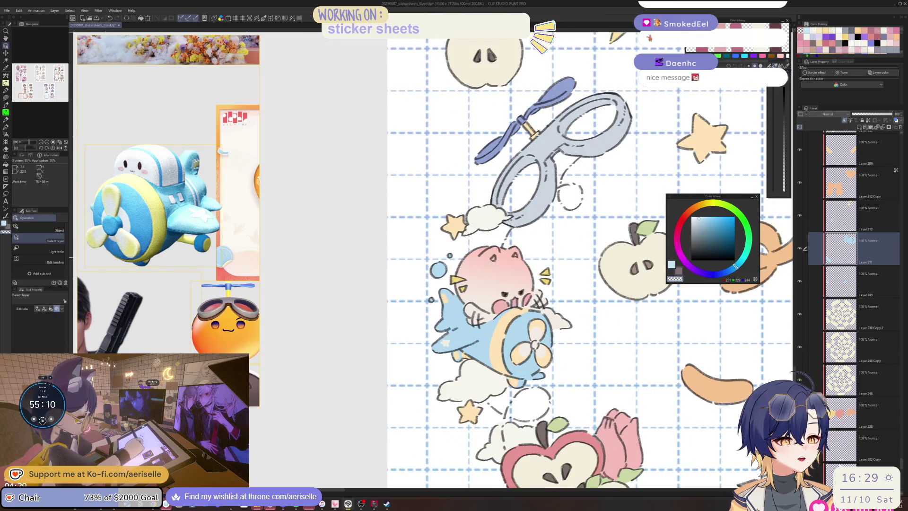
{"action": "scroll", "coordinate": [525, 331], "scroll_direction": "down", "scroll_amount": 3}
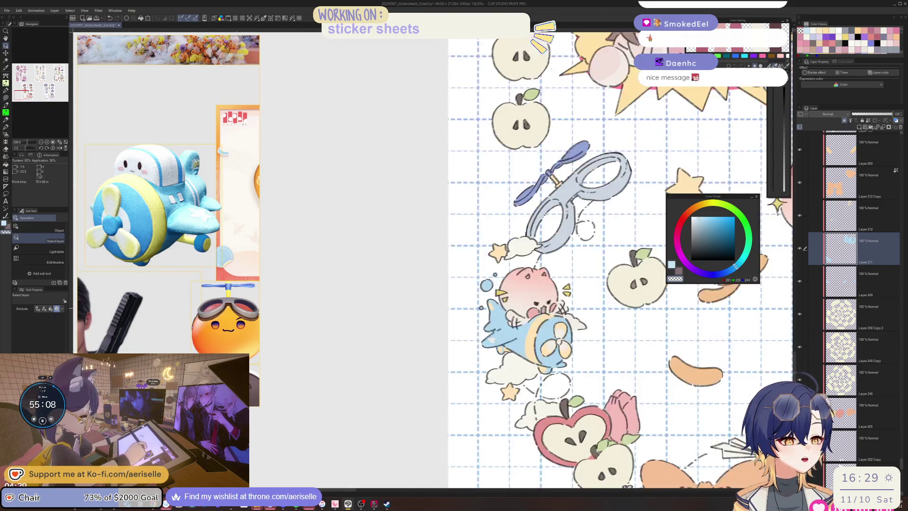
{"action": "scroll", "coordinate": [495, 319], "scroll_direction": "up", "scroll_amount": 4}
{"action": "key", "text": "p"}
{"action": "key", "text": "e"}
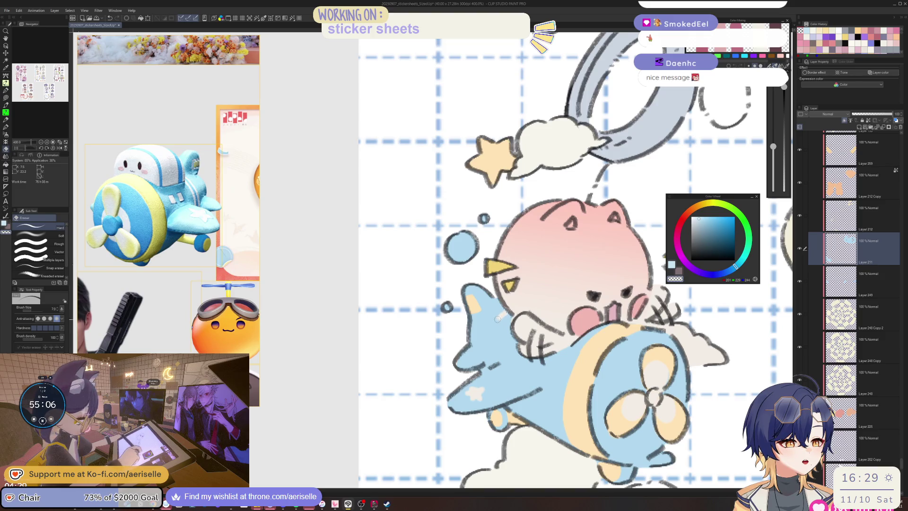
{"action": "left_click_drag", "start_coordinate": [494, 331], "coordinate": [487, 371]}
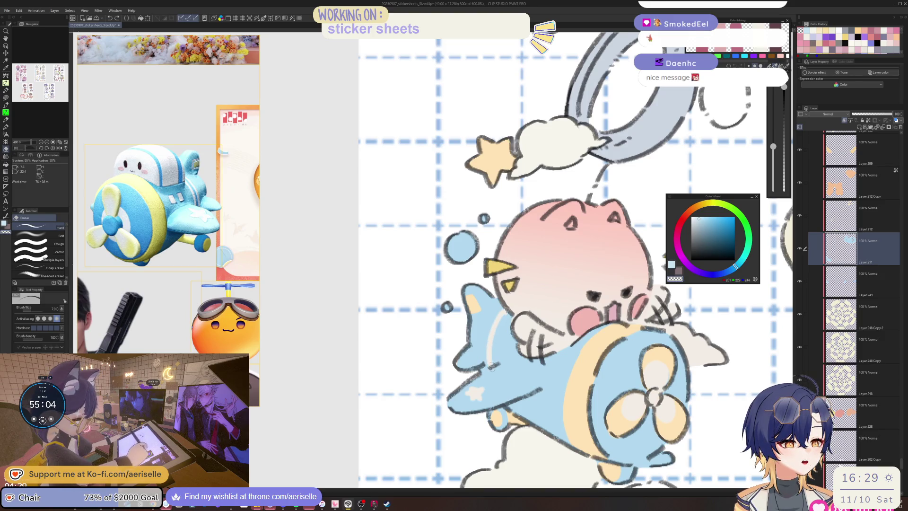
{"action": "left_click_drag", "start_coordinate": [514, 317], "coordinate": [497, 365]}
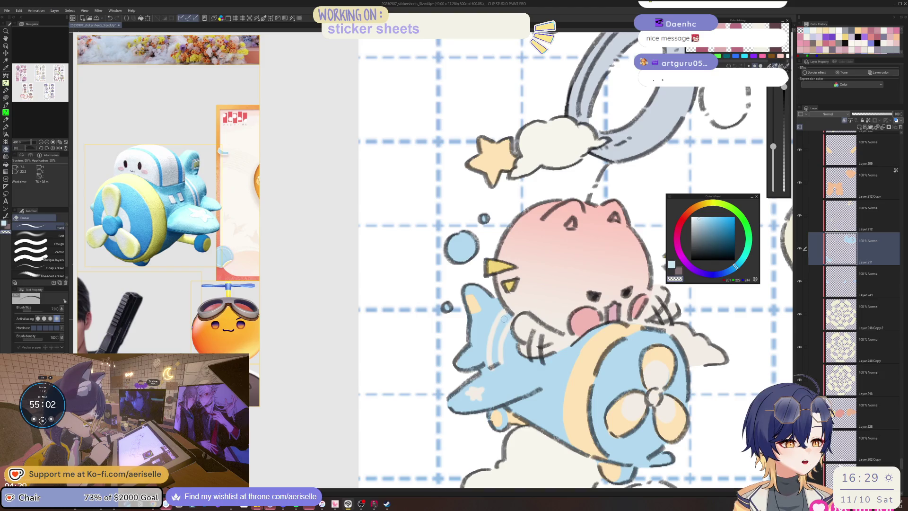
Sample a colour from the drawing and set the pen size to 7
{"action": "left_click", "coordinate": [506, 317], "text": "alt"}
{"action": "key", "text": "p"}
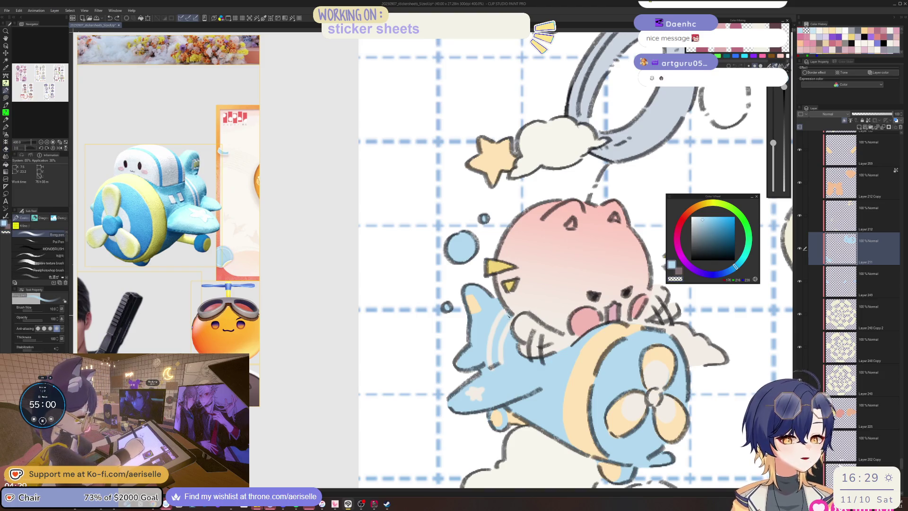
{"action": "key", "text": "bracketleft"}
{"action": "key", "text": "bracketleft"}
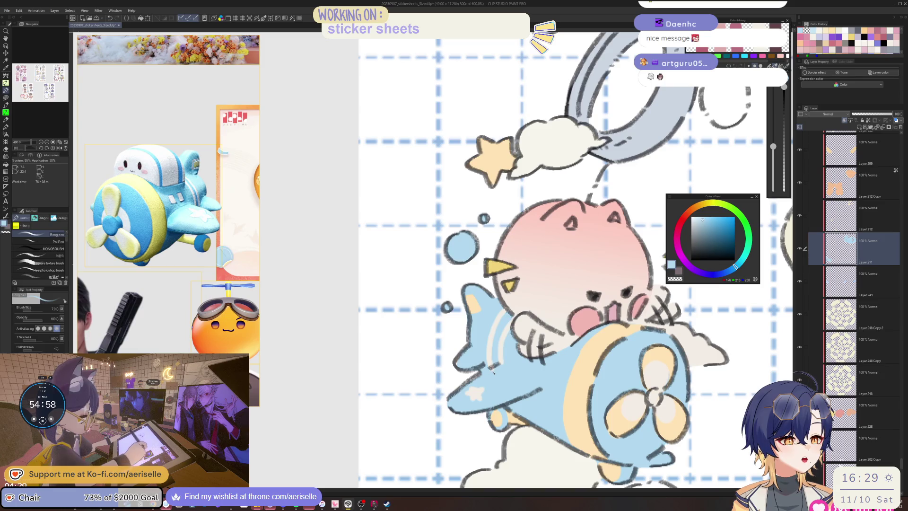
{"action": "scroll", "coordinate": [505, 364], "scroll_direction": "down", "scroll_amount": 10}
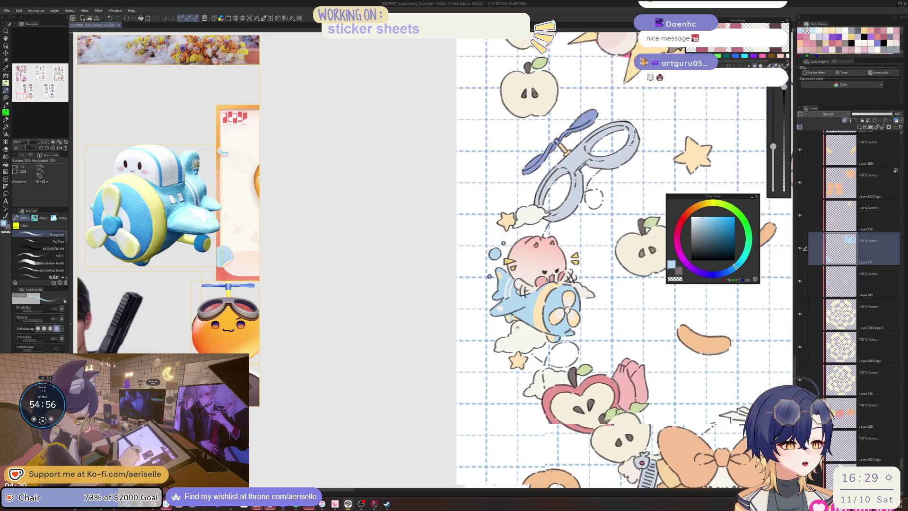
{"action": "left_click_drag", "start_coordinate": [528, 357], "coordinate": [530, 356]}
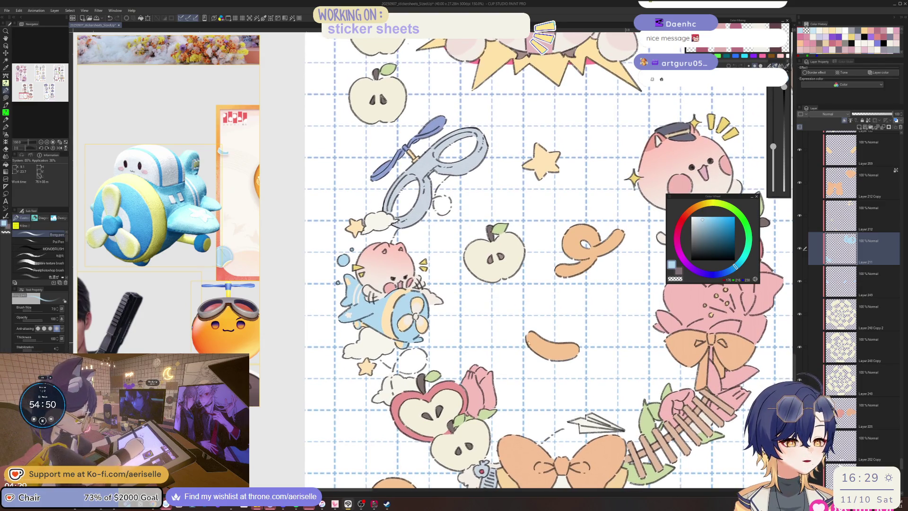
{"action": "scroll", "coordinate": [530, 357], "scroll_direction": "down", "scroll_amount": 5}
{"action": "scroll", "coordinate": [530, 356], "scroll_direction": "up", "scroll_amount": 8}
Pick the cream cloud's layer from the artwork and save the sticker sheet
{"action": "key", "text": "e"}
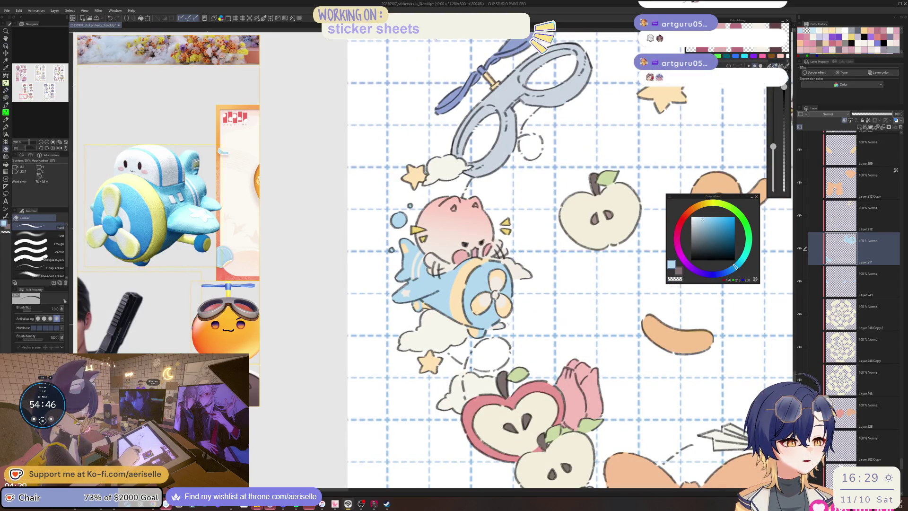
{"action": "key", "text": "o"}
{"action": "left_click", "coordinate": [452, 330]}
{"action": "key", "text": "u"}
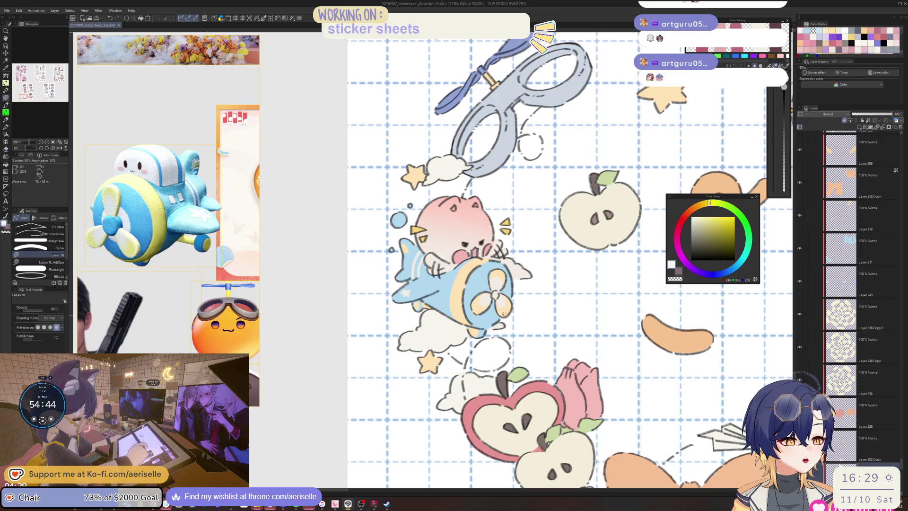
{"action": "scroll", "coordinate": [452, 329], "scroll_direction": "down", "scroll_amount": 5}
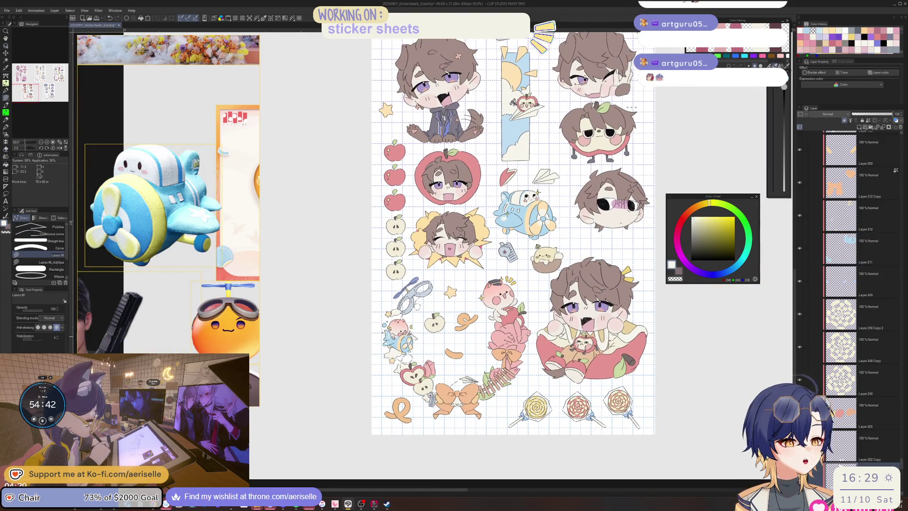
{"action": "key", "text": "ctrl+s"}
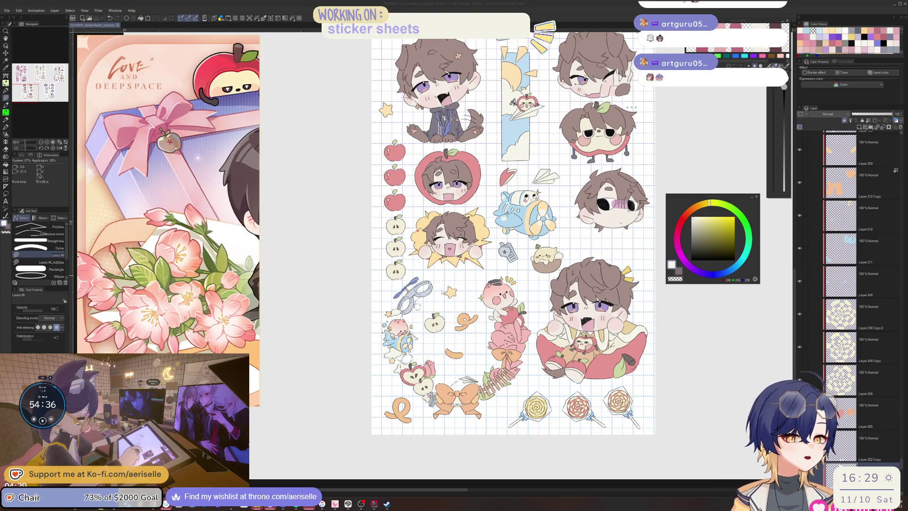
{"action": "scroll", "coordinate": [505, 293], "scroll_direction": "up", "scroll_amount": 3}
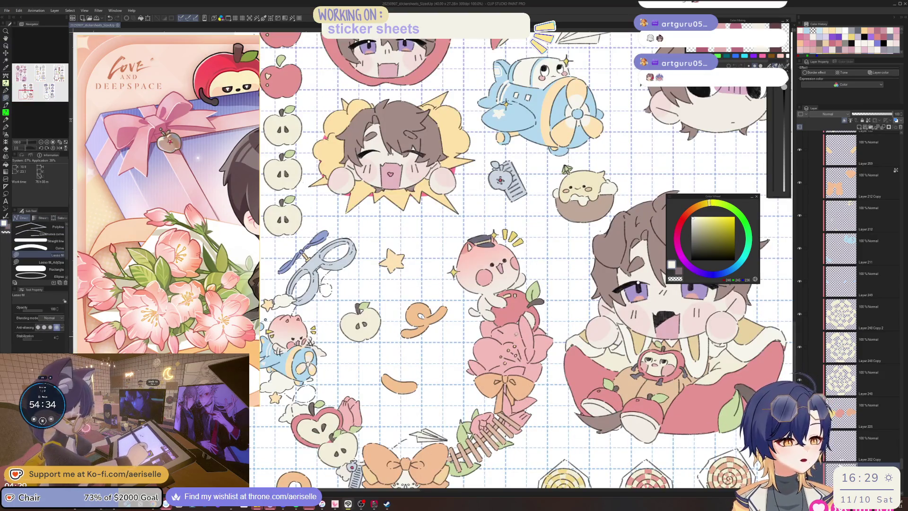
Add a new raster layer above the pink flower and choose a lighter pink
{"action": "left_click", "coordinate": [517, 334], "text": "ctrl"}
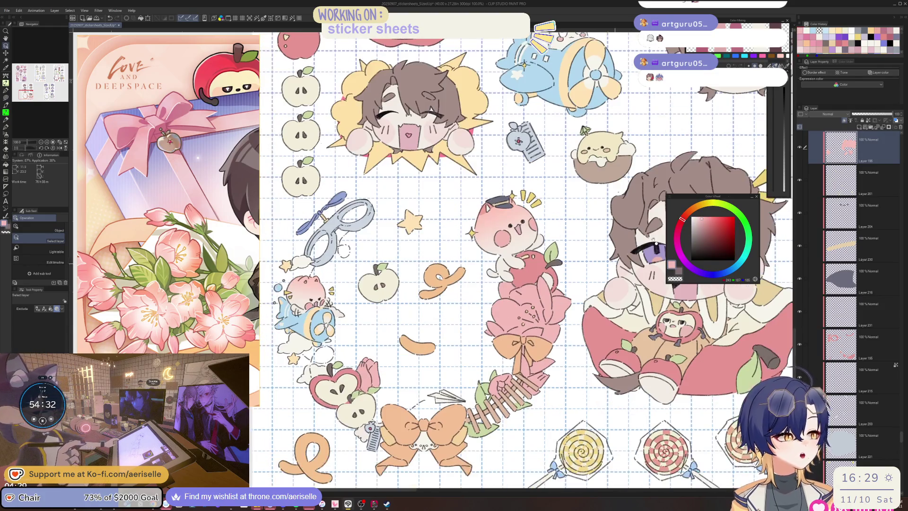
{"action": "left_click", "coordinate": [861, 127]}
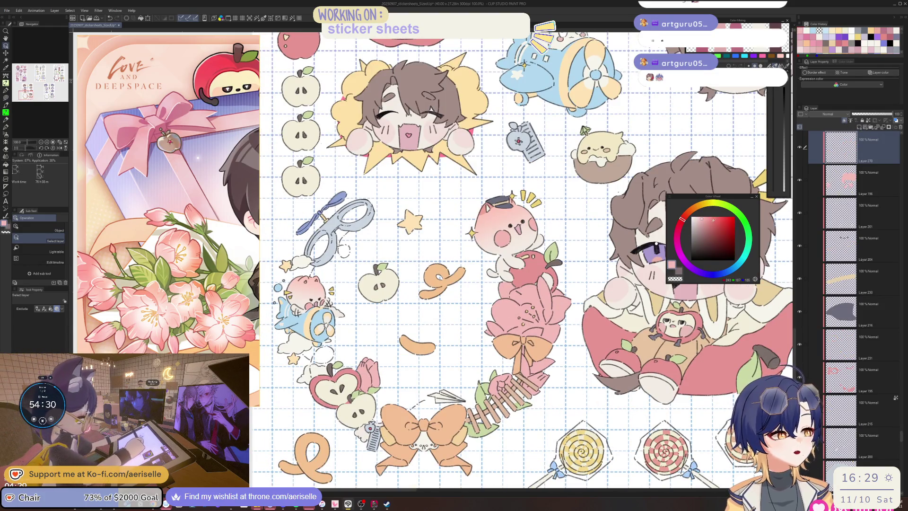
{"action": "left_click", "coordinate": [685, 216]}
{"action": "left_click", "coordinate": [700, 216]}
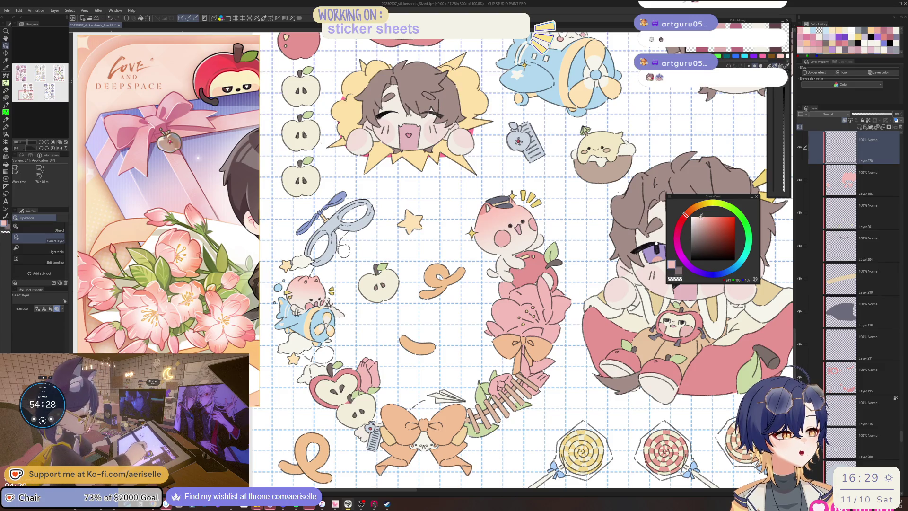
Brush light pink onto the flower's centre at size 50, then reduce the brush to 40
{"action": "key", "text": "p"}
{"action": "scroll", "coordinate": [535, 314], "scroll_direction": "up", "scroll_amount": 2}
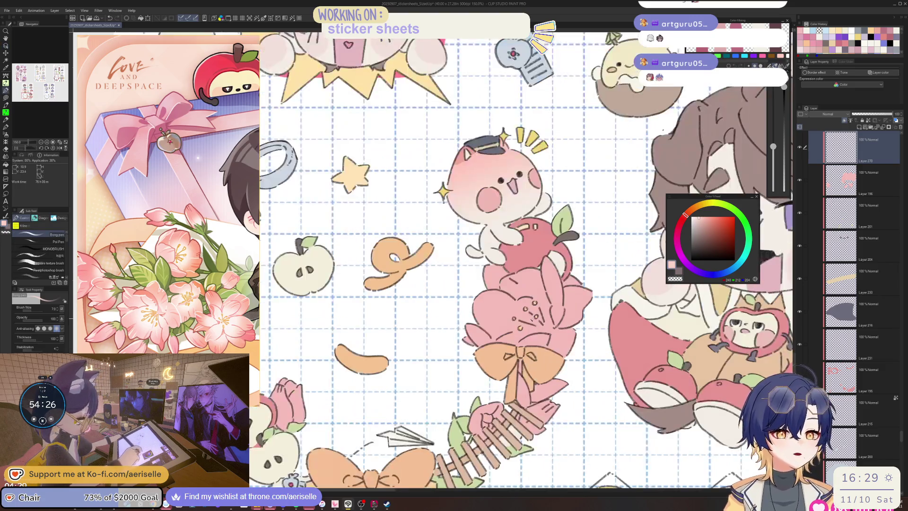
{"action": "left_click", "coordinate": [57, 241]}
{"action": "key", "text": "bracketright"}
{"action": "key", "text": "bracketright"}
{"action": "key", "text": "bracketright"}
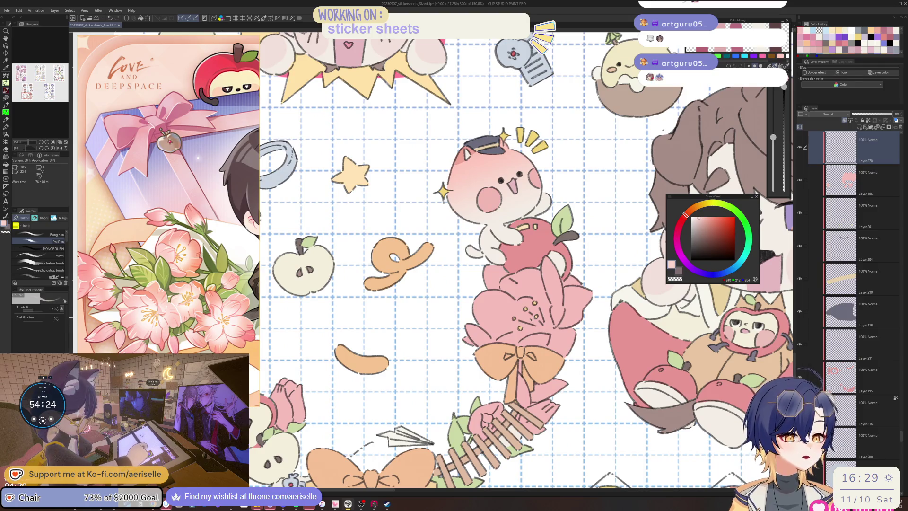
{"action": "mouse_move", "coordinate": [518, 327]}
{"action": "left_mouse_down"}
{"action": "mouse_move", "coordinate": [539, 315]}
{"action": "mouse_move", "coordinate": [516, 313]}
{"action": "mouse_move", "coordinate": [532, 303]}
{"action": "mouse_move", "coordinate": [531, 331]}
{"action": "mouse_move", "coordinate": [532, 299]}
{"action": "mouse_move", "coordinate": [550, 301]}
{"action": "left_mouse_up"}
{"action": "key", "text": "bracketleft"}
Lasso-select the pink flower freehand
{"action": "key", "text": "e"}
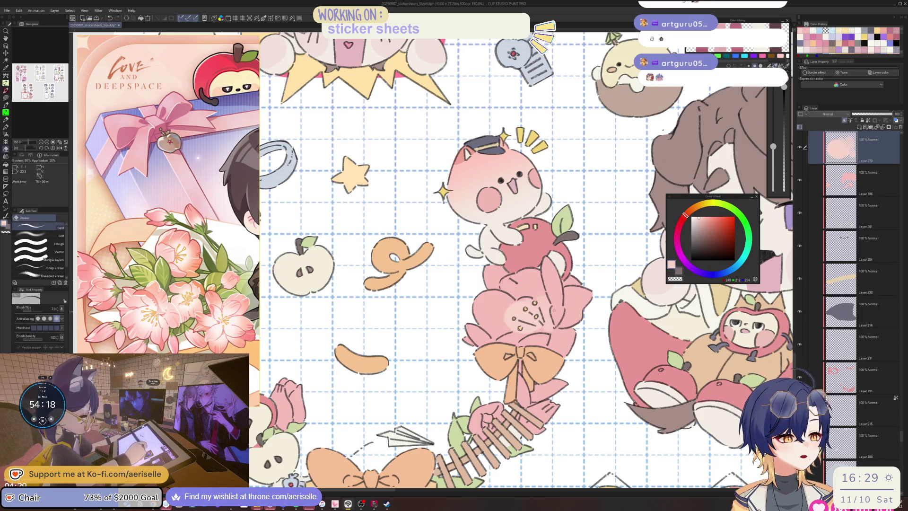
{"action": "key", "text": "m"}
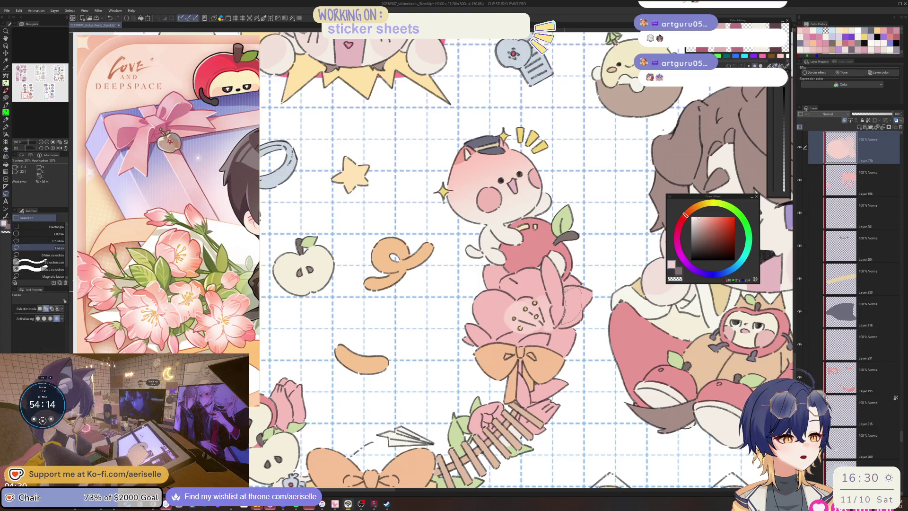
{"action": "left_click_drag", "start_coordinate": [564, 290], "coordinate": [564, 290]}
{"action": "key", "text": "g"}
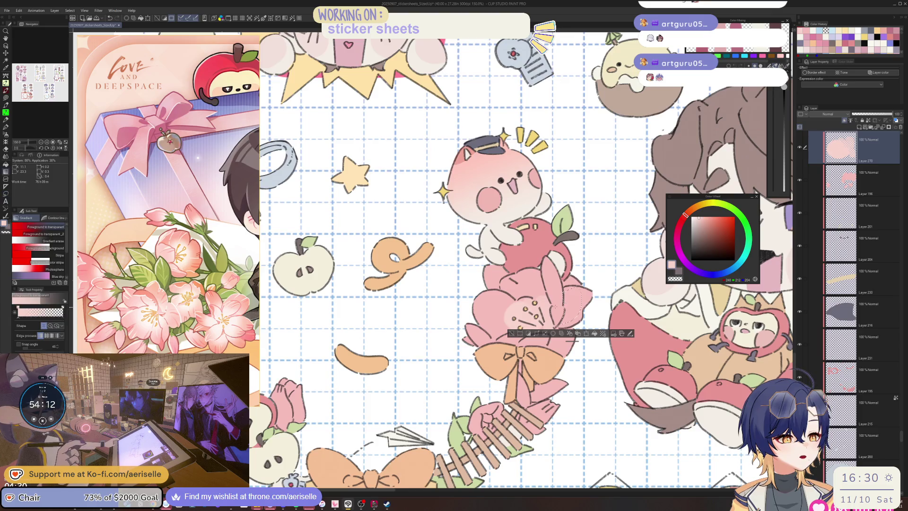
{"action": "scroll", "coordinate": [562, 308], "scroll_direction": "down", "scroll_amount": 2}
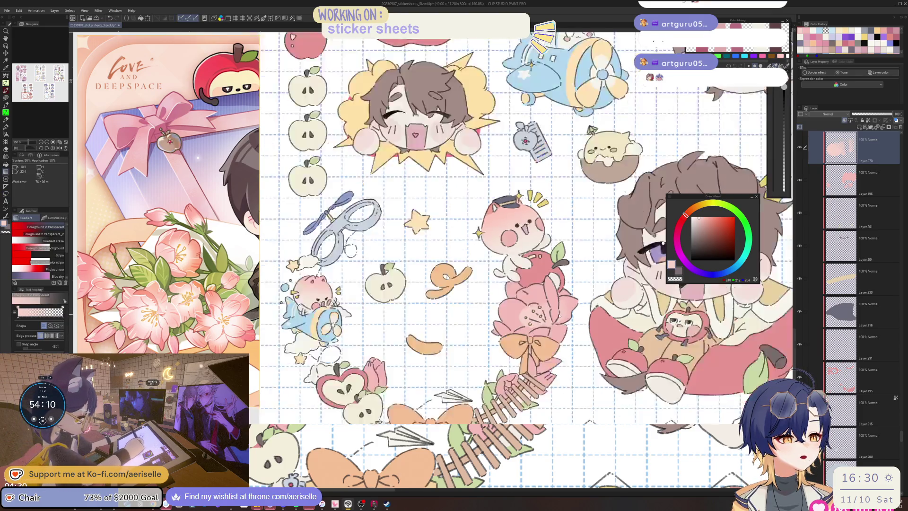
Load the flower's shape from Layer 196, then return to highlight Layer 270
{"action": "scroll", "coordinate": [559, 313], "scroll_direction": "down", "scroll_amount": 1}
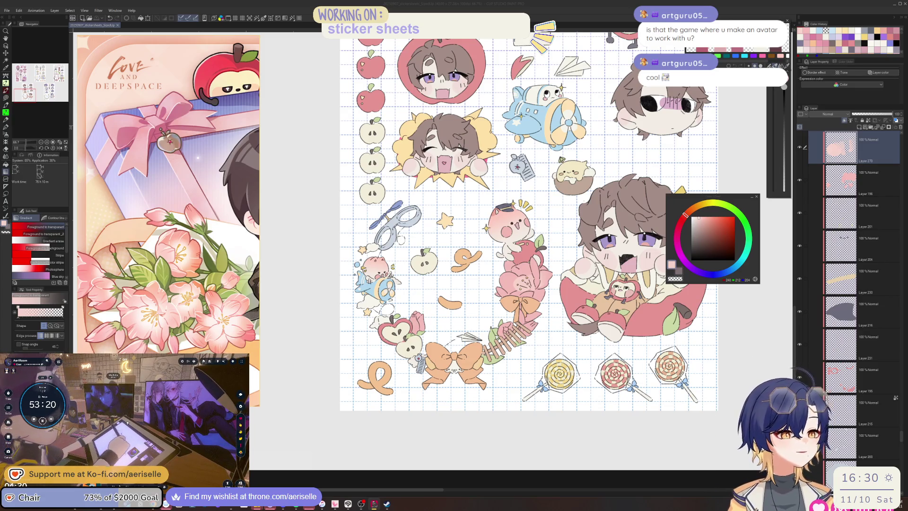
{"action": "left_click", "coordinate": [644, 249]}
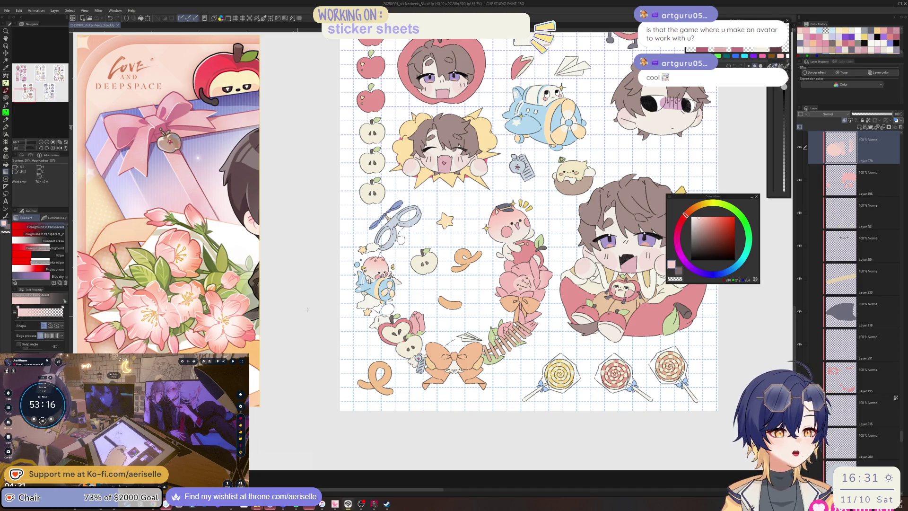
{"action": "scroll", "coordinate": [402, 319], "scroll_direction": "up", "scroll_amount": 5}
{"action": "key", "text": "p"}
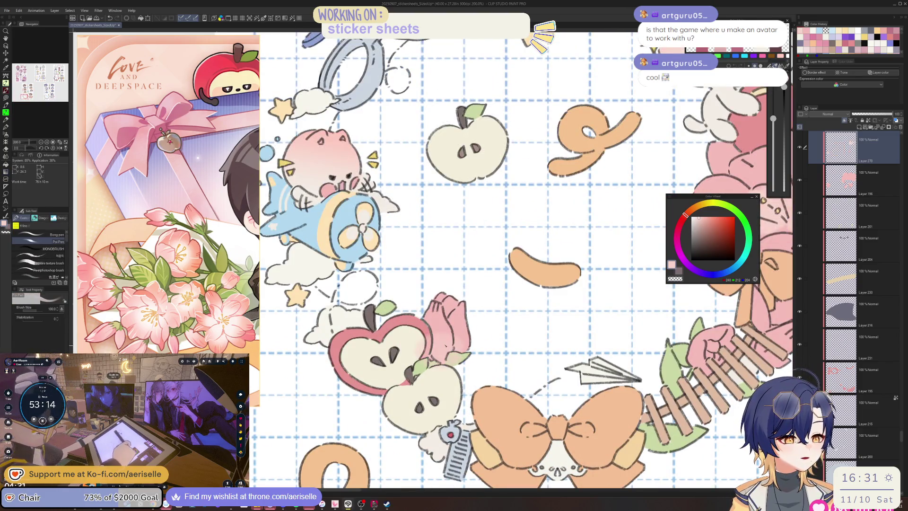
{"action": "left_click", "coordinate": [866, 189]}
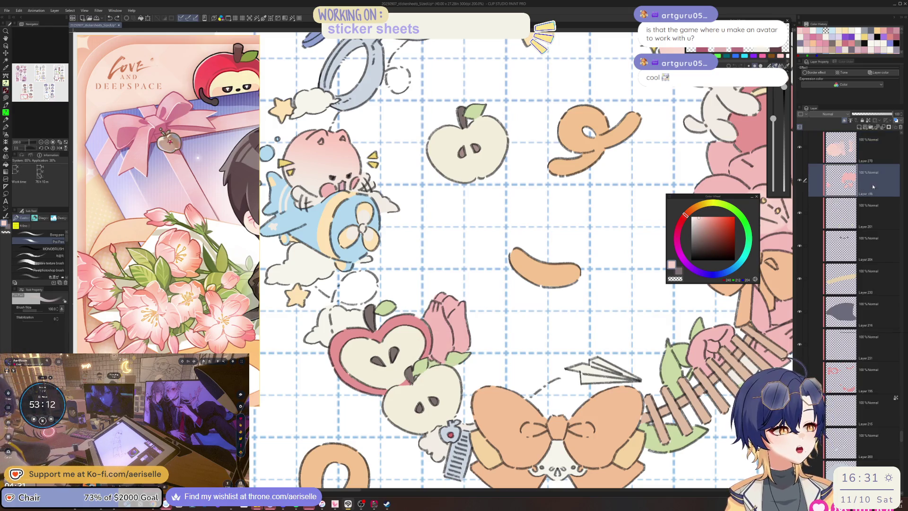
{"action": "left_click", "coordinate": [840, 147], "text": "ctrl"}
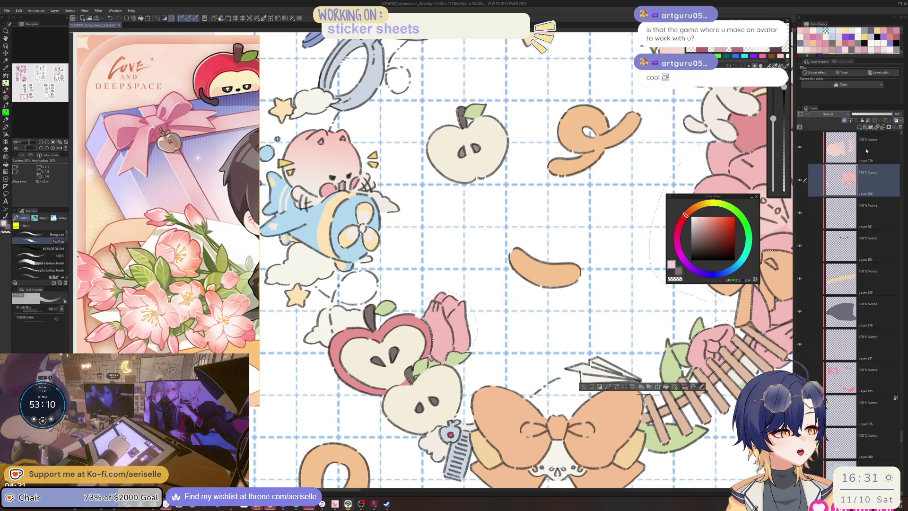
{"action": "left_click", "coordinate": [875, 152]}
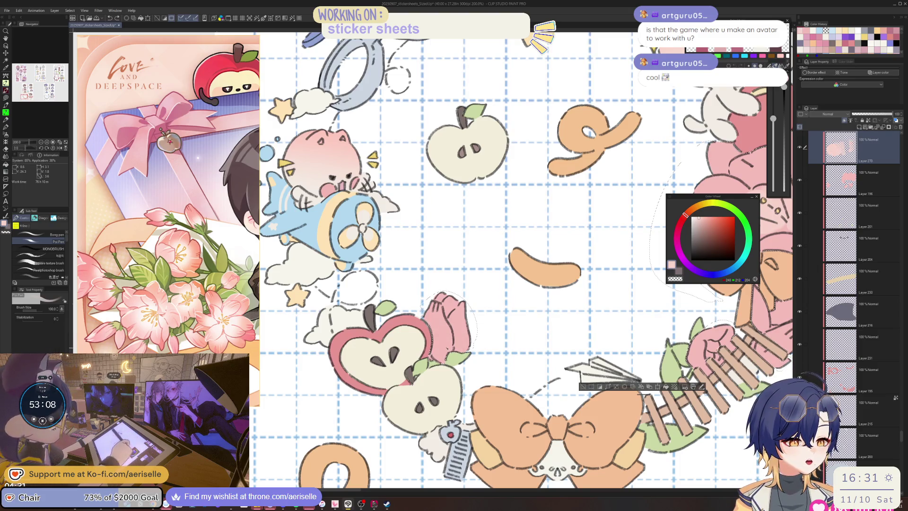
Shrink the brush to 30 and shade the pink ribbon tail lighter pink
{"action": "key", "text": "bracketleft"}
{"action": "key", "text": "bracketleft"}
{"action": "key", "text": "bracketleft"}
{"action": "key", "text": "bracketleft"}
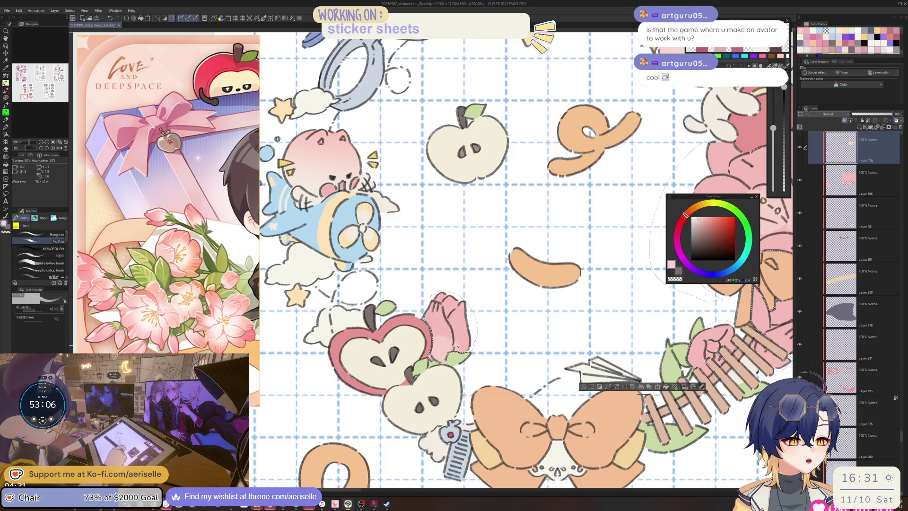
{"action": "mouse_move", "coordinate": [567, 236]}
{"action": "left_mouse_down"}
{"action": "mouse_move", "coordinate": [334, 267]}
{"action": "mouse_move", "coordinate": [306, 313]}
{"action": "left_mouse_up"}
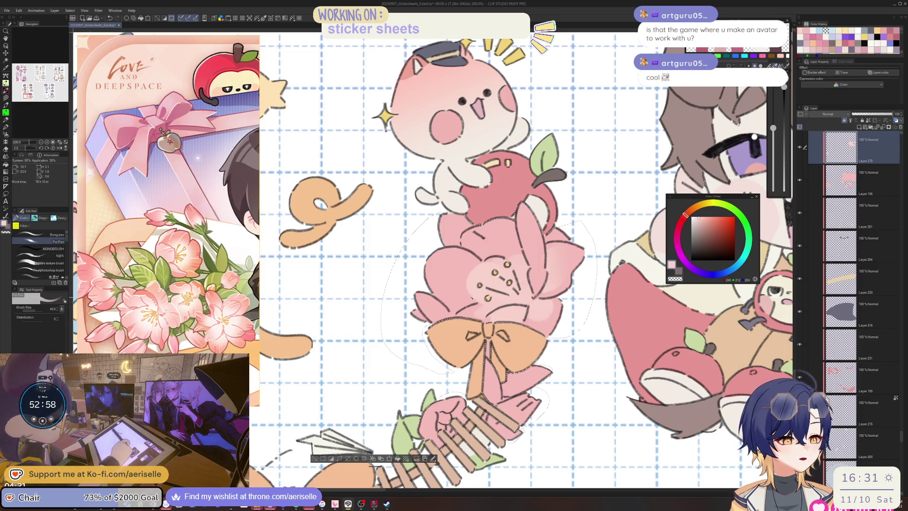
{"action": "scroll", "coordinate": [471, 299], "scroll_direction": "down", "scroll_amount": 3}
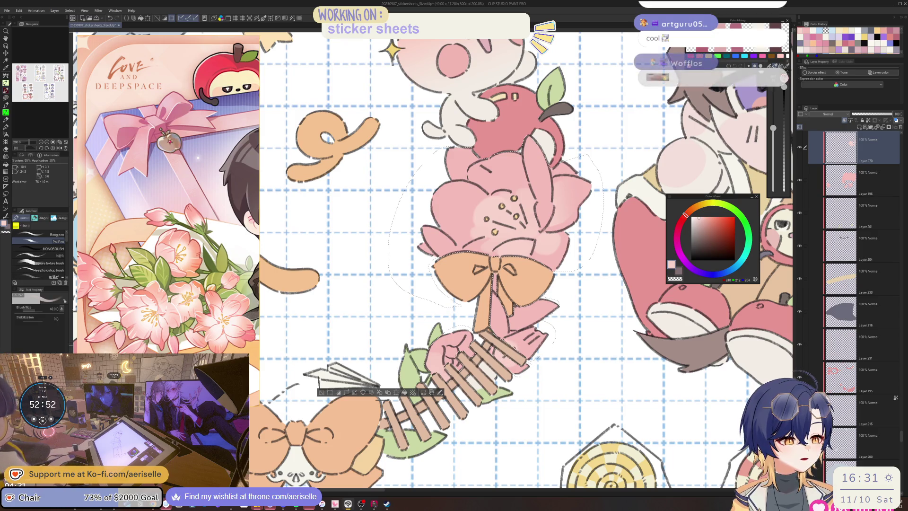
{"action": "key", "text": "["}
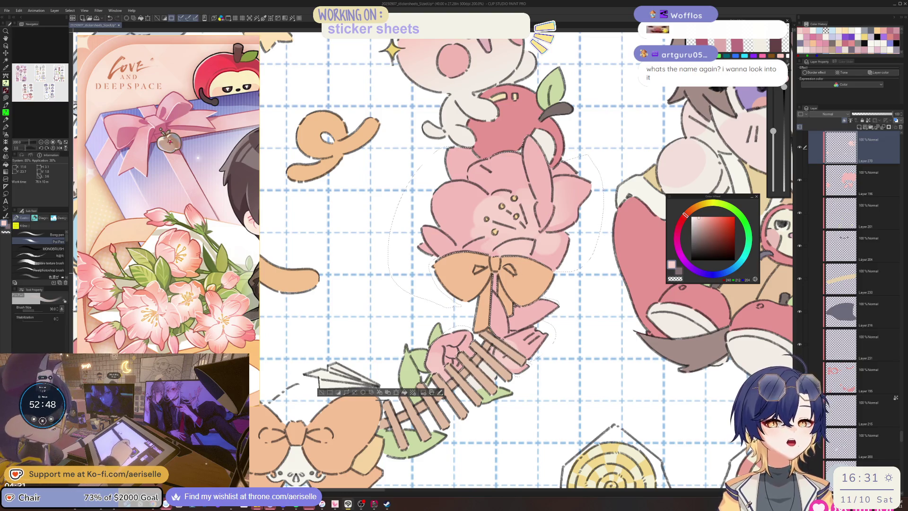
{"action": "left_click_drag", "start_coordinate": [513, 323], "coordinate": [523, 321]}
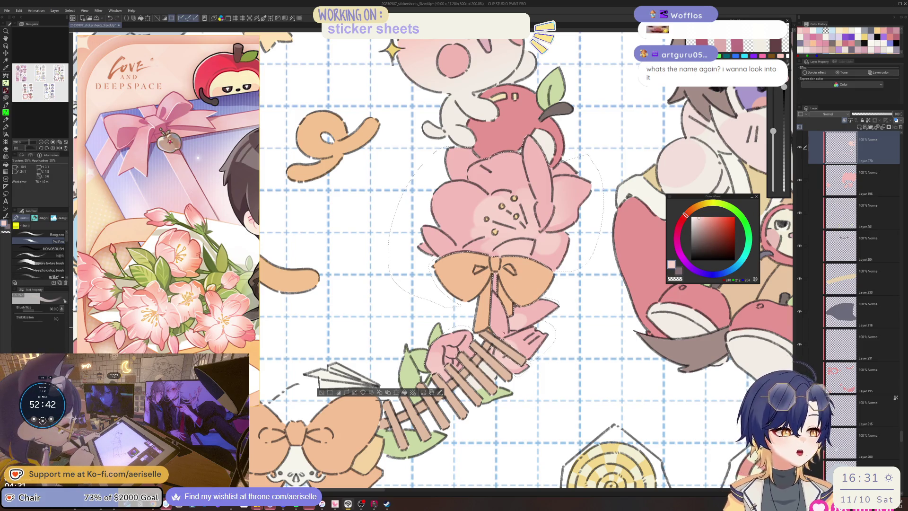
{"action": "left_click_drag", "start_coordinate": [428, 159], "coordinate": [435, 320]}
Touch up the bouquet, alternating between eraser and pen before taking the gradient
{"action": "key", "text": "e"}
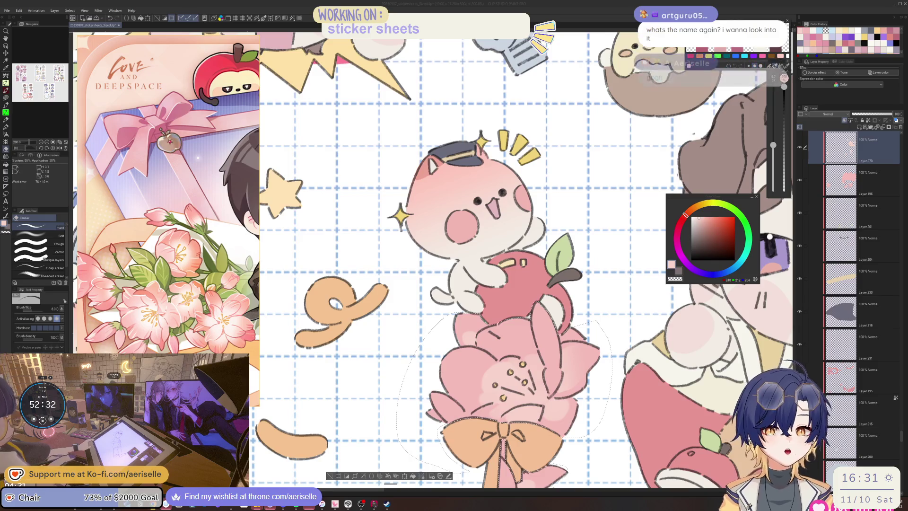
{"action": "left_click", "coordinate": [567, 335]}
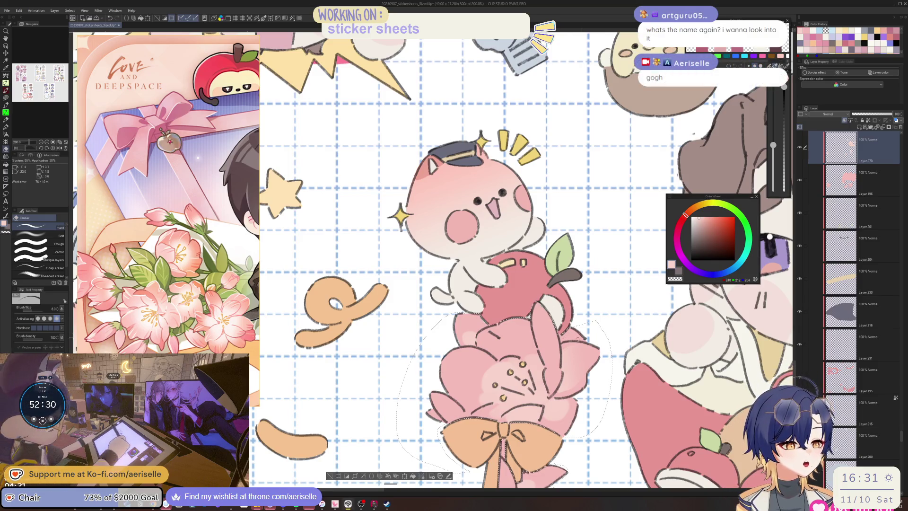
{"action": "key", "text": "p"}
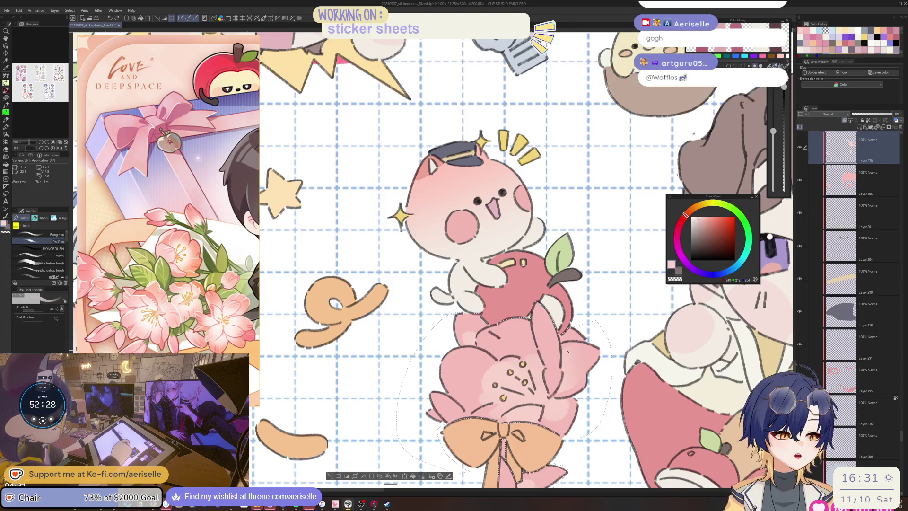
{"action": "scroll", "coordinate": [567, 348], "scroll_direction": "down", "scroll_amount": 1}
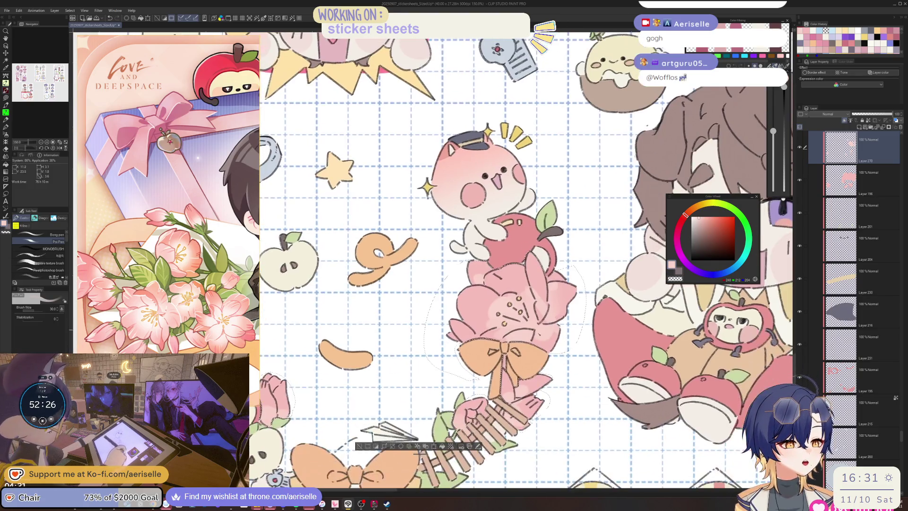
{"action": "scroll", "coordinate": [526, 327], "scroll_direction": "down", "scroll_amount": 3}
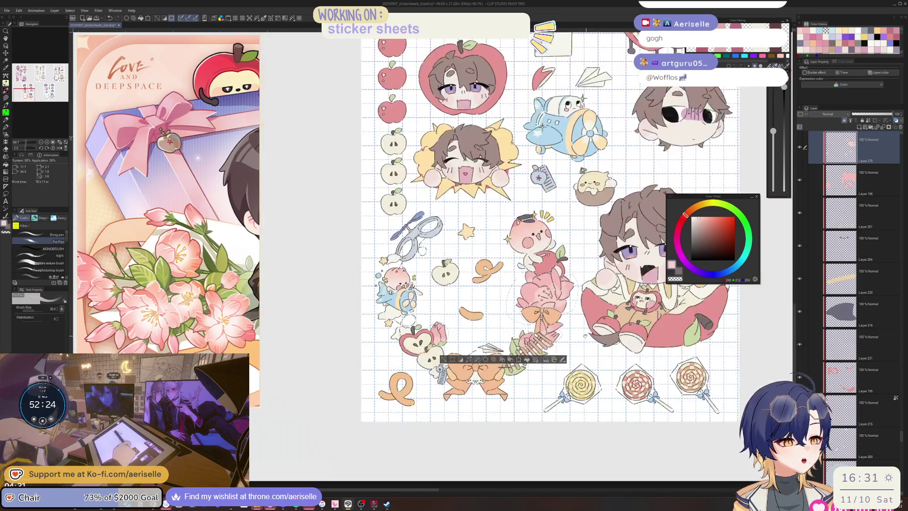
{"action": "scroll", "coordinate": [525, 302], "scroll_direction": "up", "scroll_amount": 3}
{"action": "key", "text": "e"}
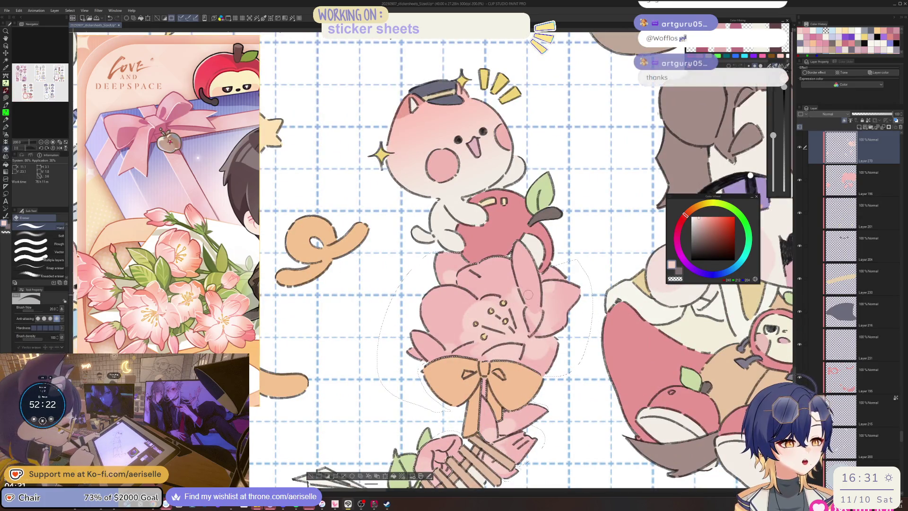
{"action": "key", "text": "p"}
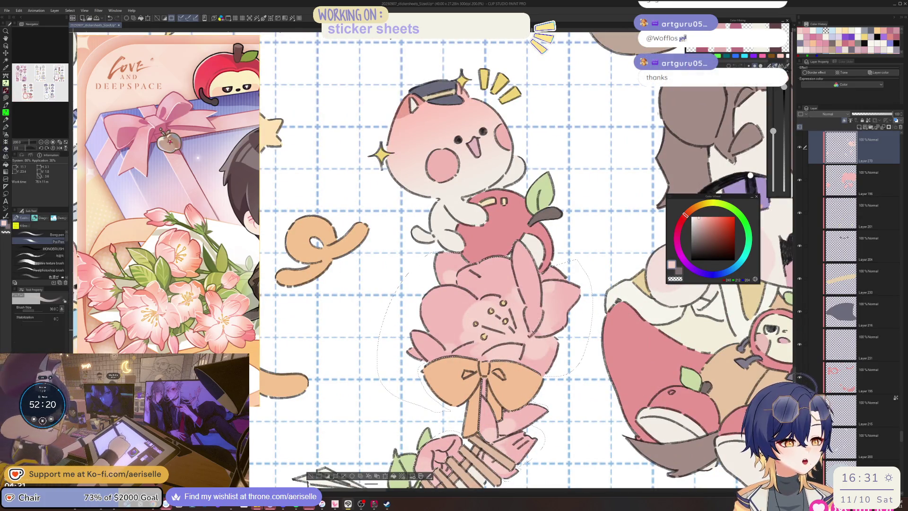
{"action": "key", "text": "e"}
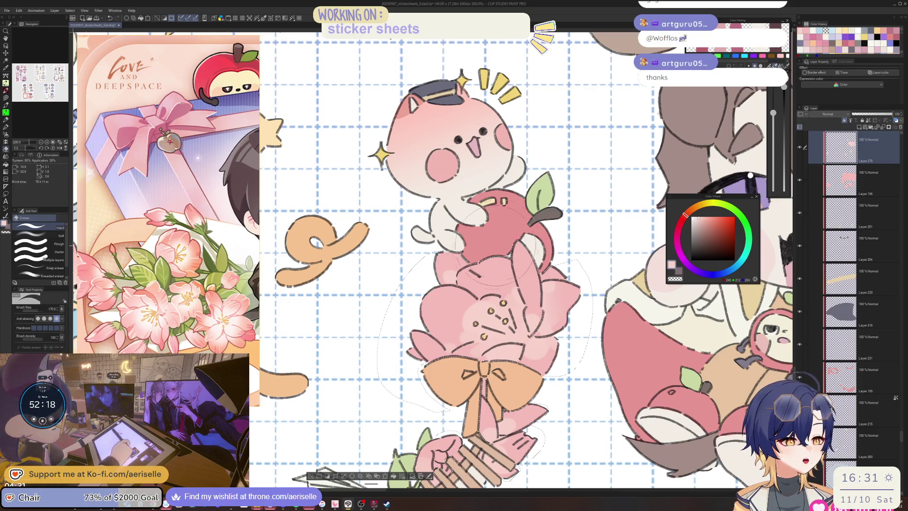
{"action": "scroll", "coordinate": [620, 321], "scroll_direction": "down", "scroll_amount": 3}
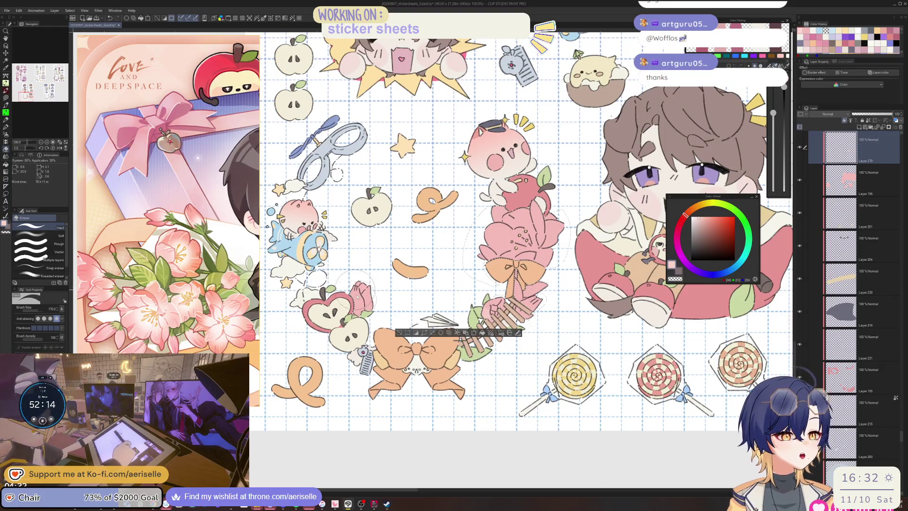
{"action": "scroll", "coordinate": [357, 300], "scroll_direction": "up", "scroll_amount": 3}
{"action": "key", "text": "p"}
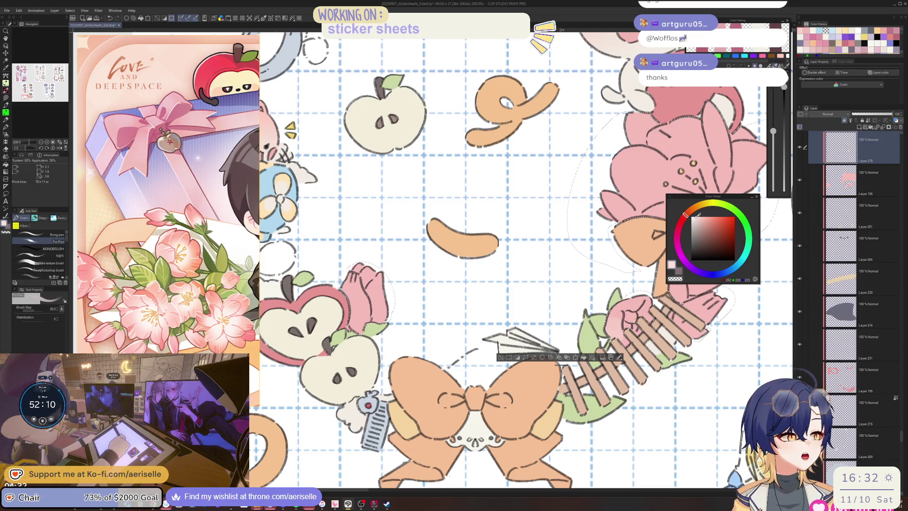
{"action": "key", "text": "g"}
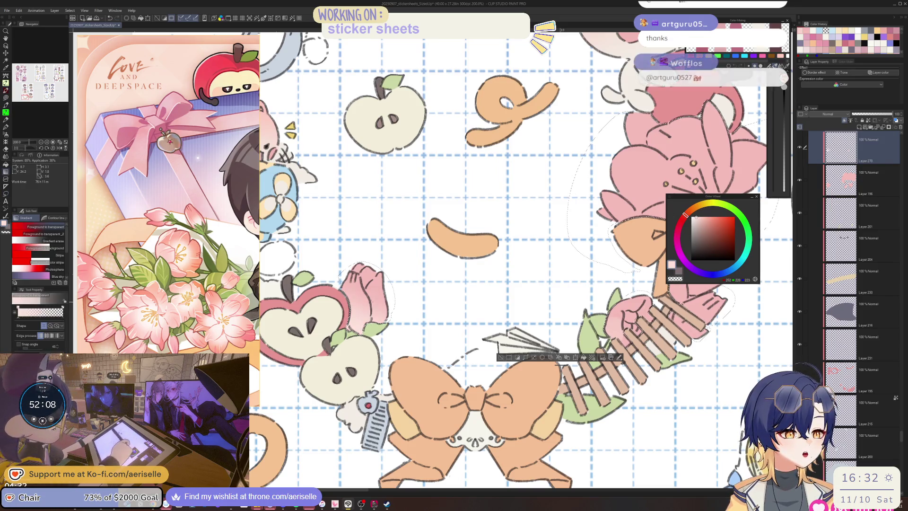
Clear the selection around the flower and bring the bouquet and lollipop into view
{"action": "key", "text": "ctrl+d"}
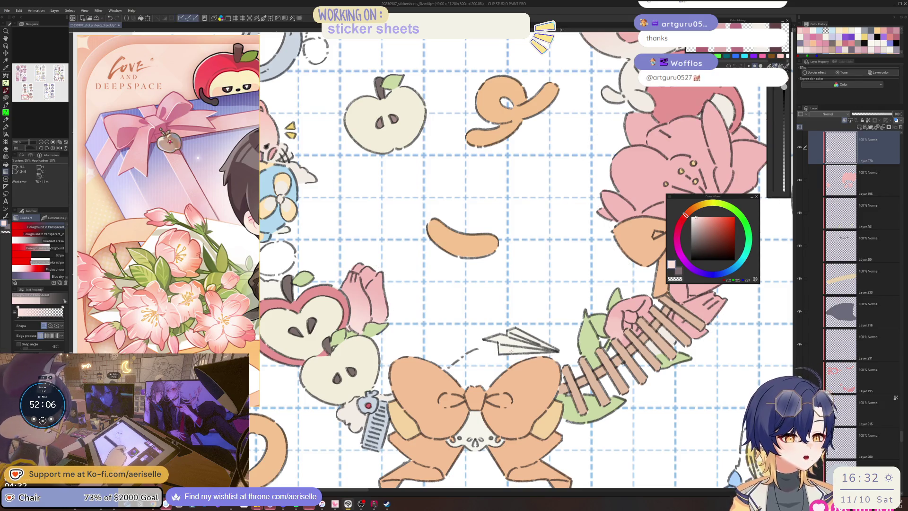
{"action": "left_click_drag", "start_coordinate": [634, 326], "coordinate": [492, 326]}
{"action": "key", "text": "e"}
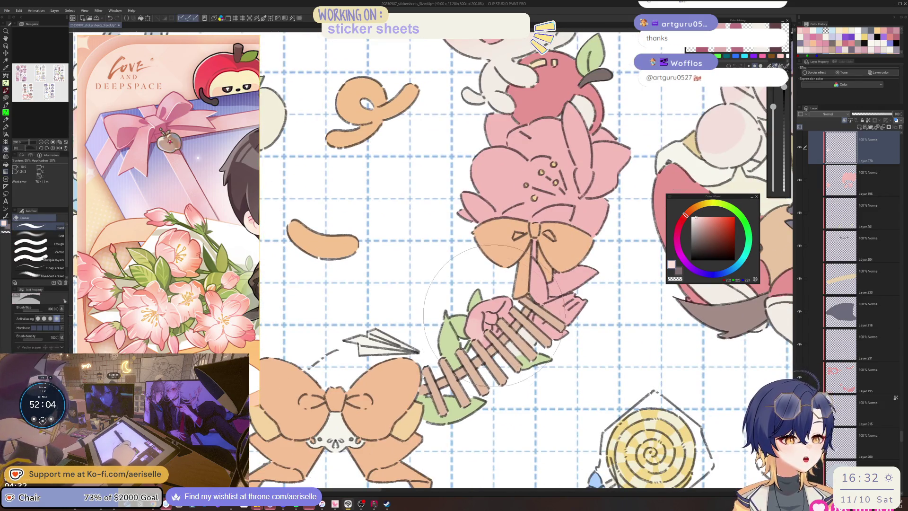
{"action": "key", "text": "m"}
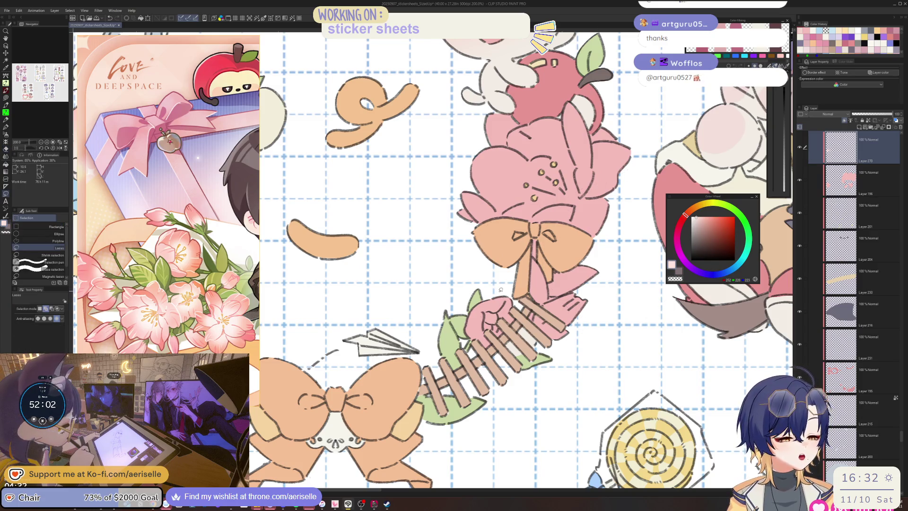
Duplicate Layer 196 and bring the apples and bow into view
{"action": "left_click", "coordinate": [840, 175]}
{"action": "key", "text": "ctrl+j"}
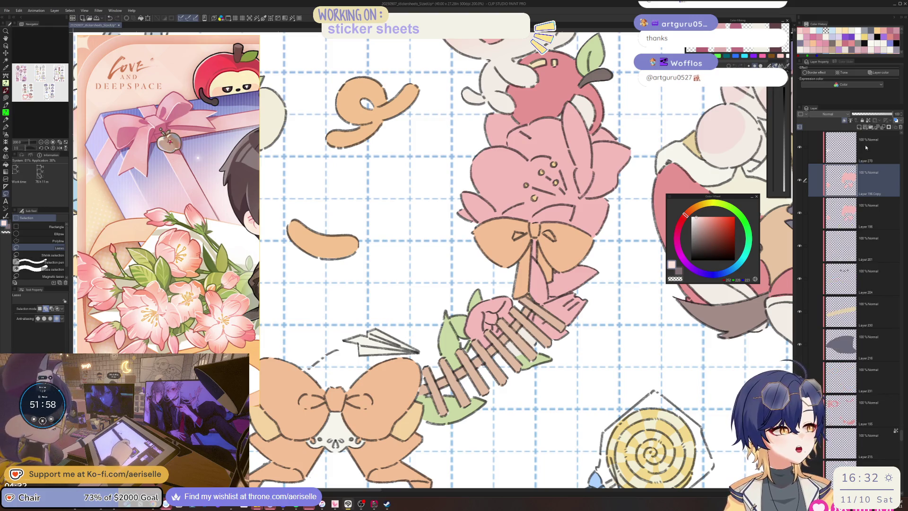
{"action": "scroll", "coordinate": [860, 150], "scroll_direction": "down", "scroll_amount": 1}
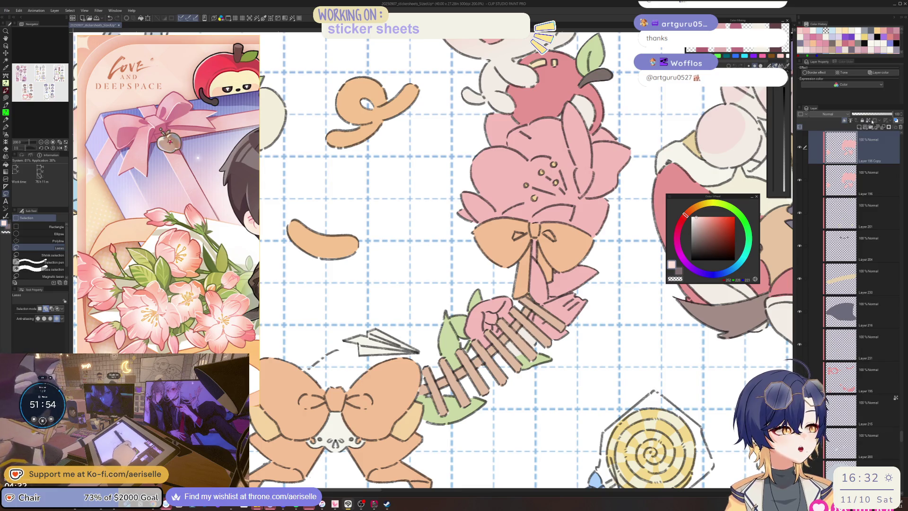
{"action": "mouse_move", "coordinate": [400, 292]}
{"action": "left_mouse_down"}
{"action": "mouse_move", "coordinate": [490, 237]}
{"action": "mouse_move", "coordinate": [522, 240]}
{"action": "left_mouse_up"}
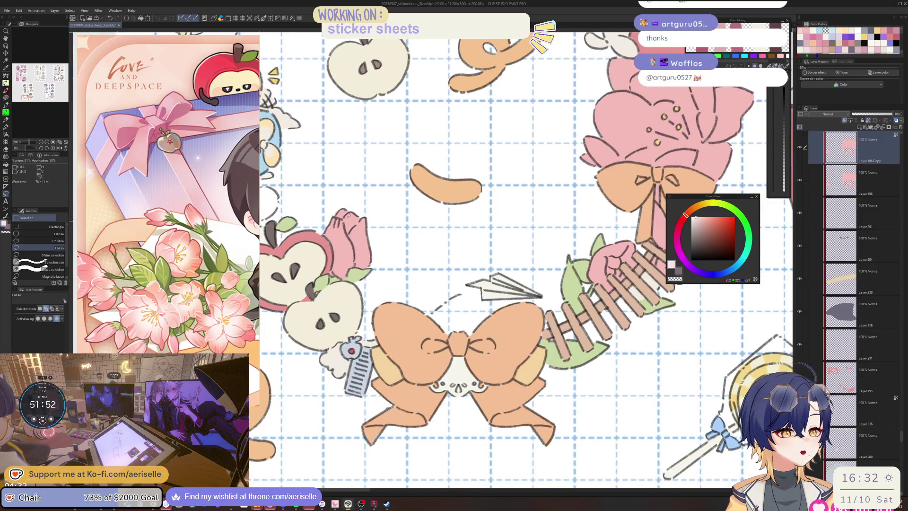
{"action": "mouse_move", "coordinate": [348, 246]}
{"action": "left_mouse_down"}
{"action": "mouse_move", "coordinate": [406, 275]}
{"action": "mouse_move", "coordinate": [400, 293]}
{"action": "left_mouse_up"}
Lasso the pink hand holding the bouquet and fill it with a pink gradient
{"action": "key", "text": "g"}
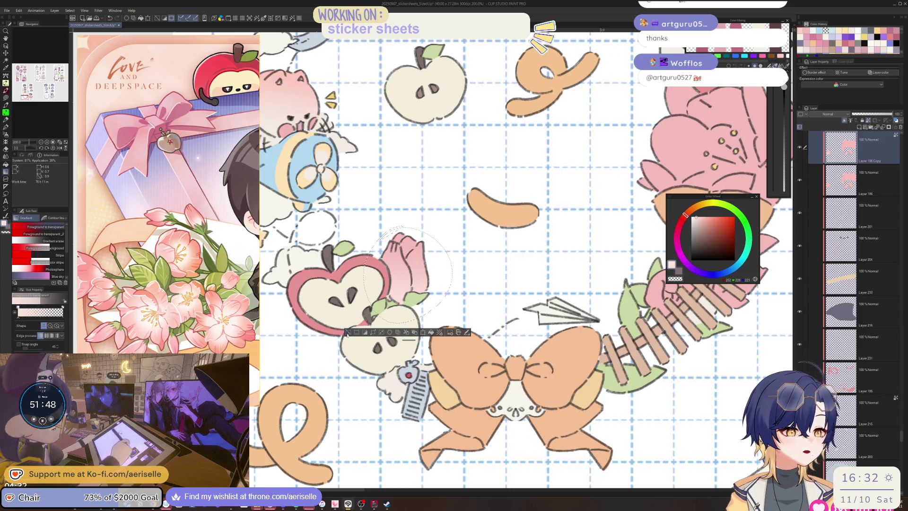
{"action": "left_click", "coordinate": [348, 332]}
{"action": "left_click_drag", "start_coordinate": [723, 260], "coordinate": [541, 269]}
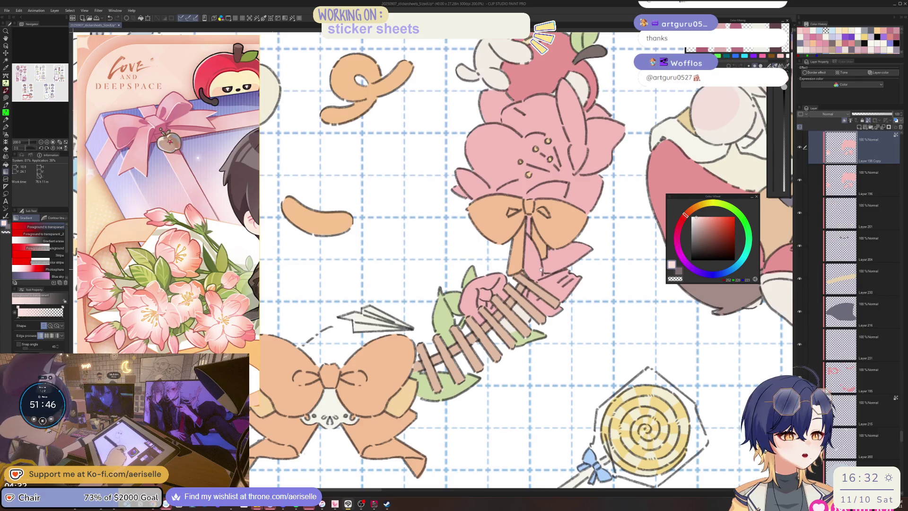
{"action": "scroll", "coordinate": [469, 300], "scroll_direction": "up", "scroll_amount": 2}
{"action": "key", "text": "m"}
{"action": "left_click_drag", "start_coordinate": [570, 348], "coordinate": [503, 242]}
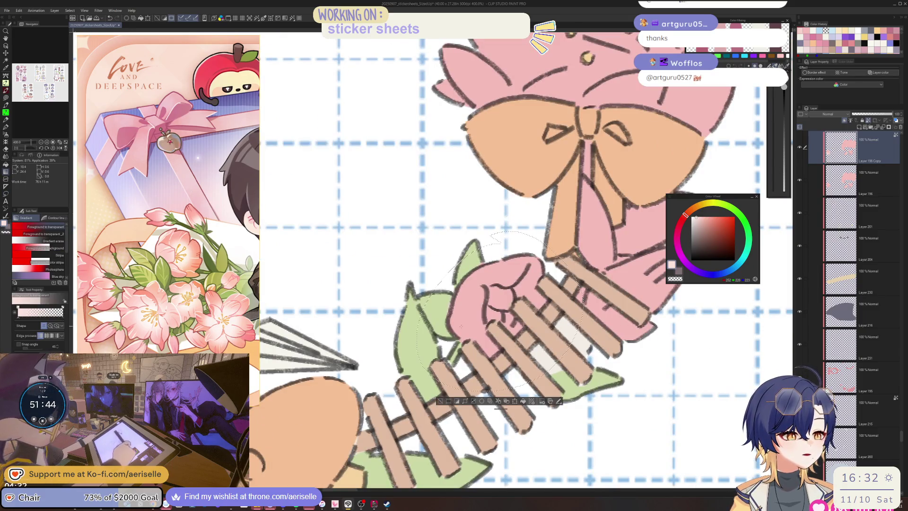
{"action": "key", "text": "g"}
{"action": "left_click_drag", "start_coordinate": [521, 289], "coordinate": [454, 352]}
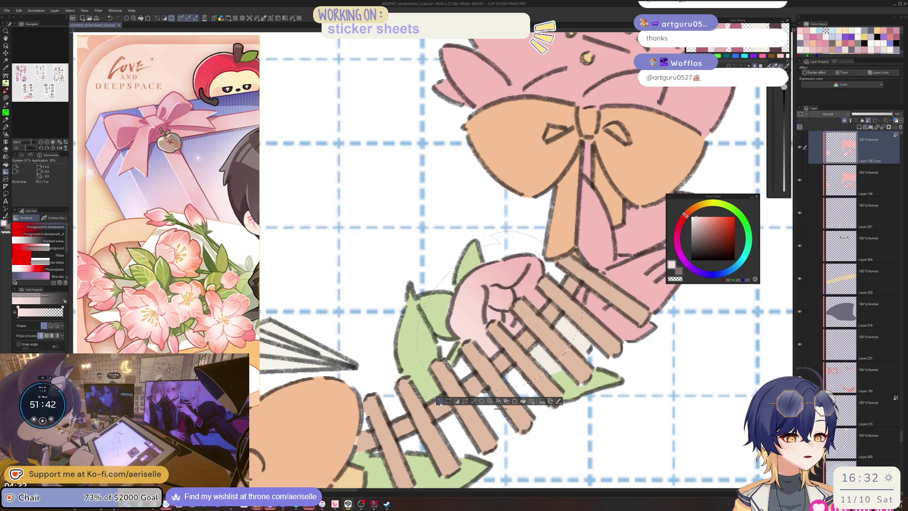
{"action": "key", "text": "ctrl+d"}
Lighten the hand's right side with a second lasso-and-gradient pass, then zoom out
{"action": "key", "text": "ctrl+0"}
{"action": "scroll", "coordinate": [477, 313], "scroll_direction": "up", "scroll_amount": 5}
{"action": "key", "text": "m"}
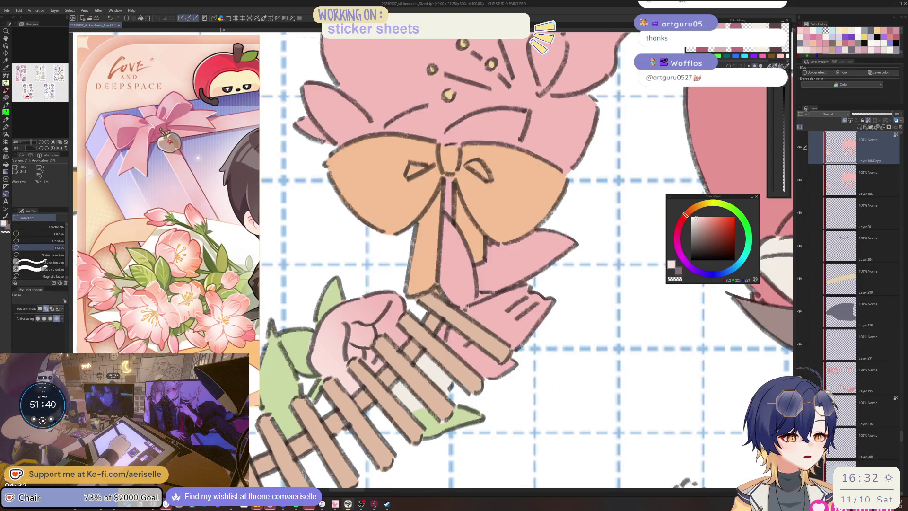
{"action": "mouse_move", "coordinate": [477, 293]}
{"action": "left_mouse_down"}
{"action": "mouse_move", "coordinate": [558, 280]}
{"action": "mouse_move", "coordinate": [487, 397]}
{"action": "mouse_move", "coordinate": [439, 334]}
{"action": "left_mouse_up"}
{"action": "key", "text": "g"}
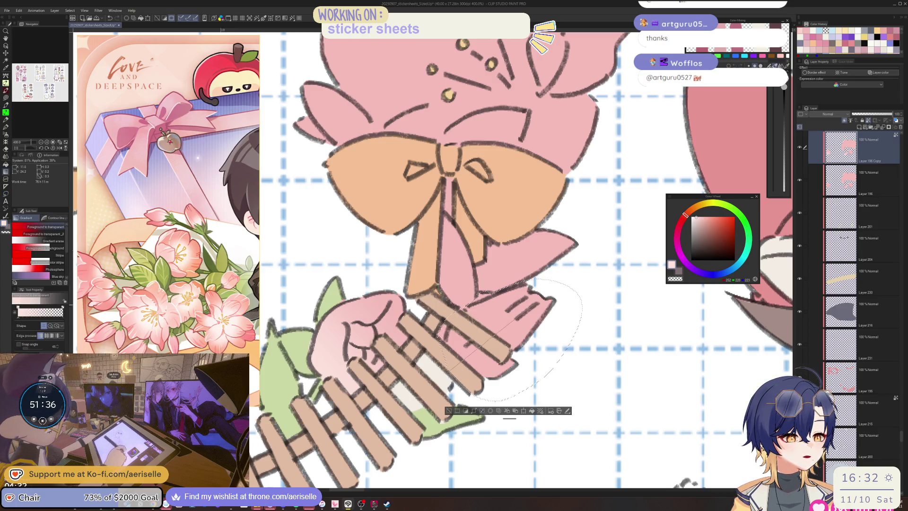
{"action": "left_click_drag", "start_coordinate": [447, 368], "coordinate": [501, 308]}
{"action": "key", "text": "ctrl+d"}
{"action": "key", "text": "ctrl+alt+0"}
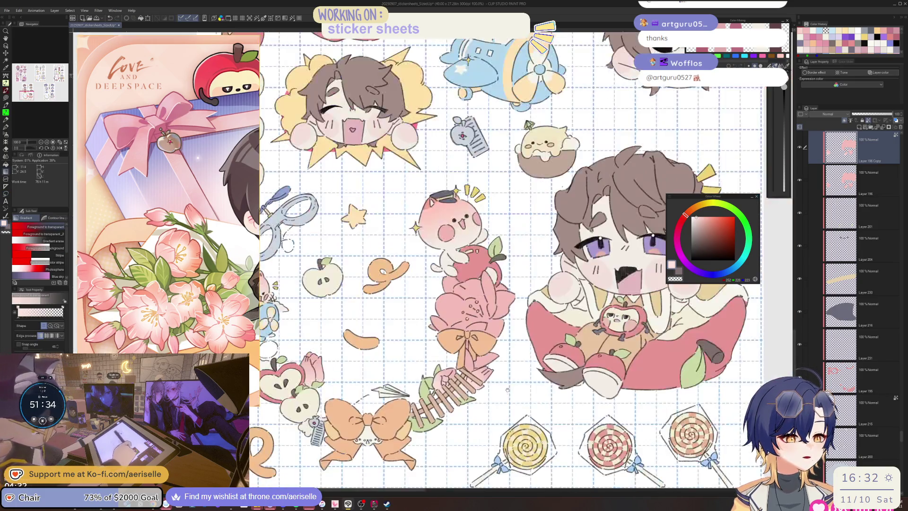
{"action": "scroll", "coordinate": [520, 213], "scroll_direction": "down", "scroll_amount": 3}
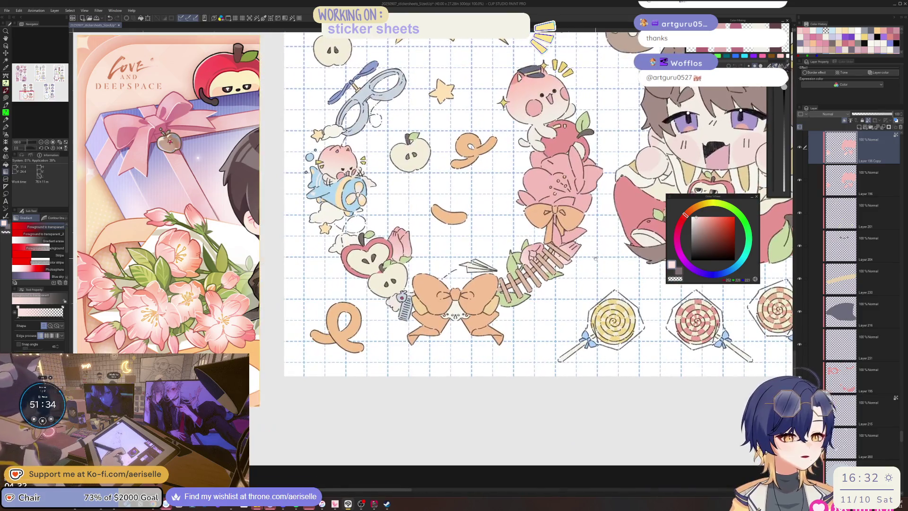
Delete the Layer 196 Copy duplicate and add a new empty layer on top
{"action": "left_click", "coordinate": [900, 128]}
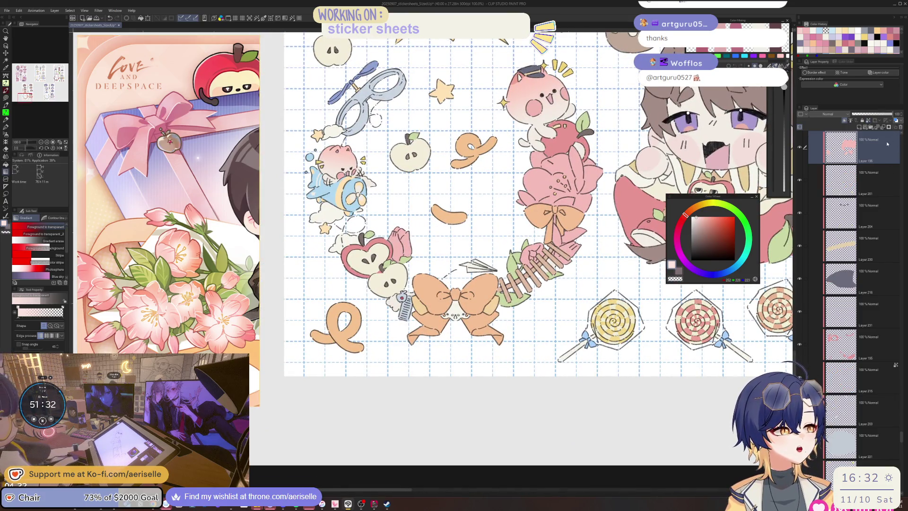
{"action": "left_click", "coordinate": [845, 121]}
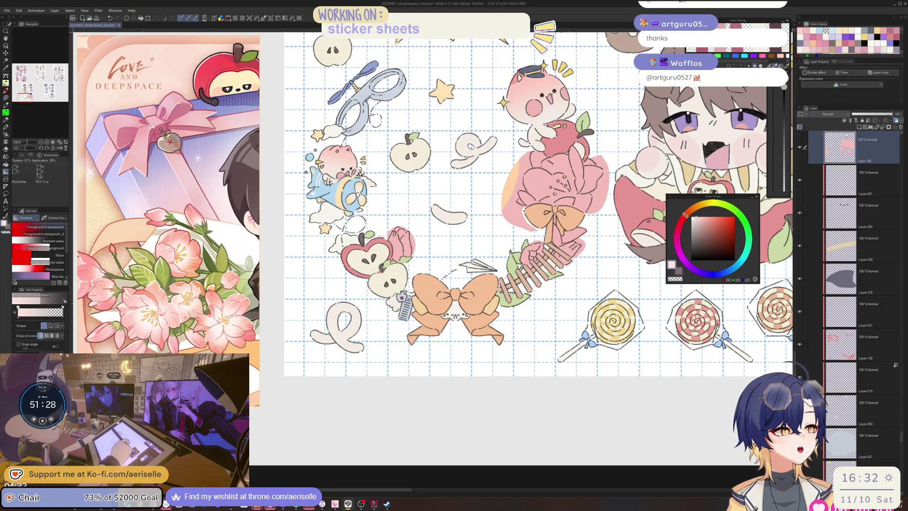
{"action": "left_click", "coordinate": [859, 127]}
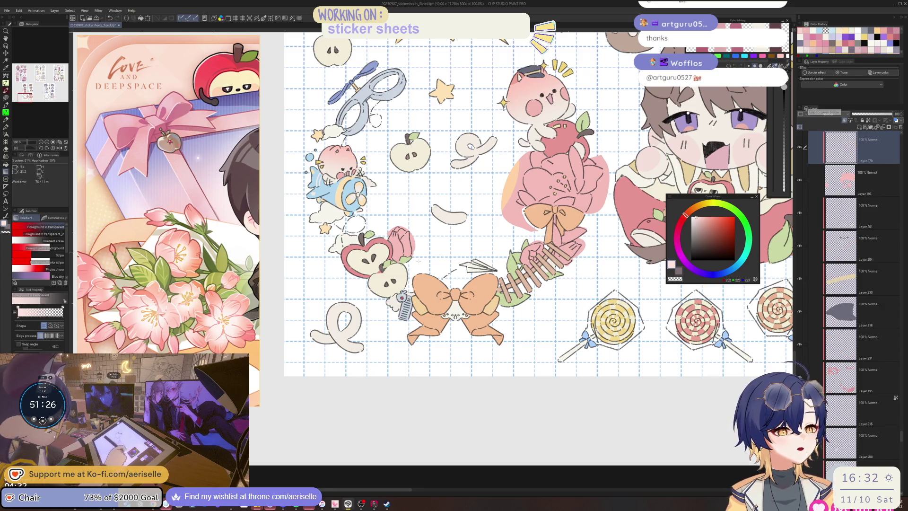
{"action": "scroll", "coordinate": [418, 261], "scroll_direction": "up", "scroll_amount": 4}
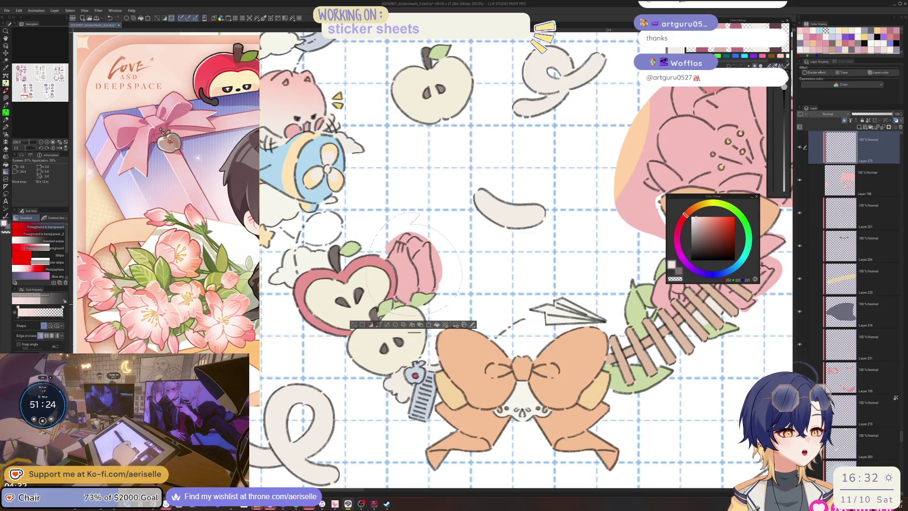
Lighten the pink tulip and a nearby wreath area with gradient fills
{"action": "left_click_drag", "start_coordinate": [417, 224], "coordinate": [418, 301]}
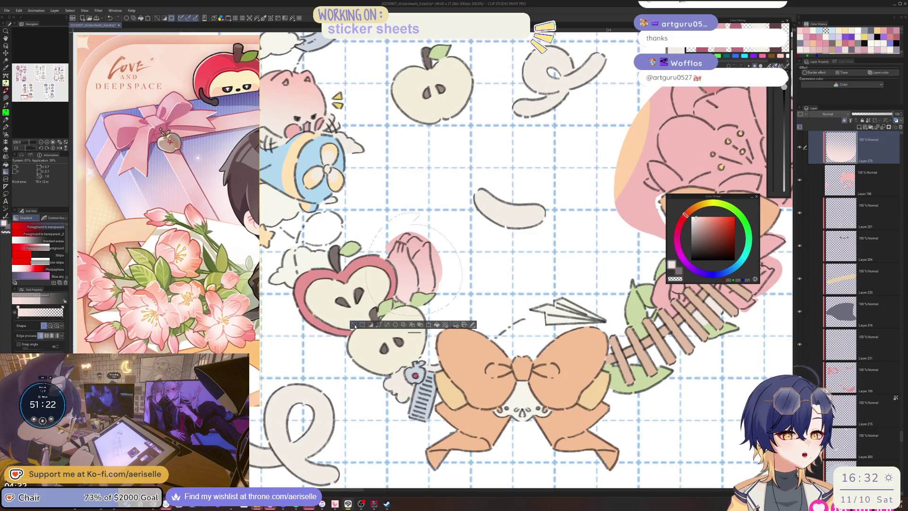
{"action": "key", "text": "ctrl+d"}
{"action": "mouse_move", "coordinate": [700, 284]}
{"action": "left_mouse_down"}
{"action": "mouse_move", "coordinate": [520, 299]}
{"action": "mouse_move", "coordinate": [494, 275]}
{"action": "left_mouse_up"}
{"action": "key", "text": "m"}
{"action": "key", "text": "g"}
{"action": "mouse_move", "coordinate": [478, 334]}
{"action": "left_mouse_down"}
{"action": "mouse_move", "coordinate": [492, 277]}
{"action": "mouse_move", "coordinate": [508, 279]}
{"action": "mouse_move", "coordinate": [492, 275]}
{"action": "mouse_move", "coordinate": [492, 288]}
{"action": "mouse_move", "coordinate": [525, 275]}
{"action": "left_mouse_up"}
{"action": "key", "text": "ctrl+d"}
Lighten another lasso-selected area with a gradient and deselect it
{"action": "key", "text": "m"}
{"action": "key", "text": "g"}
{"action": "mouse_move", "coordinate": [525, 322]}
{"action": "left_mouse_down"}
{"action": "mouse_move", "coordinate": [494, 281]}
{"action": "mouse_move", "coordinate": [449, 291]}
{"action": "mouse_move", "coordinate": [455, 330]}
{"action": "left_mouse_up"}
{"action": "key", "text": "ctrl+d"}
{"action": "key", "text": "m"}
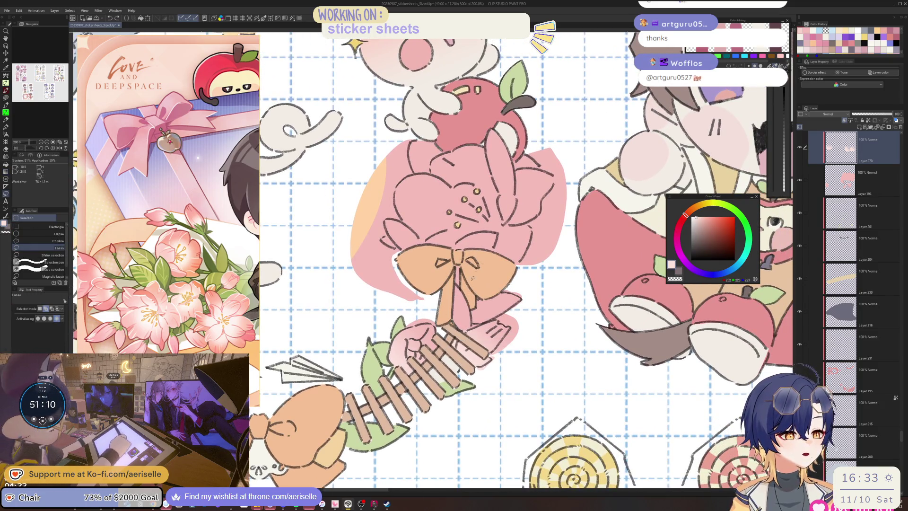
{"action": "scroll", "coordinate": [473, 277], "scroll_direction": "up", "scroll_amount": 3}
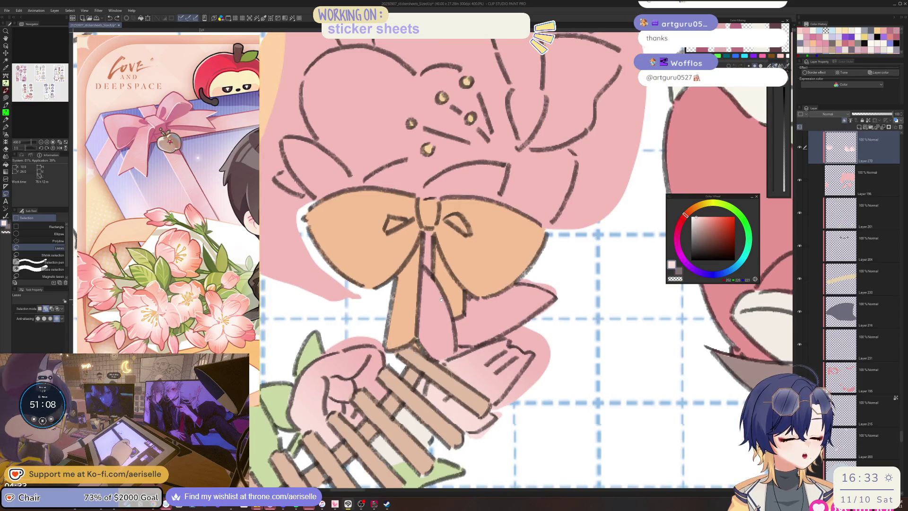
{"action": "key", "text": "e"}
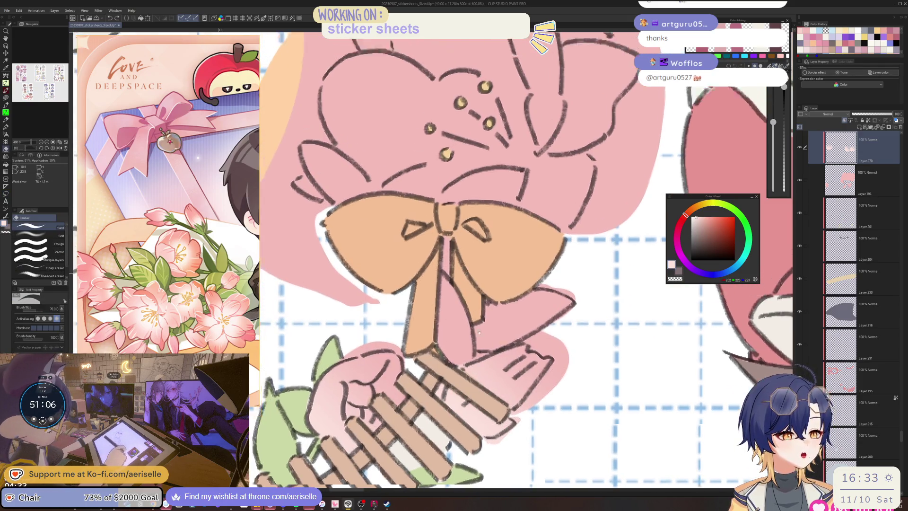
{"action": "scroll", "coordinate": [479, 332], "scroll_direction": "up", "scroll_amount": 3}
{"action": "key", "text": "m"}
Fill part of the flower petals with light-pink gradient, then erase some pink shading
{"action": "mouse_move", "coordinate": [557, 288]}
{"action": "left_mouse_down"}
{"action": "mouse_move", "coordinate": [489, 310]}
{"action": "mouse_move", "coordinate": [420, 306]}
{"action": "mouse_move", "coordinate": [470, 294]}
{"action": "mouse_move", "coordinate": [487, 306]}
{"action": "mouse_move", "coordinate": [551, 294]}
{"action": "mouse_move", "coordinate": [552, 239]}
{"action": "mouse_move", "coordinate": [519, 175]}
{"action": "mouse_move", "coordinate": [533, 215]}
{"action": "mouse_move", "coordinate": [499, 200]}
{"action": "mouse_move", "coordinate": [461, 207]}
{"action": "mouse_move", "coordinate": [430, 187]}
{"action": "mouse_move", "coordinate": [387, 182]}
{"action": "mouse_move", "coordinate": [347, 231]}
{"action": "mouse_move", "coordinate": [389, 305]}
{"action": "mouse_move", "coordinate": [515, 273]}
{"action": "mouse_move", "coordinate": [383, 222]}
{"action": "left_mouse_up"}
{"action": "key", "text": "g"}
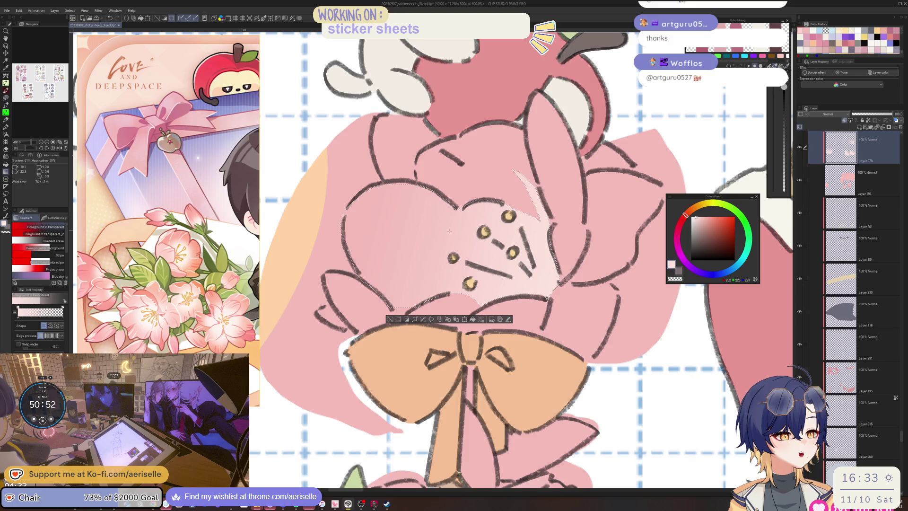
{"action": "key", "text": "ctrl+d"}
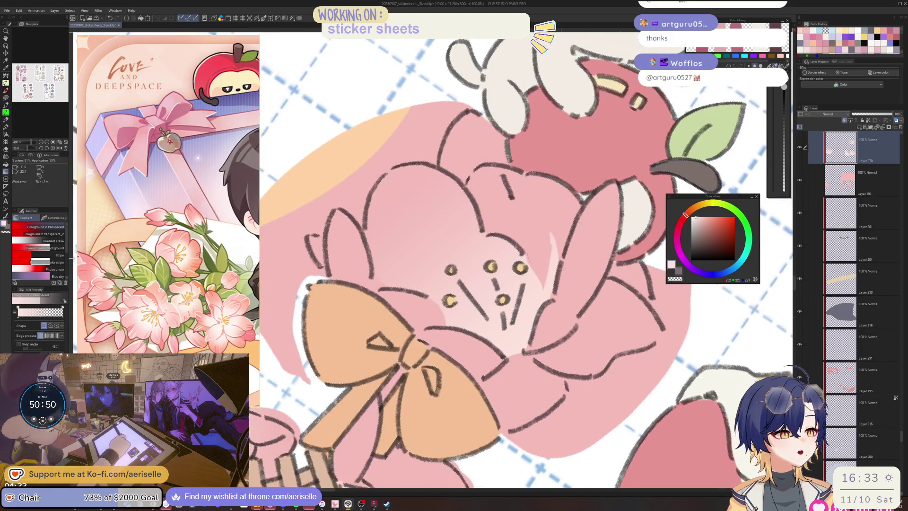
{"action": "key", "text": "e"}
{"action": "mouse_move", "coordinate": [558, 227]}
{"action": "left_mouse_down"}
{"action": "mouse_move", "coordinate": [567, 264]}
{"action": "mouse_move", "coordinate": [543, 275]}
{"action": "left_mouse_up"}
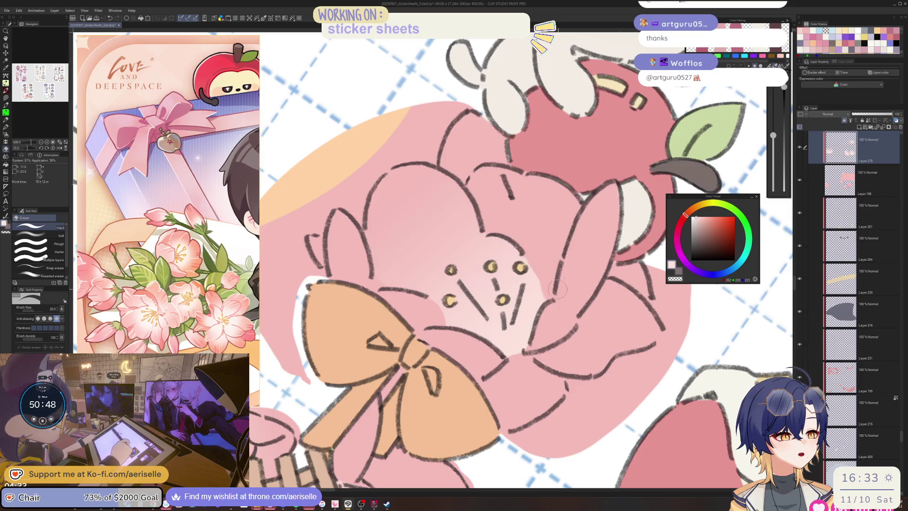
Shade a flower petal along its edge with a gradient, then deselect and return to the pen
{"action": "key", "text": "m"}
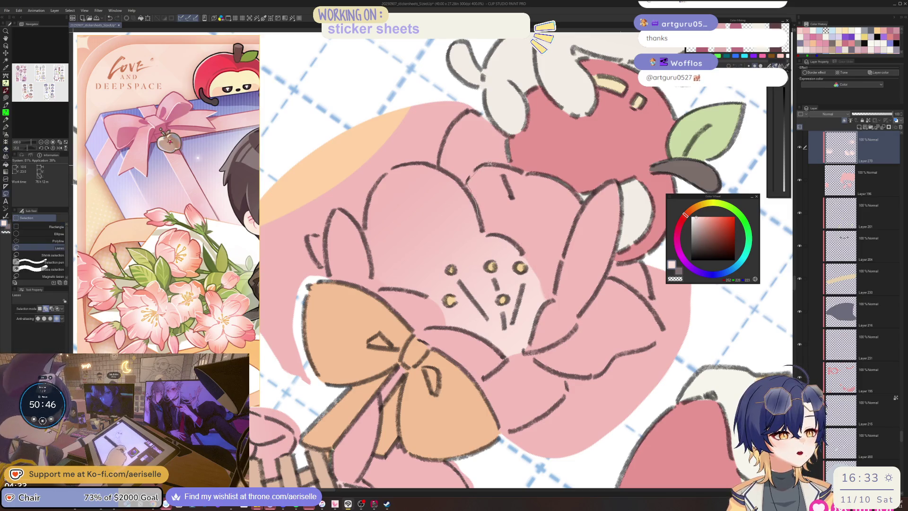
{"action": "mouse_move", "coordinate": [489, 164]}
{"action": "left_mouse_down"}
{"action": "mouse_move", "coordinate": [565, 182]}
{"action": "mouse_move", "coordinate": [585, 203]}
{"action": "mouse_move", "coordinate": [548, 303]}
{"action": "mouse_move", "coordinate": [521, 247]}
{"action": "mouse_move", "coordinate": [483, 221]}
{"action": "mouse_move", "coordinate": [475, 204]}
{"action": "left_mouse_up"}
{"action": "key", "text": "g"}
{"action": "left_click_drag", "start_coordinate": [548, 298], "coordinate": [519, 174]}
{"action": "left_click", "coordinate": [464, 320]}
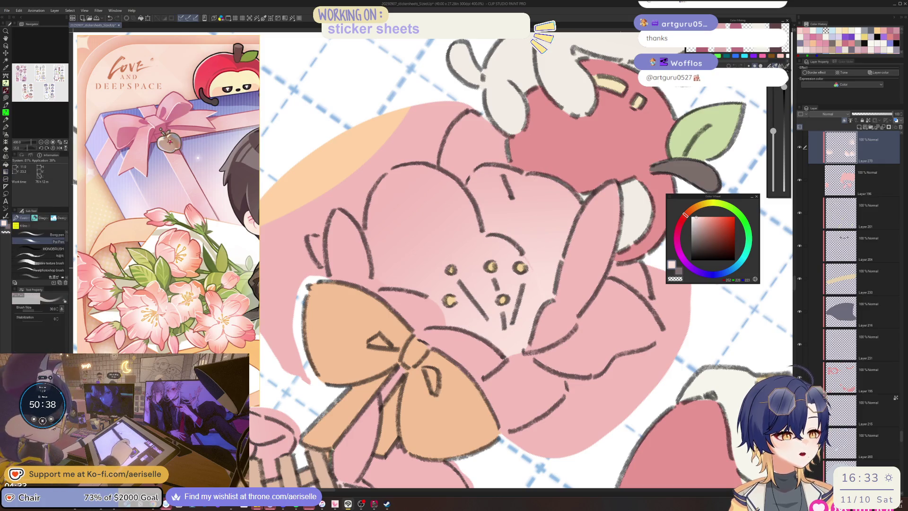
{"action": "key", "text": "p"}
{"action": "scroll", "coordinate": [517, 261], "scroll_direction": "down", "scroll_amount": 4}
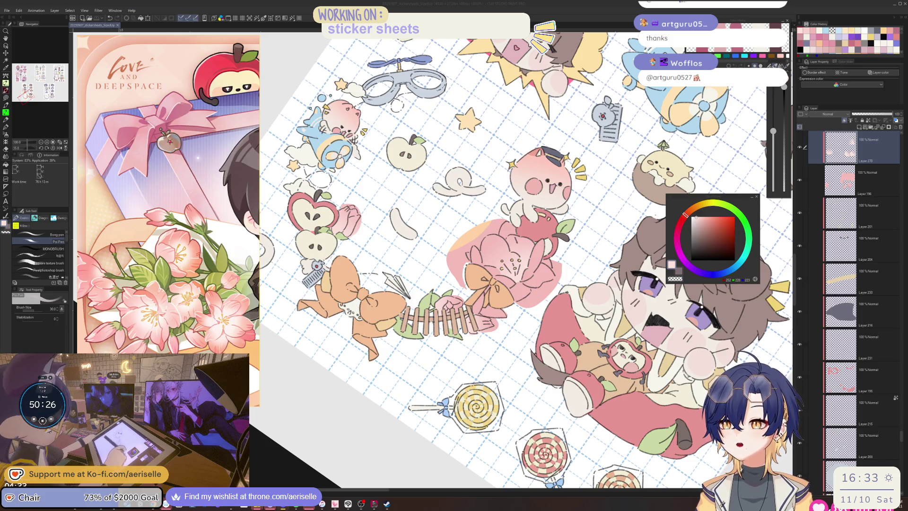
{"action": "left_click", "coordinate": [88, 68]}
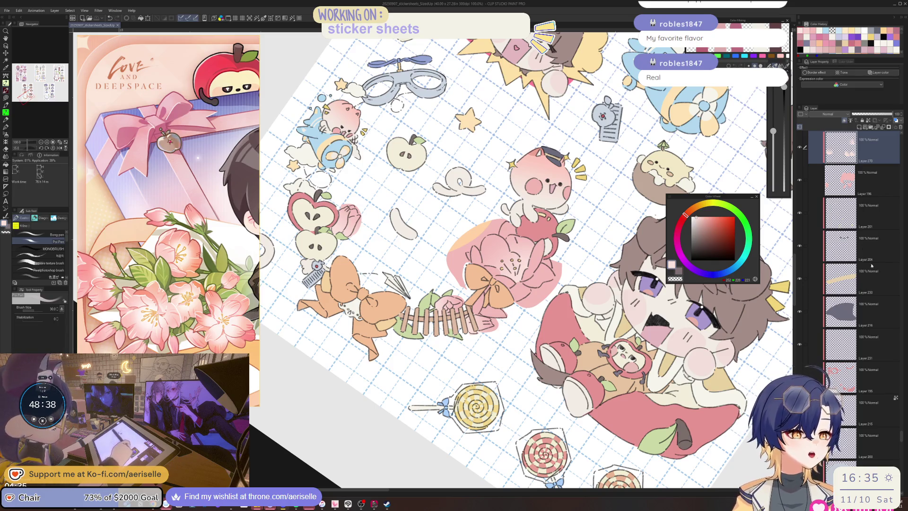
{"action": "scroll", "coordinate": [397, 290], "scroll_direction": "up", "scroll_amount": 6}
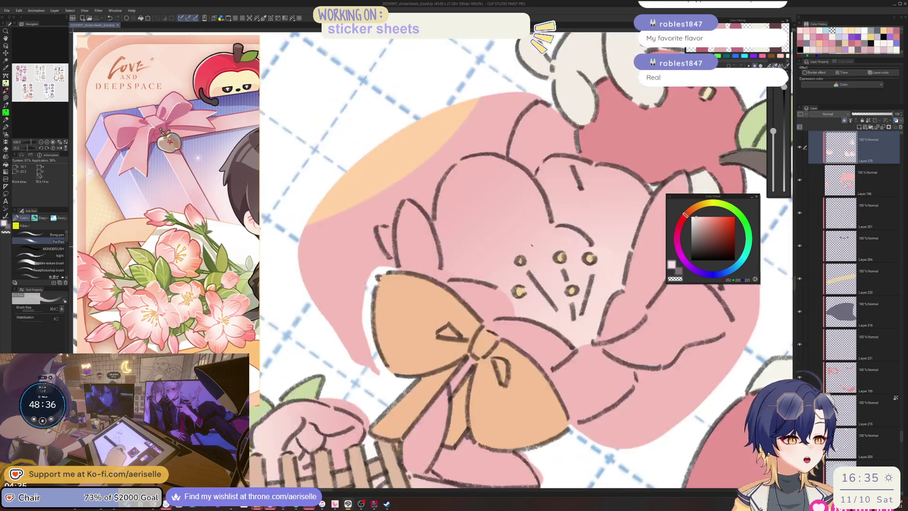
Fill the petal beside the bow and another inner petal with light-pink gradients
{"action": "key", "text": "m"}
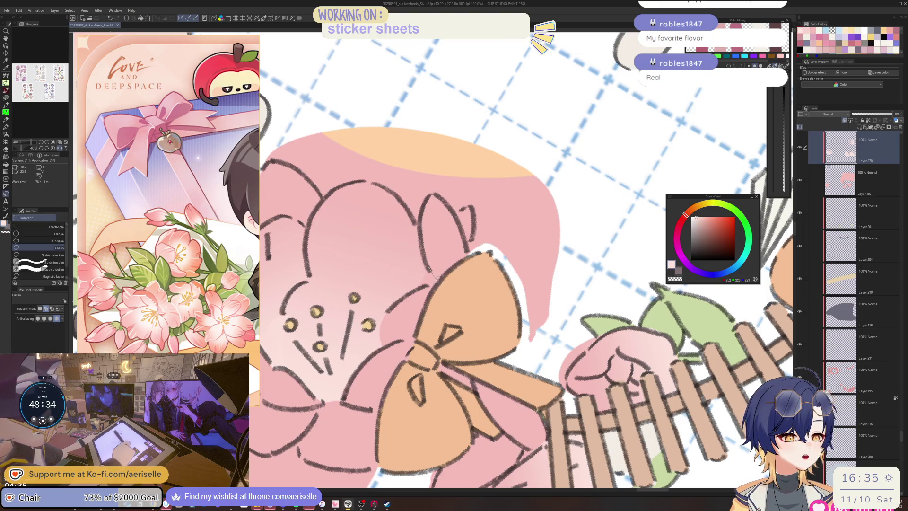
{"action": "key", "text": "ctrl+alt+0"}
{"action": "scroll", "coordinate": [461, 281], "scroll_direction": "up", "scroll_amount": 6}
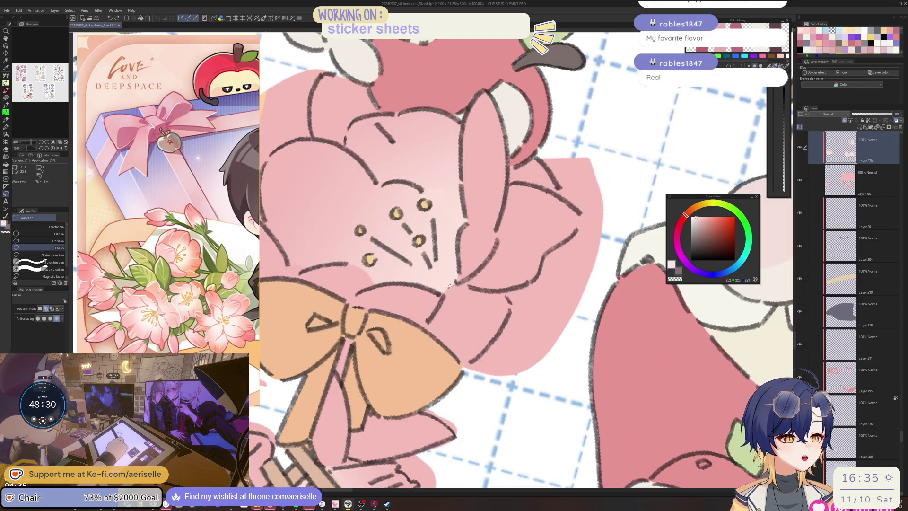
{"action": "mouse_move", "coordinate": [445, 297]}
{"action": "left_mouse_down"}
{"action": "mouse_move", "coordinate": [423, 326]}
{"action": "mouse_move", "coordinate": [457, 361]}
{"action": "mouse_move", "coordinate": [509, 308]}
{"action": "mouse_move", "coordinate": [487, 287]}
{"action": "left_mouse_up"}
{"action": "key", "text": "g"}
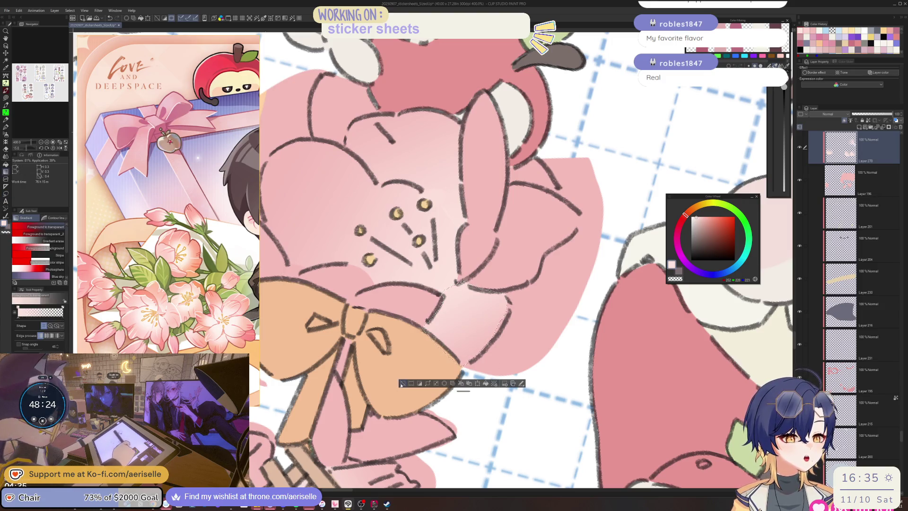
{"action": "key", "text": "ctrl+z"}
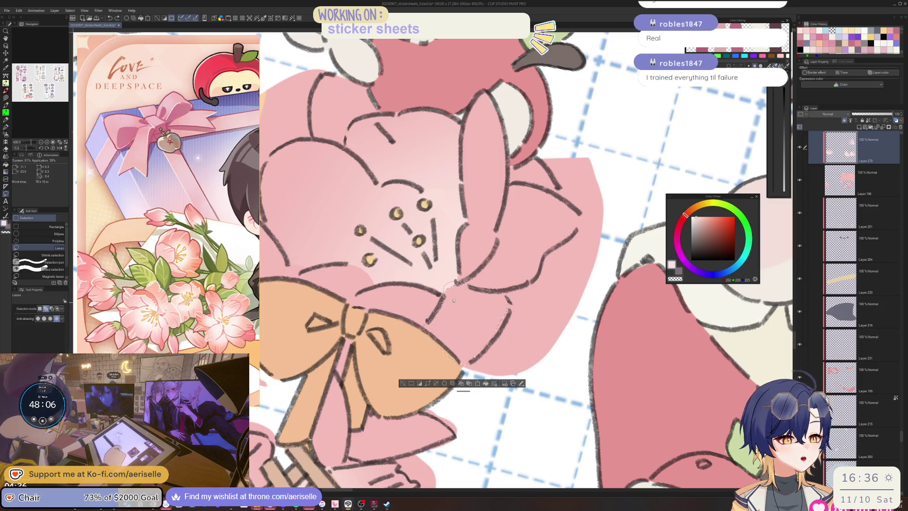
{"action": "mouse_move", "coordinate": [447, 278]}
{"action": "left_mouse_down"}
{"action": "mouse_move", "coordinate": [462, 311]}
{"action": "mouse_move", "coordinate": [520, 259]}
{"action": "mouse_move", "coordinate": [532, 184]}
{"action": "mouse_move", "coordinate": [508, 194]}
{"action": "mouse_move", "coordinate": [468, 283]}
{"action": "mouse_move", "coordinate": [544, 227]}
{"action": "left_mouse_up"}
{"action": "key", "text": "ctrl+d"}
{"action": "key", "text": "m"}
{"action": "key", "text": "g"}
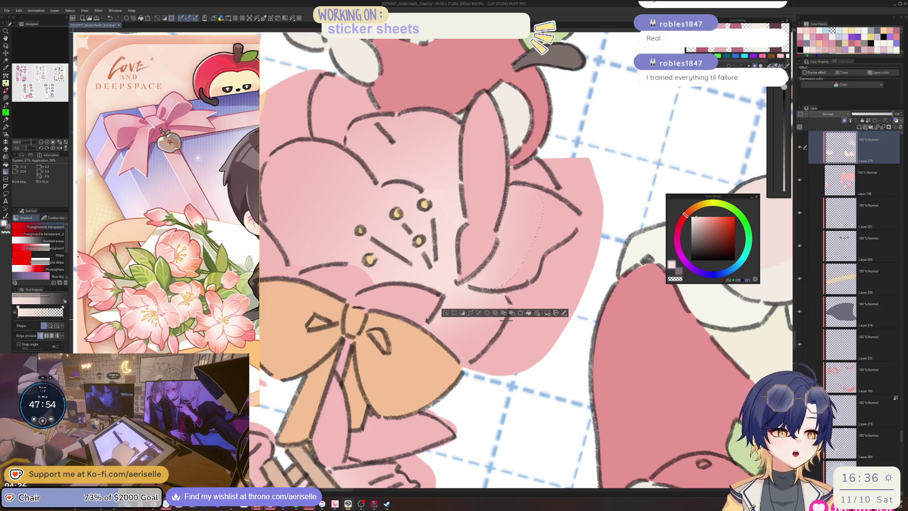
{"action": "key", "text": "ctrl+d"}
{"action": "key", "text": "ctrl+minus"}
{"action": "key", "text": "ctrl+minus"}
{"action": "key", "text": "ctrl+minus"}
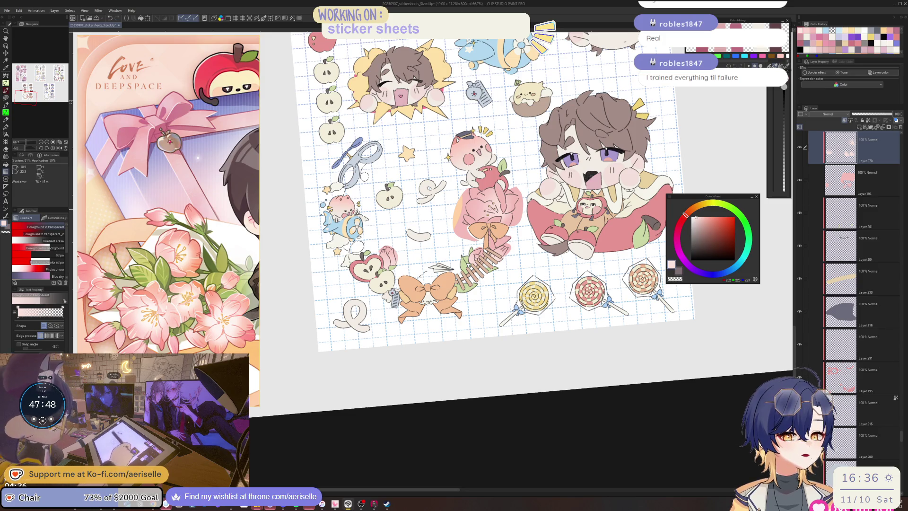
Rotate the view slightly clockwise and zoom in on the pink flower petals
{"action": "key", "text": "asciicircum"}
{"action": "key", "text": "asciicircum"}
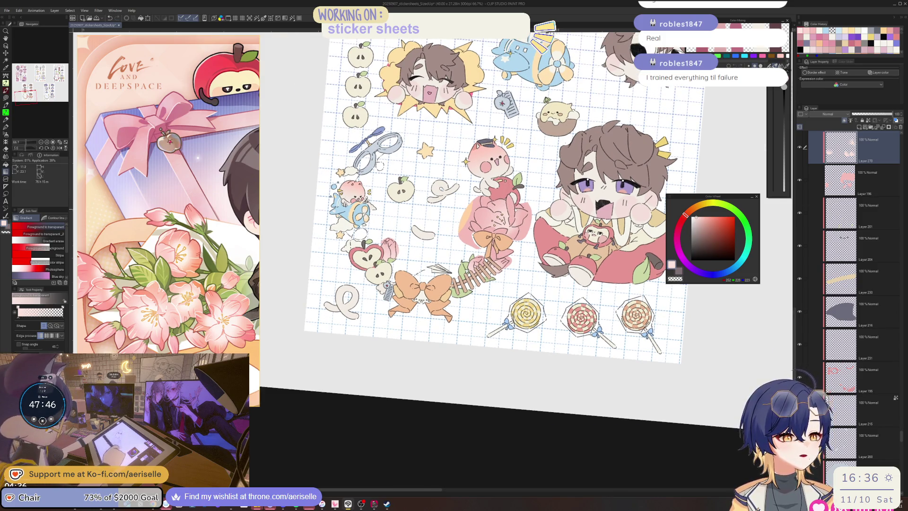
{"action": "key", "text": "ctrl+plus"}
{"action": "key", "text": "ctrl+plus"}
{"action": "key", "text": "ctrl+plus"}
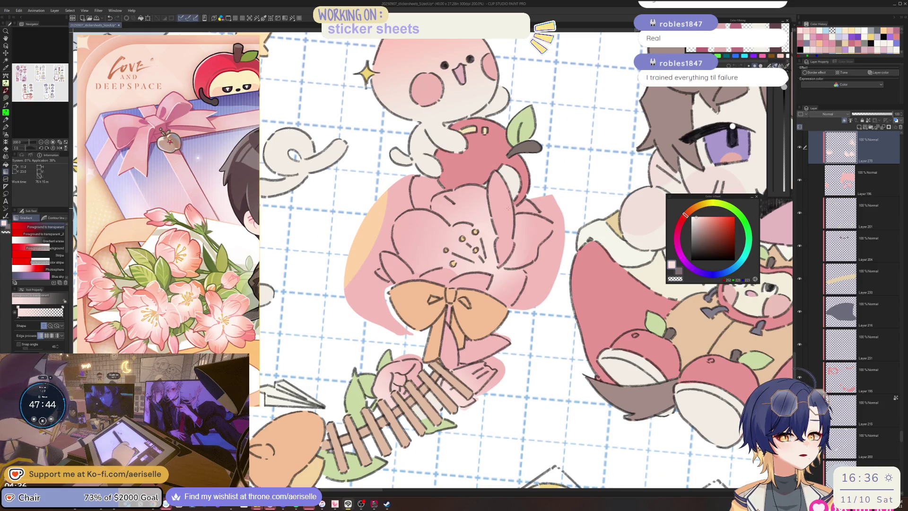
{"action": "mouse_move", "coordinate": [514, 207]}
{"action": "left_mouse_down"}
{"action": "mouse_move", "coordinate": [531, 212]}
{"action": "mouse_move", "coordinate": [544, 195]}
{"action": "left_mouse_up"}
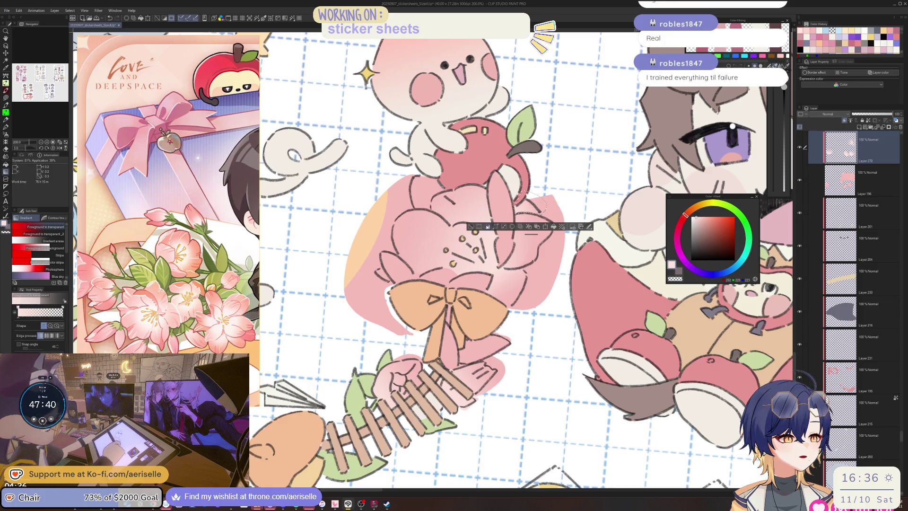
{"action": "left_click_drag", "start_coordinate": [471, 227], "coordinate": [488, 148]}
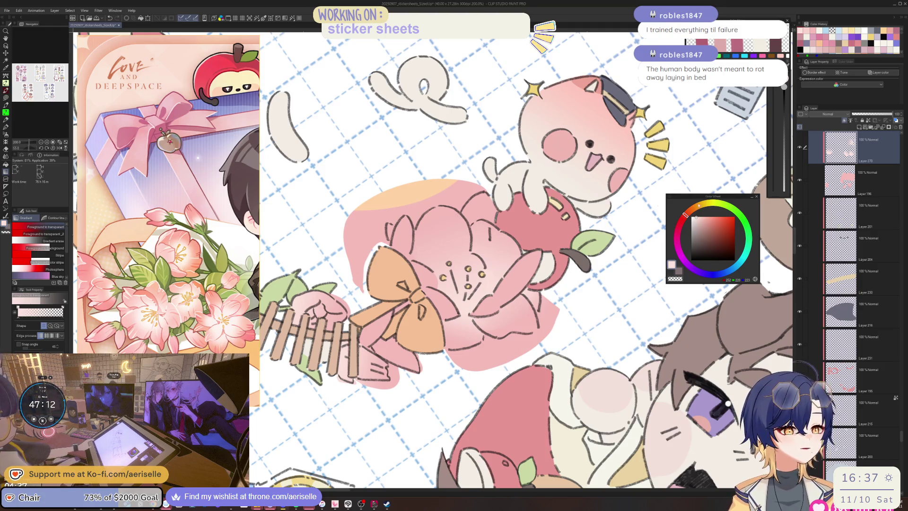
{"action": "scroll", "coordinate": [443, 243], "scroll_direction": "up", "scroll_amount": 6}
Lighten the pink area around the bow with a gradient, then restore that selection
{"action": "key", "text": "m"}
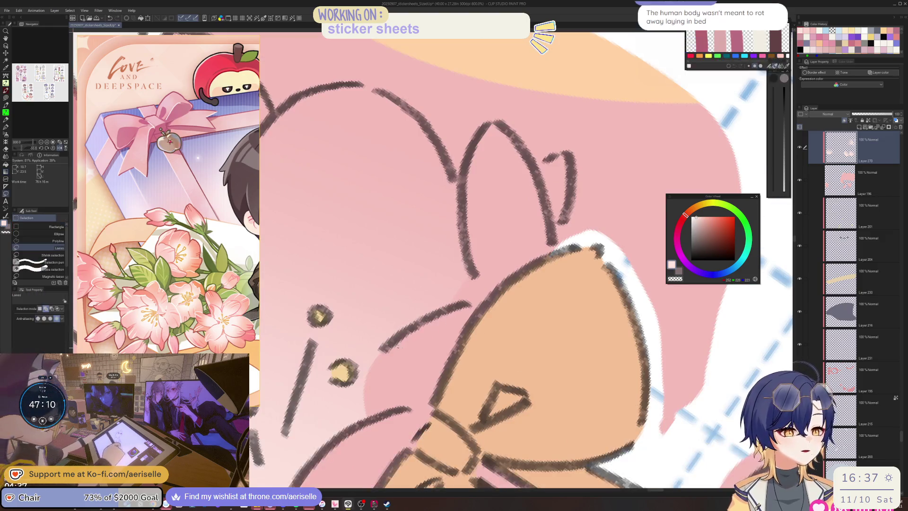
{"action": "mouse_move", "coordinate": [444, 243]}
{"action": "left_mouse_down"}
{"action": "mouse_move", "coordinate": [422, 274]}
{"action": "mouse_move", "coordinate": [435, 310]}
{"action": "mouse_move", "coordinate": [498, 286]}
{"action": "mouse_move", "coordinate": [545, 195]}
{"action": "left_mouse_up"}
{"action": "key", "text": "g"}
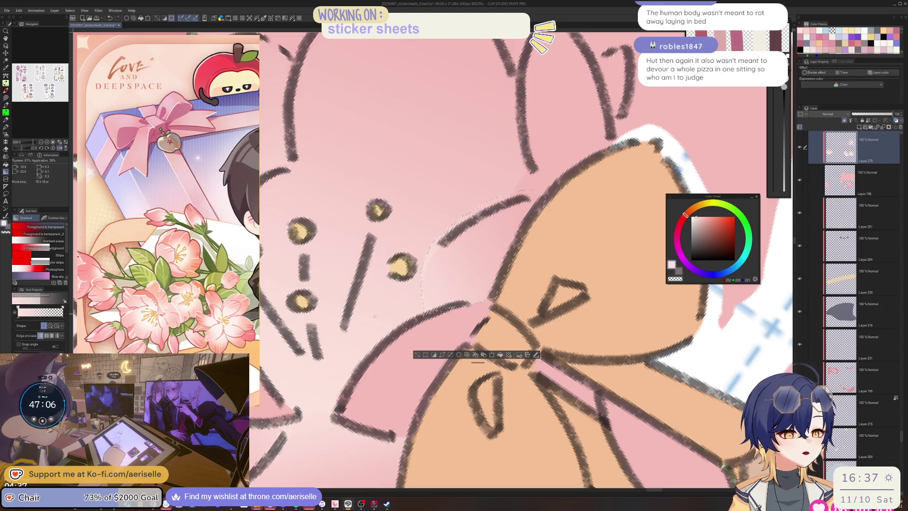
{"action": "left_click_drag", "start_coordinate": [375, 316], "coordinate": [473, 250]}
{"action": "key", "text": "ctrl+d"}
{"action": "key", "text": "ctrl+0"}
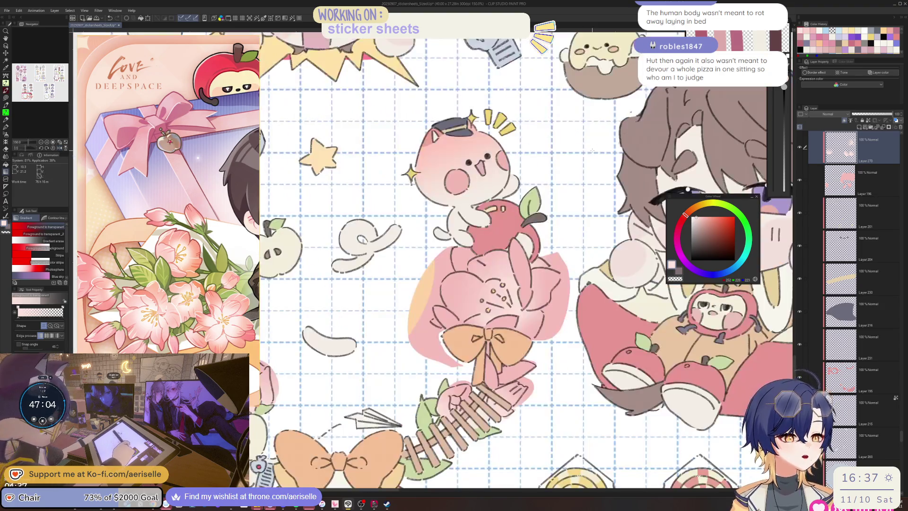
{"action": "key", "text": "ctrl+shift+d"}
{"action": "scroll", "coordinate": [495, 263], "scroll_direction": "up", "scroll_amount": 5}
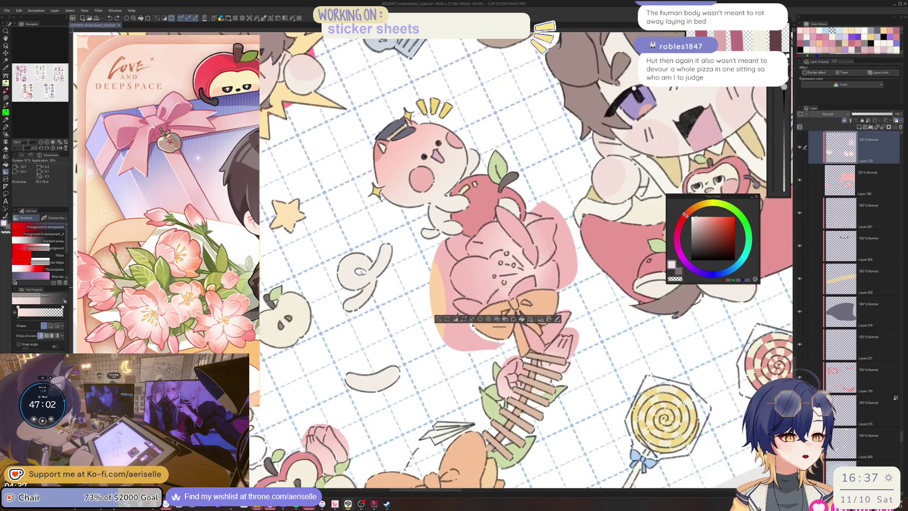
{"action": "key", "text": "m"}
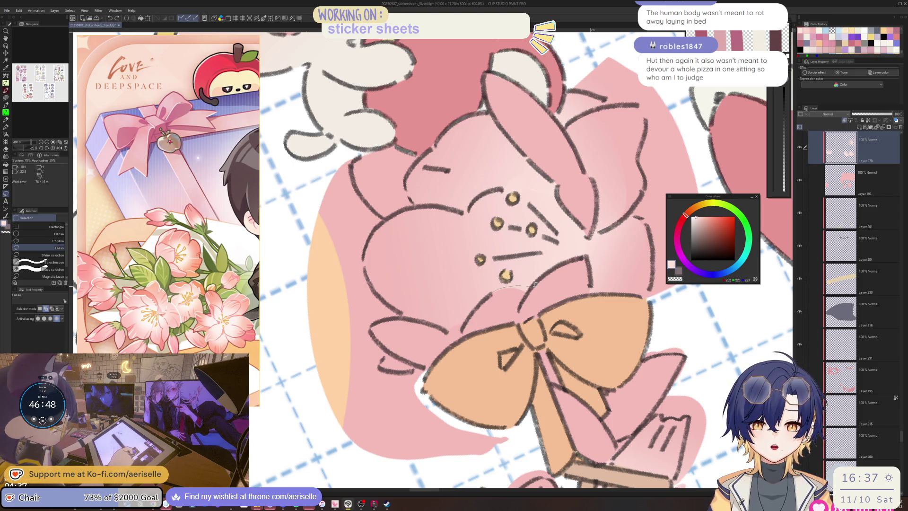
Brighten the petal above the bow with a soft light-pink gradient and deselect
{"action": "mouse_move", "coordinate": [536, 283]}
{"action": "left_mouse_down"}
{"action": "mouse_move", "coordinate": [520, 306]}
{"action": "mouse_move", "coordinate": [461, 339]}
{"action": "left_mouse_up"}
{"action": "key", "text": "g"}
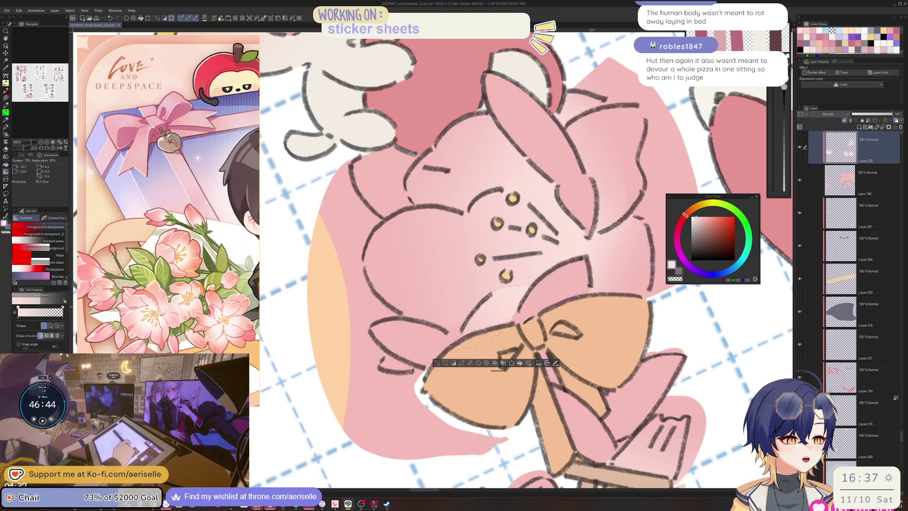
{"action": "left_click_drag", "start_coordinate": [523, 292], "coordinate": [511, 308]}
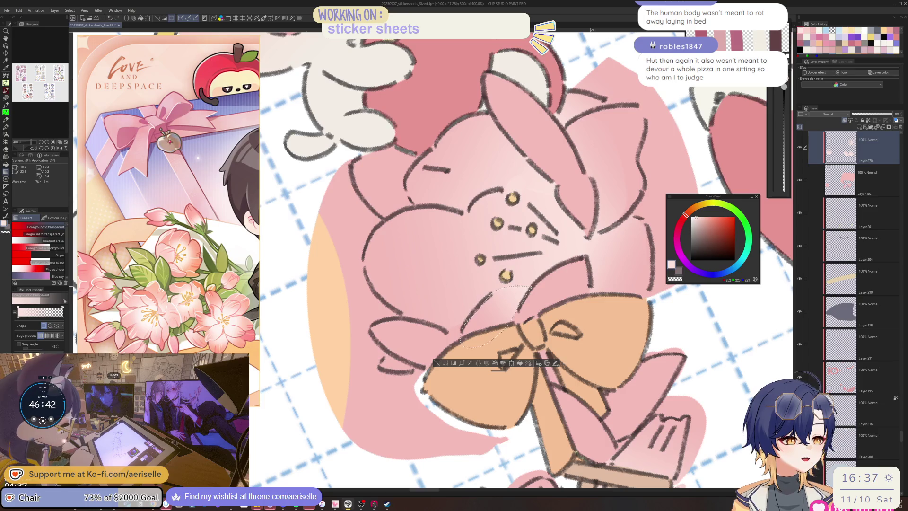
{"action": "left_click", "coordinate": [439, 363]}
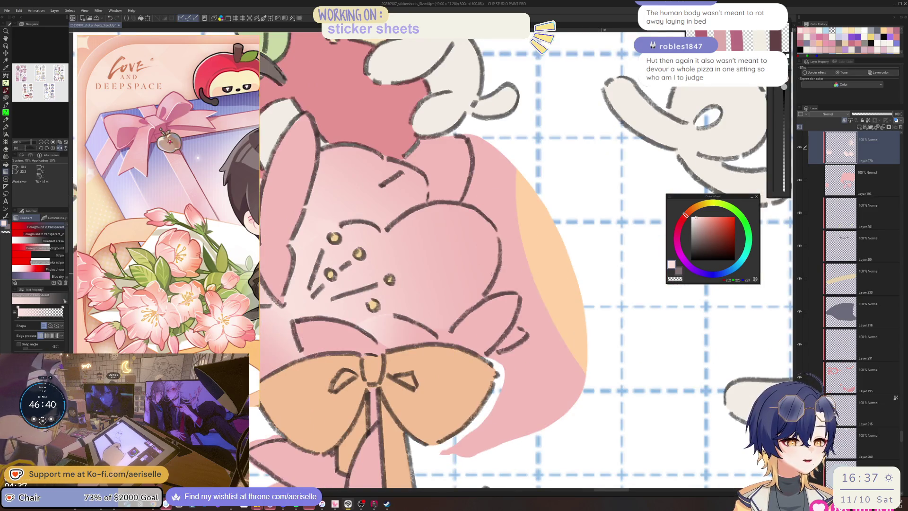
Switch to the Blend tool at size 12 and centre the flower on Layer 196
{"action": "left_click_drag", "start_coordinate": [439, 363], "coordinate": [457, 333]}
{"action": "key", "text": "j"}
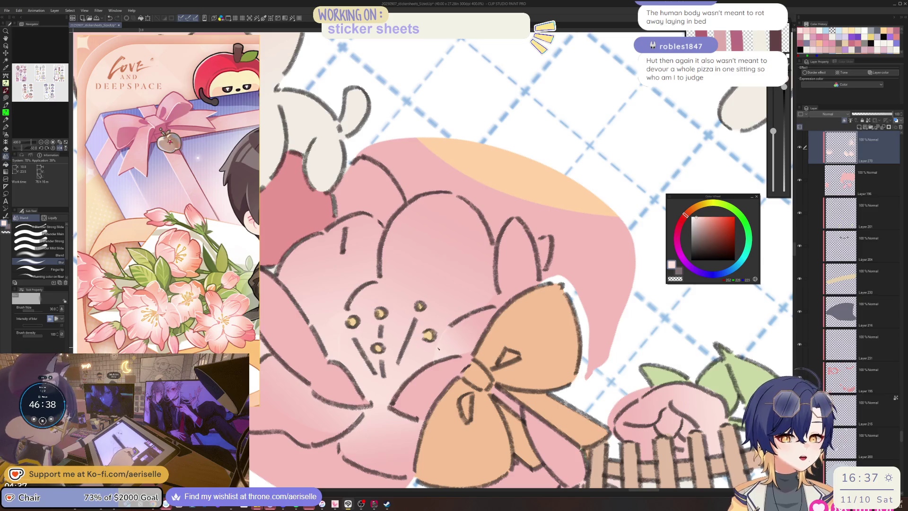
{"action": "key", "text": "bracketleft"}
{"action": "key", "text": "bracketleft"}
{"action": "key", "text": "bracketleft"}
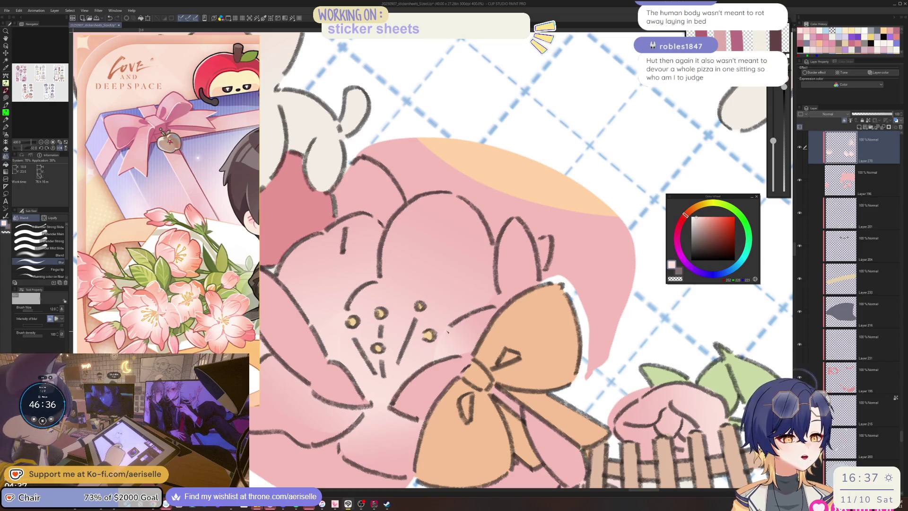
{"action": "scroll", "coordinate": [494, 320], "scroll_direction": "down", "scroll_amount": 5}
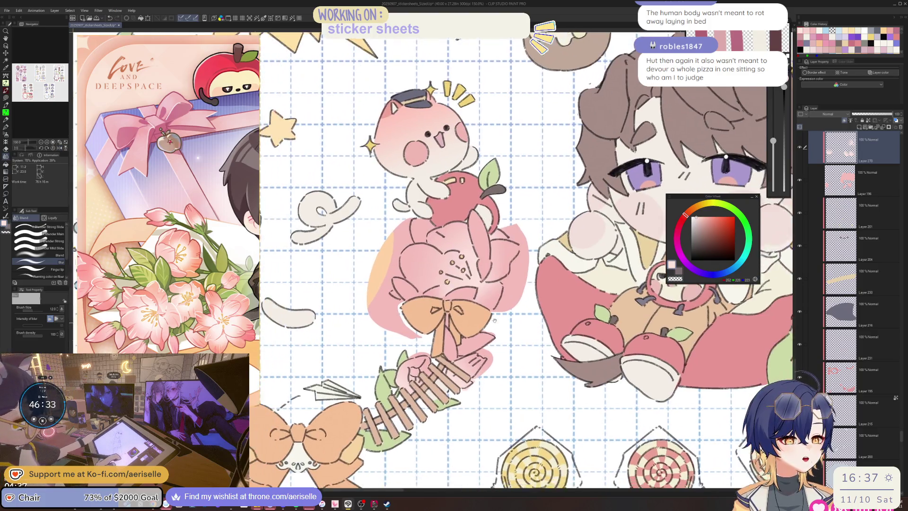
{"action": "left_click_drag", "start_coordinate": [495, 320], "coordinate": [516, 283]}
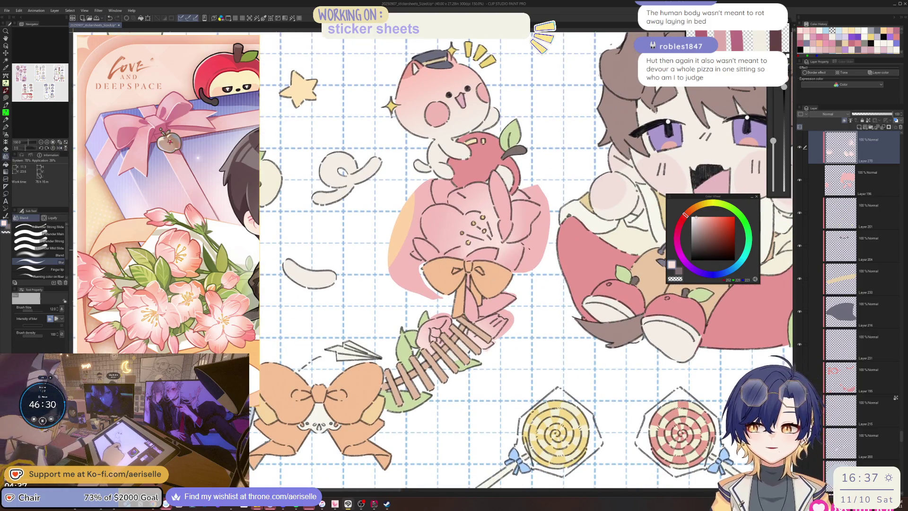
{"action": "key", "text": "alt+bracketleft"}
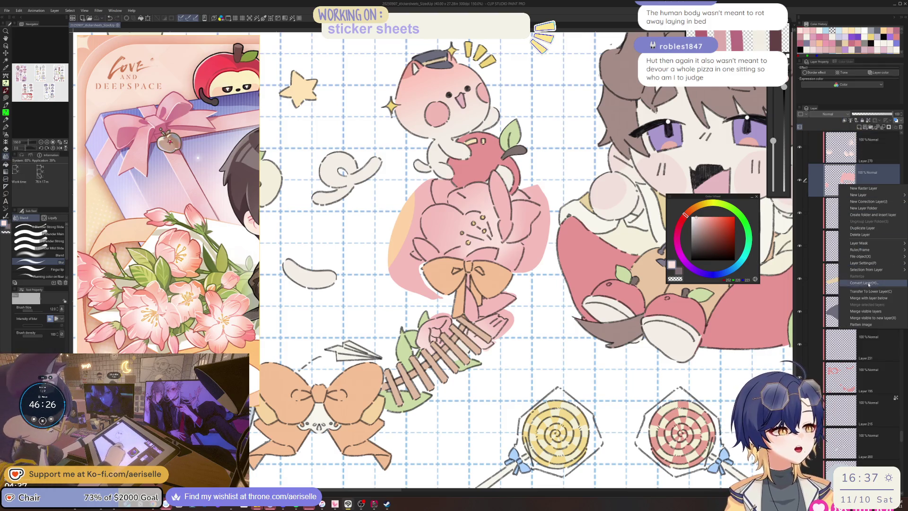
Load the flower's shape from Layer 270, deselect it, and return to Layer 196
{"action": "left_click", "coordinate": [840, 179], "text": "ctrl"}
{"action": "key", "text": "alt+bracketright"}
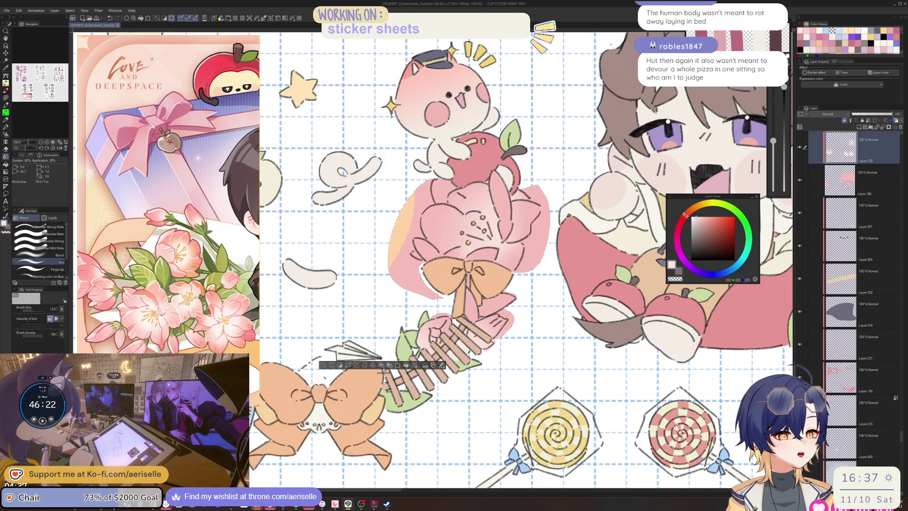
{"action": "key", "text": "ctrl+d"}
{"action": "key", "text": "alt+bracketleft"}
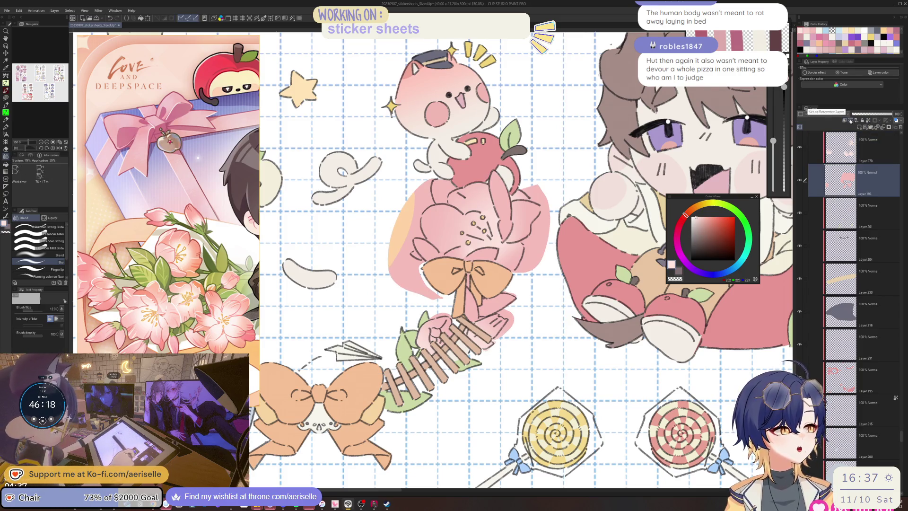
{"action": "key", "text": "ctrl+minus"}
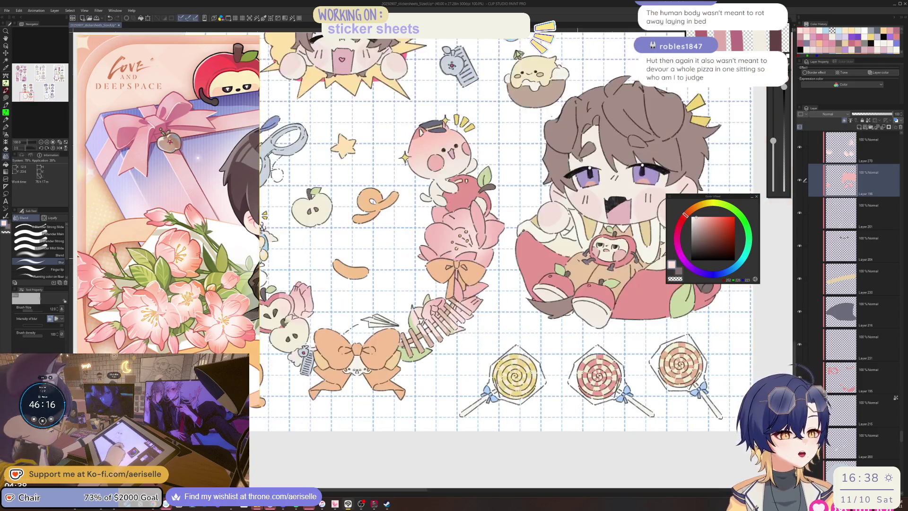
{"action": "left_click_drag", "start_coordinate": [520, 227], "coordinate": [633, 222]}
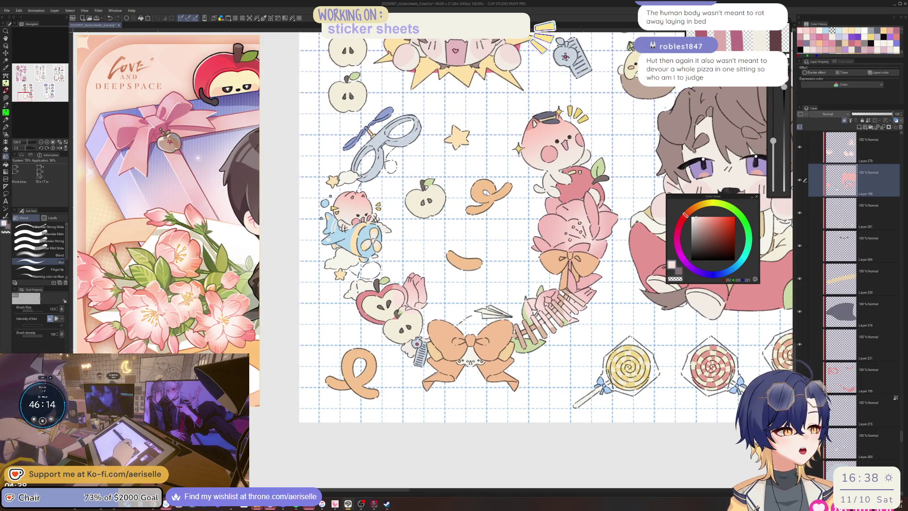
Recolour the comb beside the bow darker brown, then open Hue/Saturation/Luminosity on the pink artwork
{"action": "left_click", "coordinate": [840, 147], "text": "ctrl"}
{"action": "left_click", "coordinate": [874, 146]}
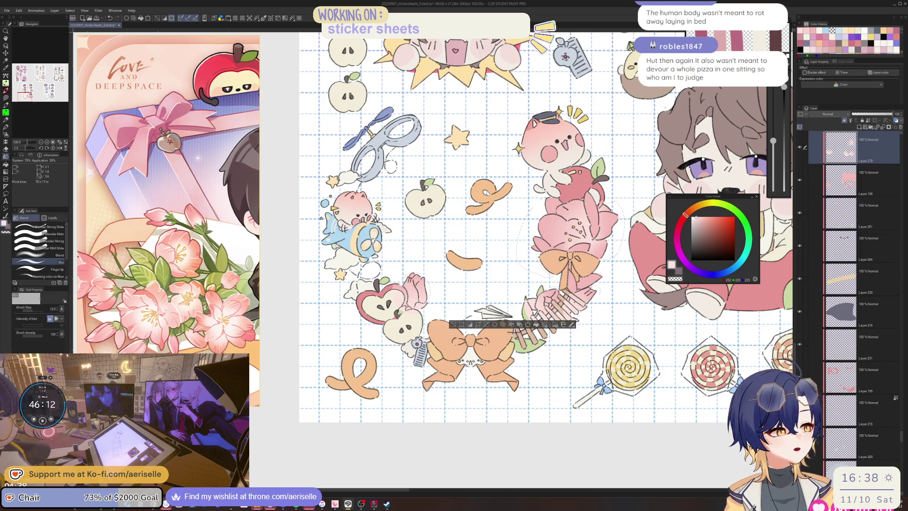
{"action": "left_click", "coordinate": [504, 324]}
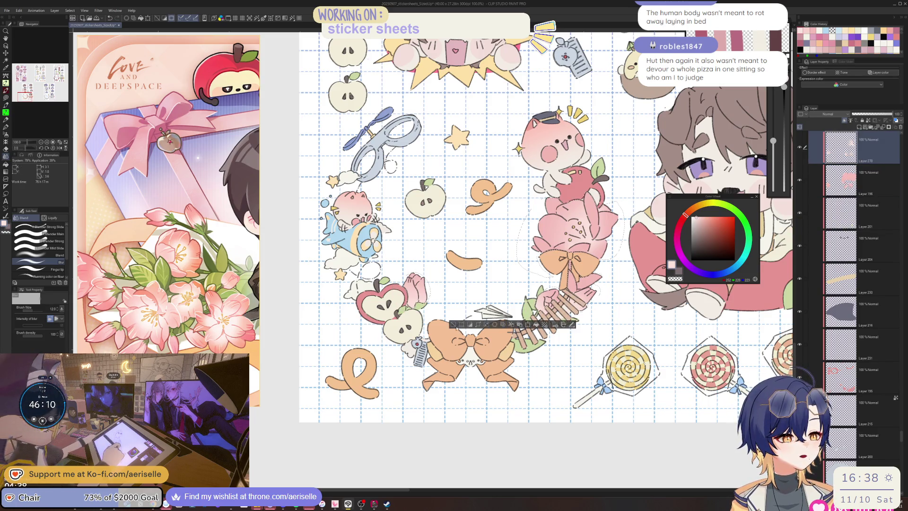
{"action": "left_click", "coordinate": [453, 324]}
{"action": "scroll", "coordinate": [523, 268], "scroll_direction": "up", "scroll_amount": 1}
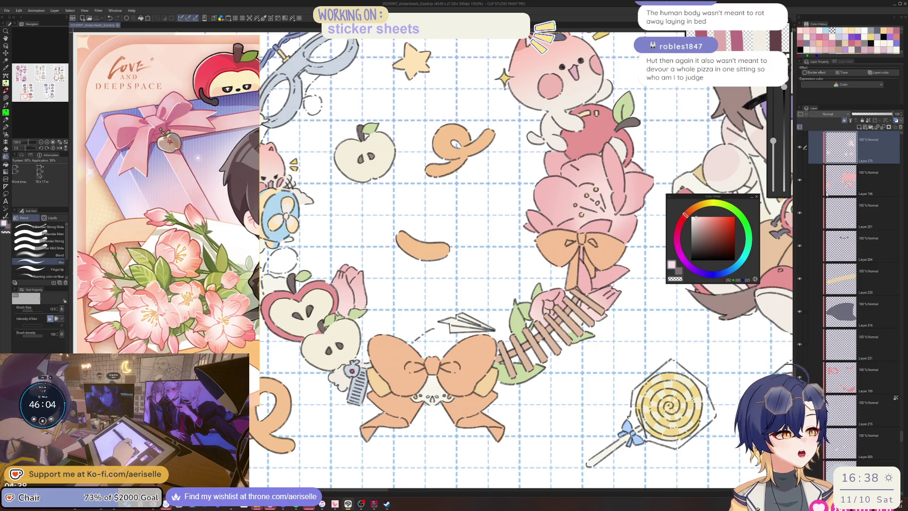
{"action": "key", "text": "alt+bracketleft"}
{"action": "key", "text": "ctrl+u"}
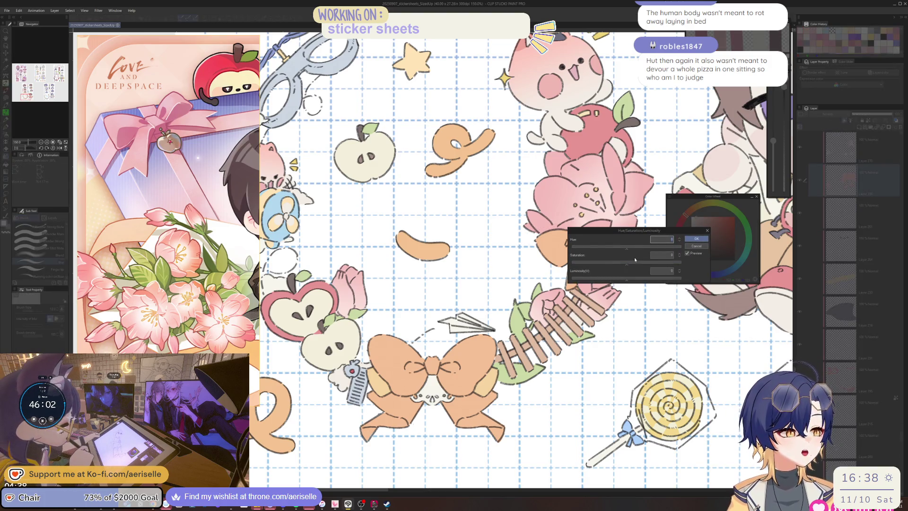
Raise Layer 196's saturation by 5 in Hue/Saturation/Luminosity and confirm it
{"action": "left_click_drag", "start_coordinate": [629, 265], "coordinate": [630, 264]}
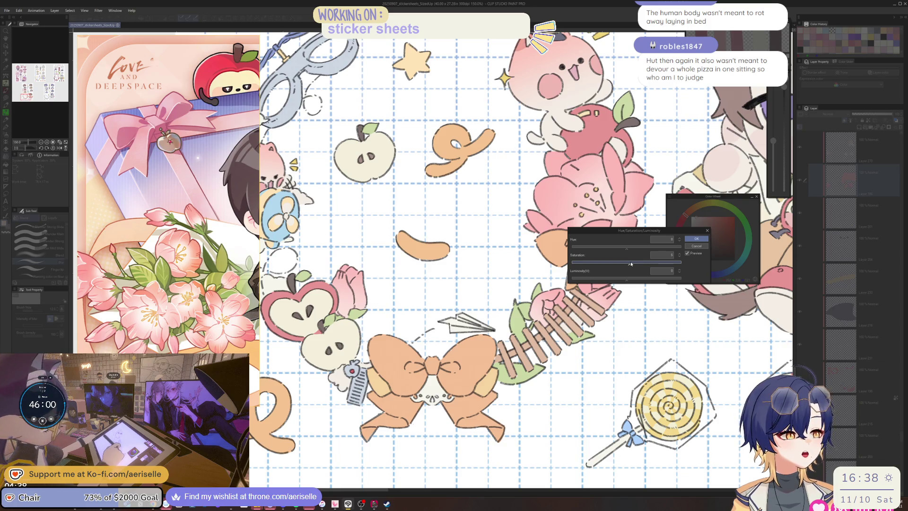
{"action": "left_click", "coordinate": [696, 239]}
{"action": "key", "text": "ctrl+minus"}
{"action": "key", "text": "ctrl+minus"}
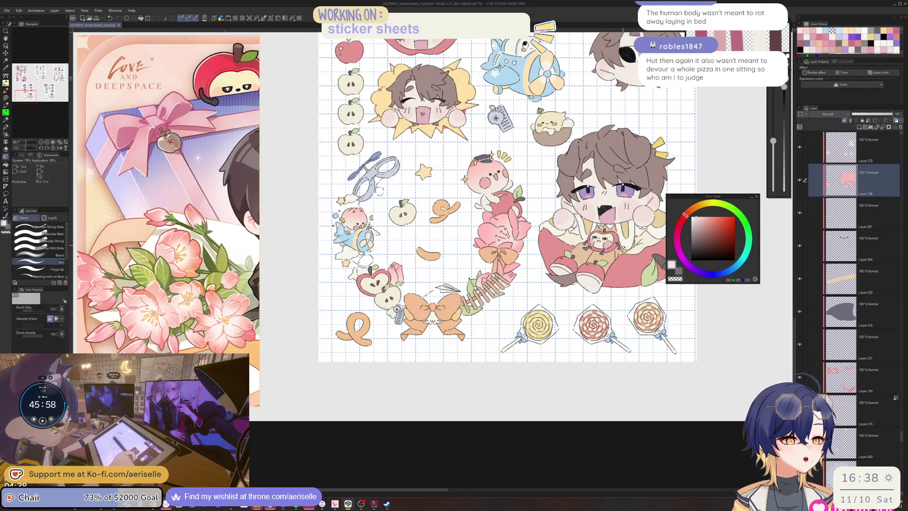
{"action": "key", "text": "ctrl+u"}
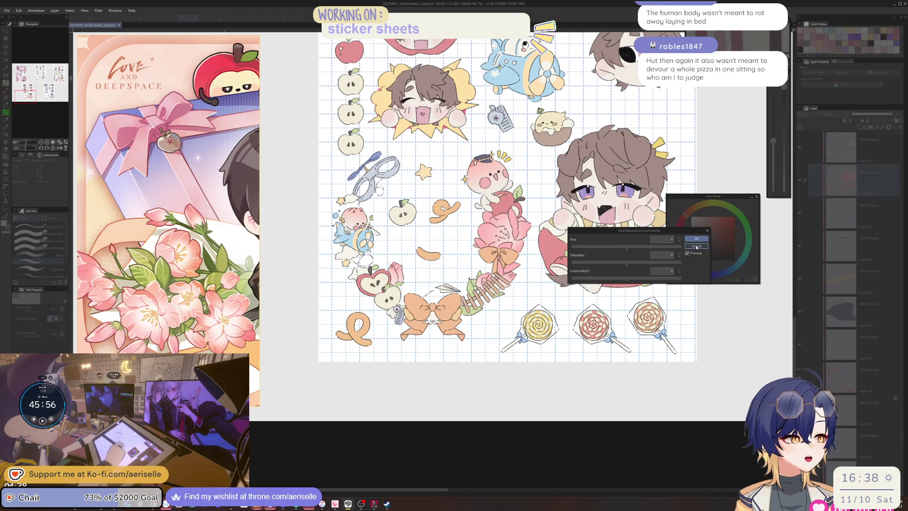
{"action": "left_click", "coordinate": [696, 246]}
{"action": "key", "text": "ctrl+plus"}
{"action": "key", "text": "ctrl+u"}
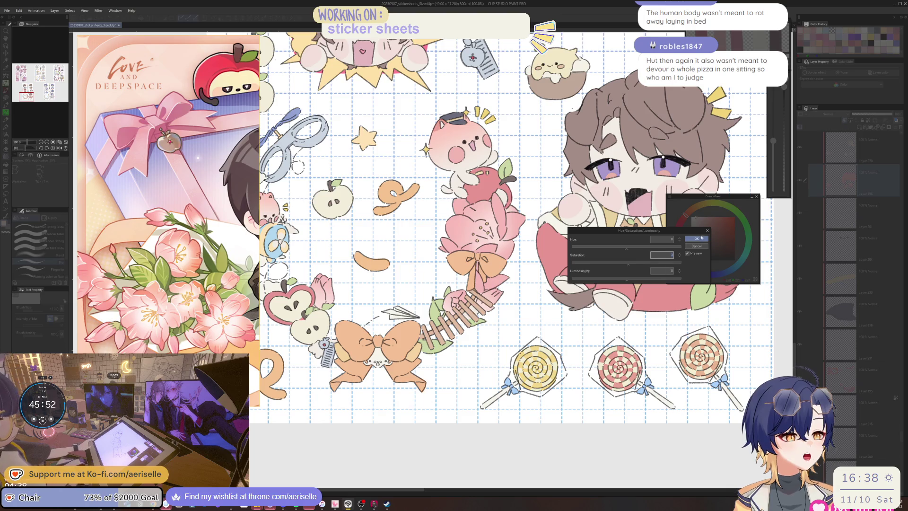
{"action": "left_click", "coordinate": [696, 239]}
{"action": "key", "text": "ctrl+minus"}
{"action": "key", "text": "ctrl+minus"}
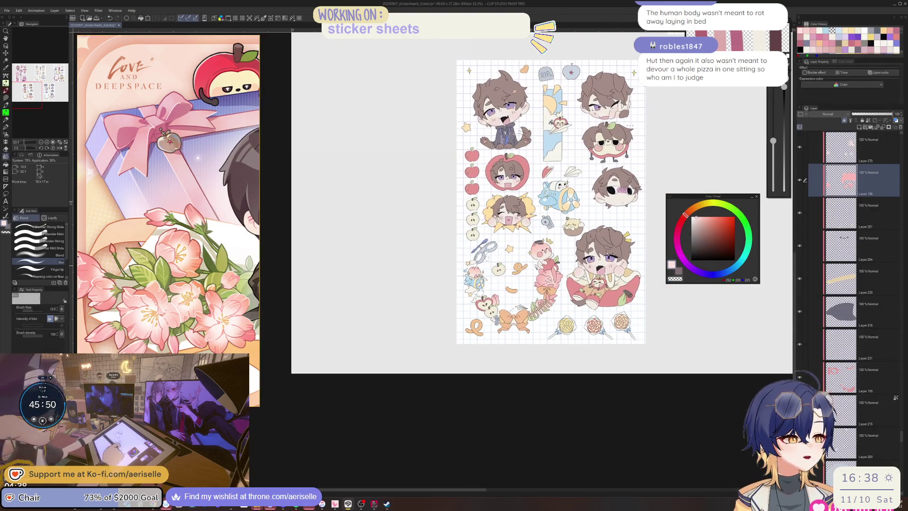
Save the sticker sheet file
{"action": "key", "text": "ctrl+plus"}
{"action": "key", "text": "ctrl+s"}
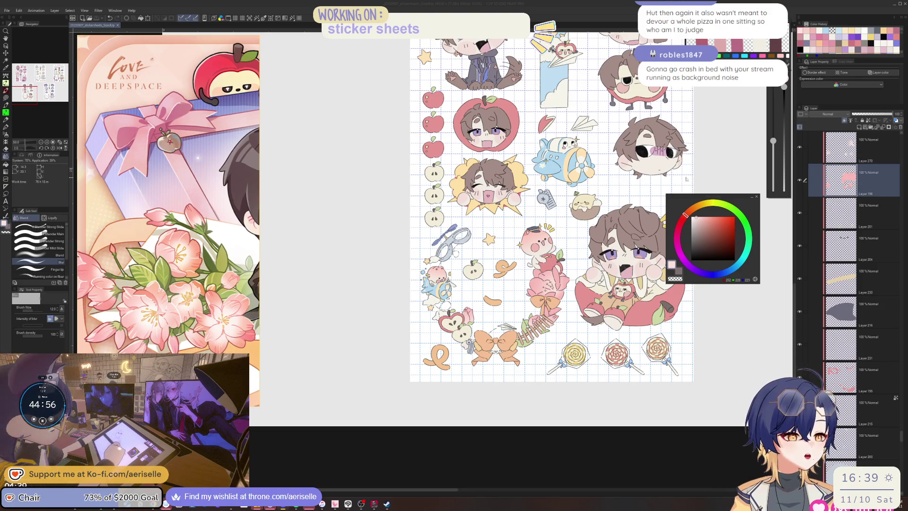
{"action": "left_click", "coordinate": [688, 191]}
Pan across the apples, curly-haired chibi, airplane, paper plane and dog-boy stickers to inspect them
{"action": "scroll", "coordinate": [556, 193], "scroll_direction": "up", "scroll_amount": 4}
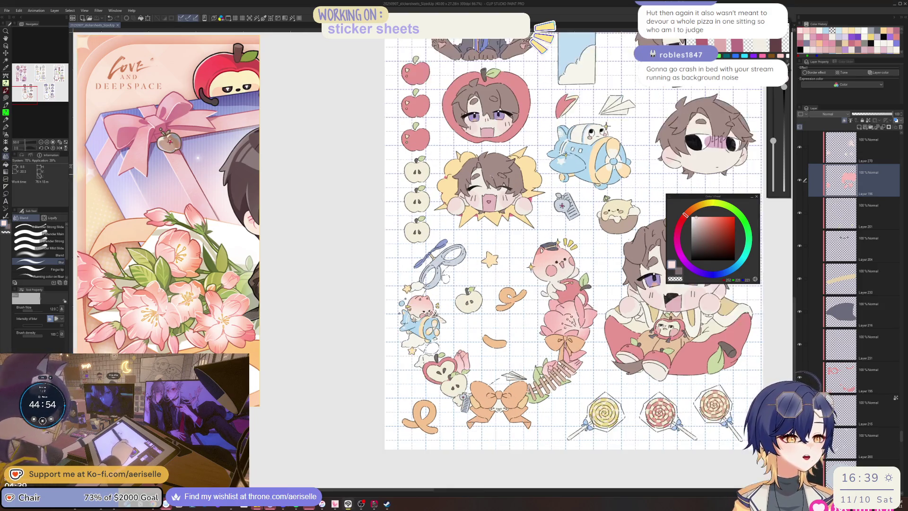
{"action": "mouse_move", "coordinate": [594, 225]}
{"action": "left_mouse_down"}
{"action": "mouse_move", "coordinate": [516, 265]}
{"action": "mouse_move", "coordinate": [426, 288]}
{"action": "left_mouse_up"}
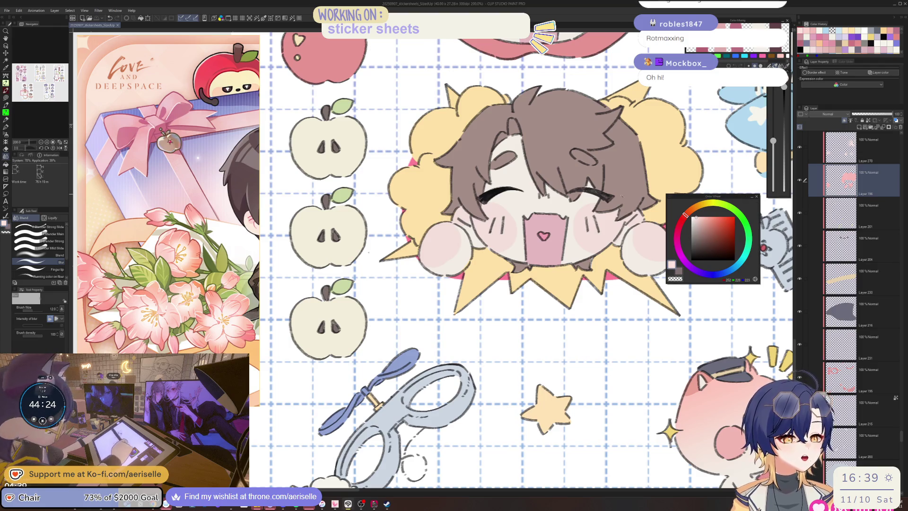
{"action": "scroll", "coordinate": [525, 260], "scroll_direction": "down", "scroll_amount": 2}
{"action": "mouse_move", "coordinate": [821, 306]}
{"action": "left_mouse_down"}
{"action": "mouse_move", "coordinate": [533, 246]}
{"action": "mouse_move", "coordinate": [491, 196]}
{"action": "mouse_move", "coordinate": [519, 369]}
{"action": "left_mouse_up"}
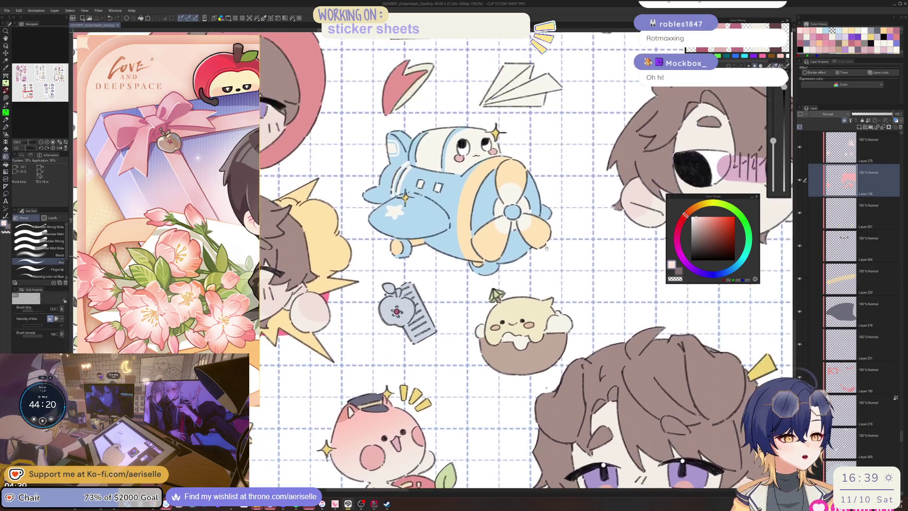
{"action": "mouse_move", "coordinate": [547, 124]}
{"action": "left_mouse_down"}
{"action": "mouse_move", "coordinate": [539, 233]}
{"action": "mouse_move", "coordinate": [551, 311]}
{"action": "left_mouse_up"}
{"action": "mouse_move", "coordinate": [449, 156]}
{"action": "left_mouse_down"}
{"action": "mouse_move", "coordinate": [537, 243]}
{"action": "mouse_move", "coordinate": [607, 286]}
{"action": "left_mouse_up"}
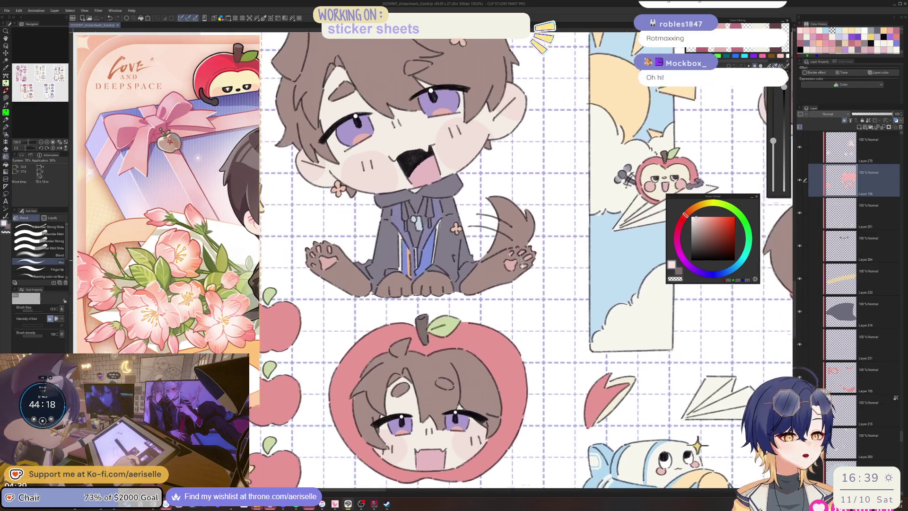
Select the apple-on-plane sticker's layer and sample the plane's light blue
{"action": "mouse_move", "coordinate": [531, 287]}
{"action": "left_mouse_down"}
{"action": "mouse_move", "coordinate": [540, 297]}
{"action": "mouse_move", "coordinate": [498, 296]}
{"action": "mouse_move", "coordinate": [417, 235]}
{"action": "left_mouse_up"}
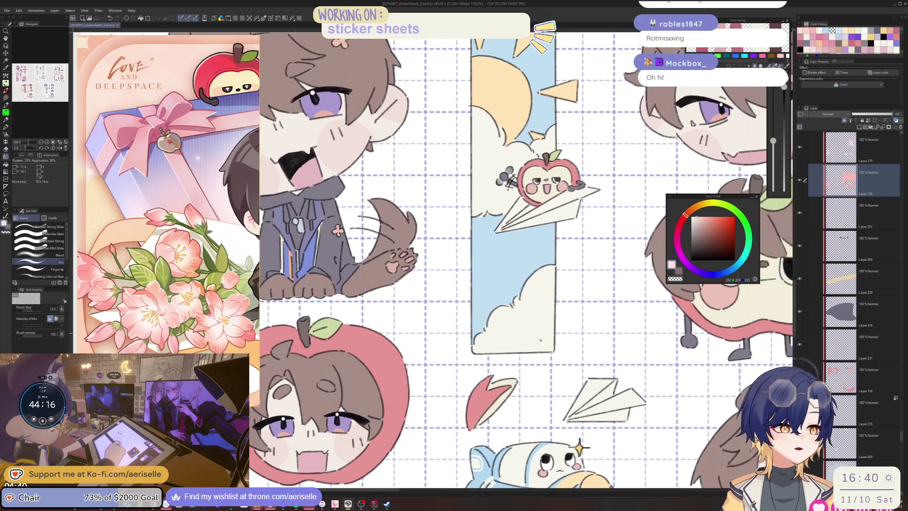
{"action": "scroll", "coordinate": [579, 318], "scroll_direction": "down", "scroll_amount": 8}
{"action": "scroll", "coordinate": [579, 318], "scroll_direction": "up", "scroll_amount": 8}
{"action": "left_click", "coordinate": [579, 318], "text": "ctrl+shift"}
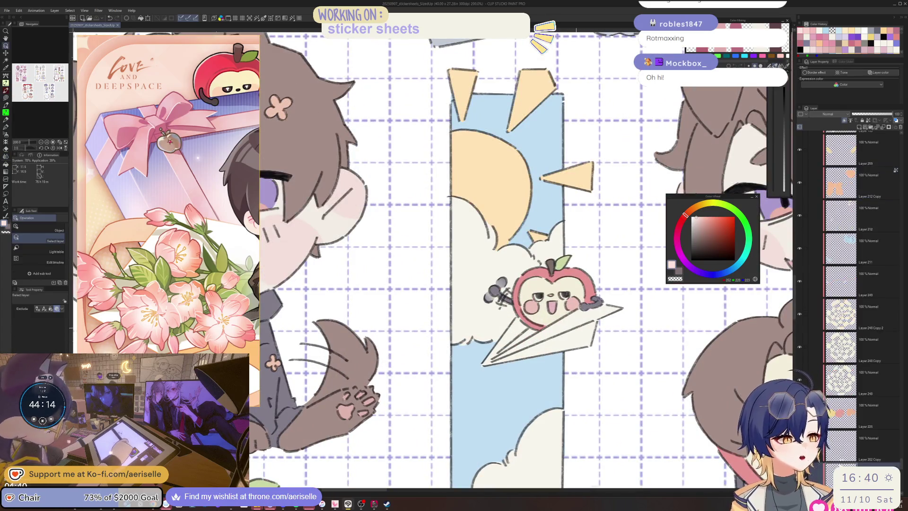
{"action": "left_click", "coordinate": [727, 273]}
{"action": "left_click", "coordinate": [702, 221]}
Lasso-fill light blue shading along the paper plane's folds, lower edge and beneath the apple
{"action": "scroll", "coordinate": [545, 297], "scroll_direction": "up", "scroll_amount": 8}
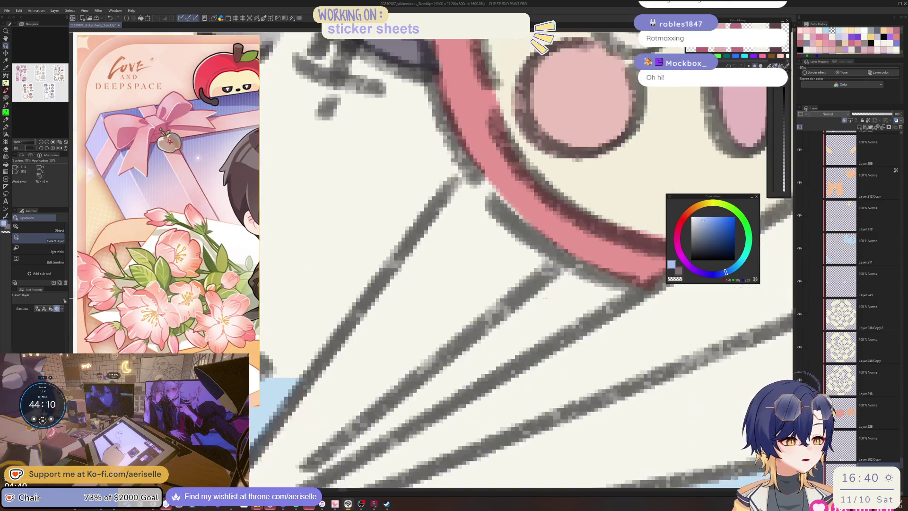
{"action": "scroll", "coordinate": [544, 297], "scroll_direction": "down", "scroll_amount": 5}
{"action": "mouse_move", "coordinate": [489, 337]}
{"action": "left_mouse_down"}
{"action": "mouse_move", "coordinate": [475, 351]}
{"action": "mouse_move", "coordinate": [572, 290]}
{"action": "mouse_move", "coordinate": [564, 298]}
{"action": "left_mouse_up"}
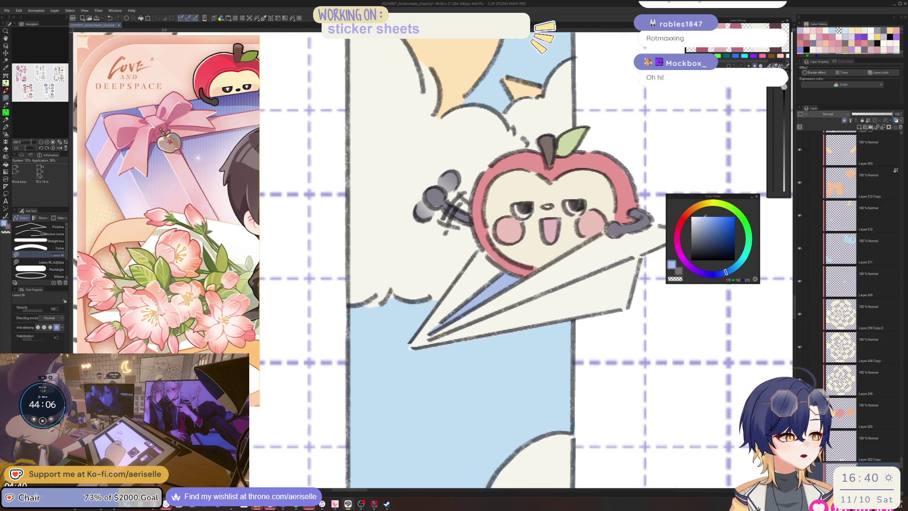
{"action": "mouse_move", "coordinate": [425, 339]}
{"action": "left_mouse_down"}
{"action": "mouse_move", "coordinate": [596, 300]}
{"action": "mouse_move", "coordinate": [662, 269]}
{"action": "mouse_move", "coordinate": [655, 248]}
{"action": "left_mouse_up"}
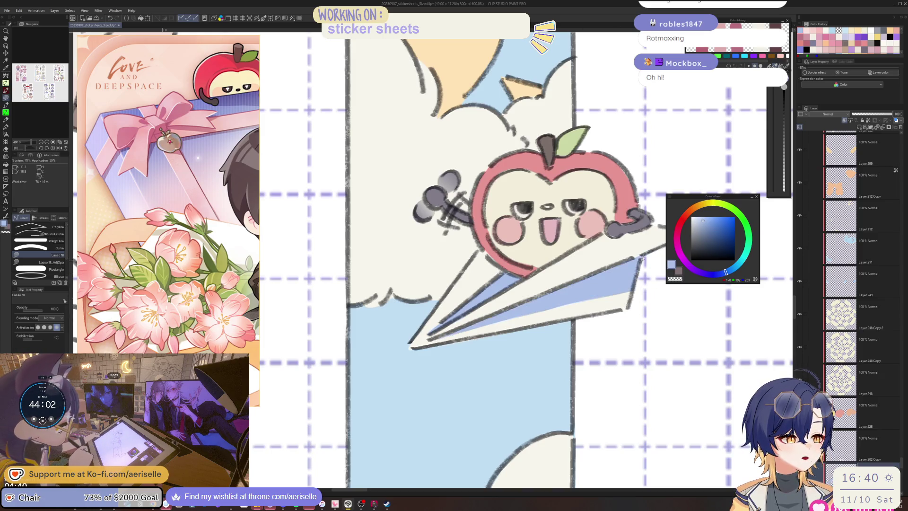
{"action": "scroll", "coordinate": [520, 281], "scroll_direction": "down", "scroll_amount": 5}
{"action": "scroll", "coordinate": [520, 282], "scroll_direction": "up", "scroll_amount": 5}
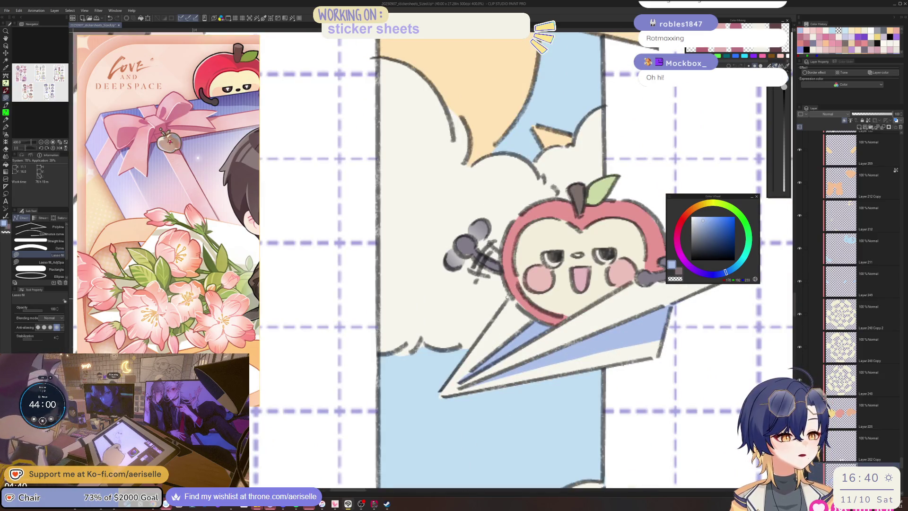
{"action": "mouse_move", "coordinate": [494, 321]}
{"action": "left_mouse_down"}
{"action": "mouse_move", "coordinate": [507, 331]}
{"action": "mouse_move", "coordinate": [525, 299]}
{"action": "mouse_move", "coordinate": [494, 319]}
{"action": "left_mouse_up"}
Ready a slightly smaller eraser for stray shading and zoom out to the whole sheet
{"action": "key", "text": "e"}
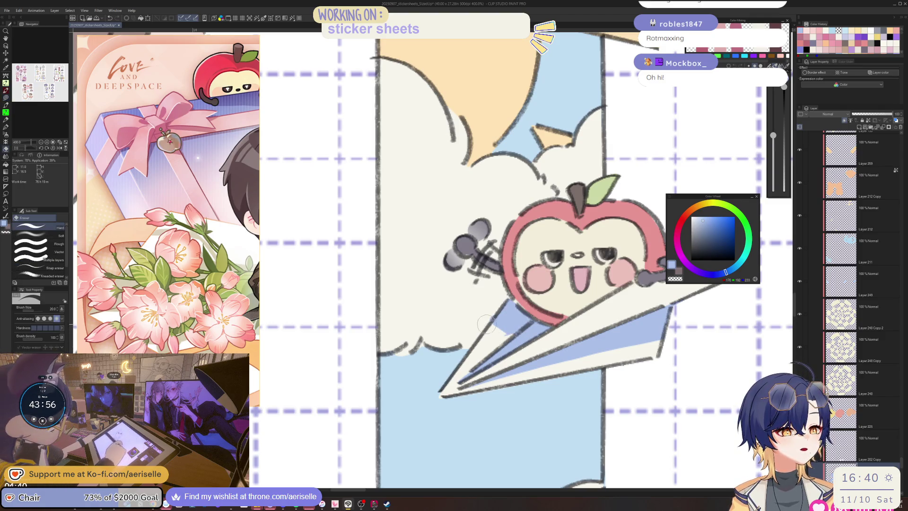
{"action": "key", "text": "bracketleft"}
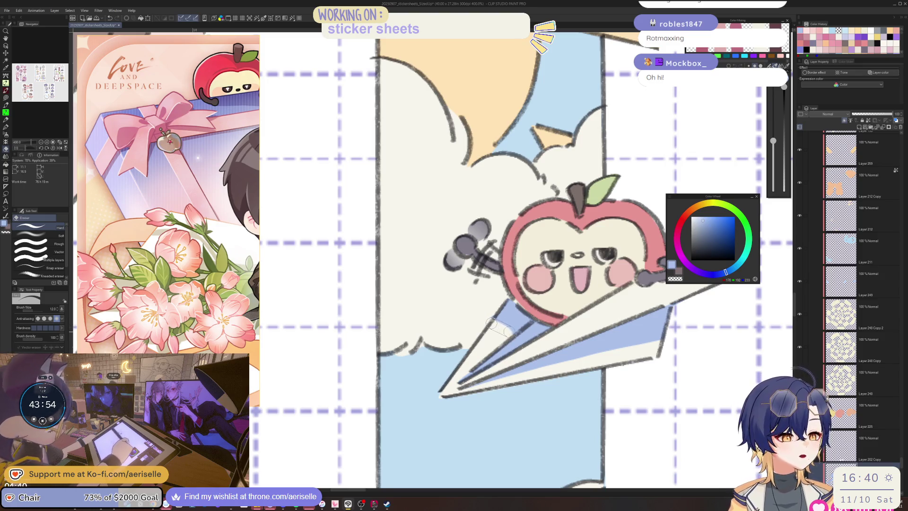
{"action": "key", "text": "ctrl+alt+0"}
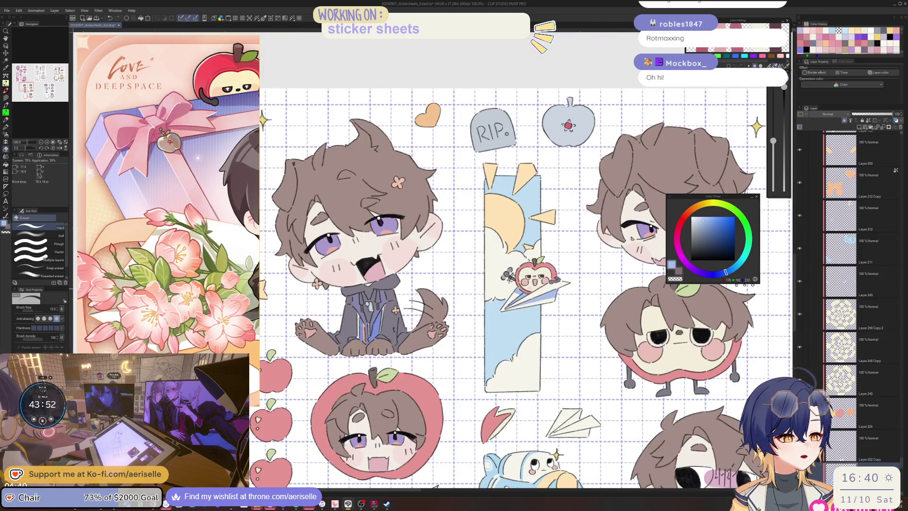
{"action": "scroll", "coordinate": [502, 296], "scroll_direction": "up", "scroll_amount": 3}
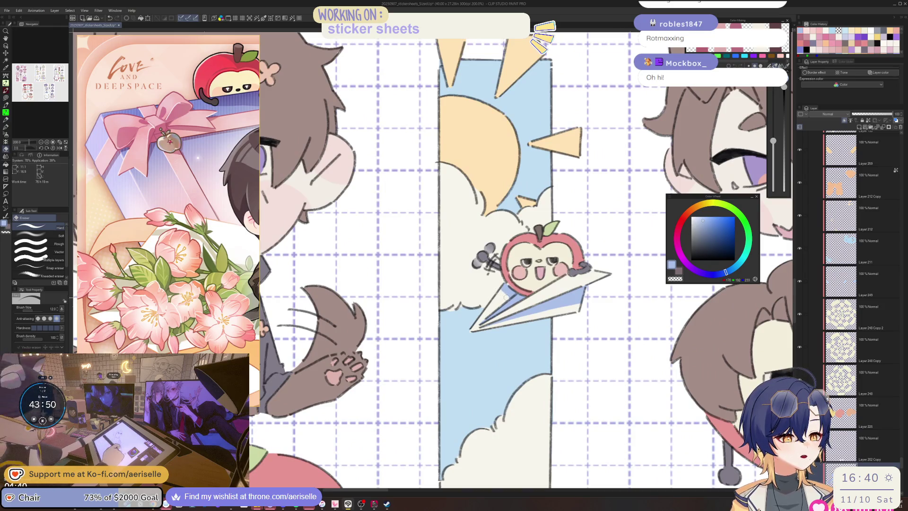
{"action": "key", "text": "ctrl+u"}
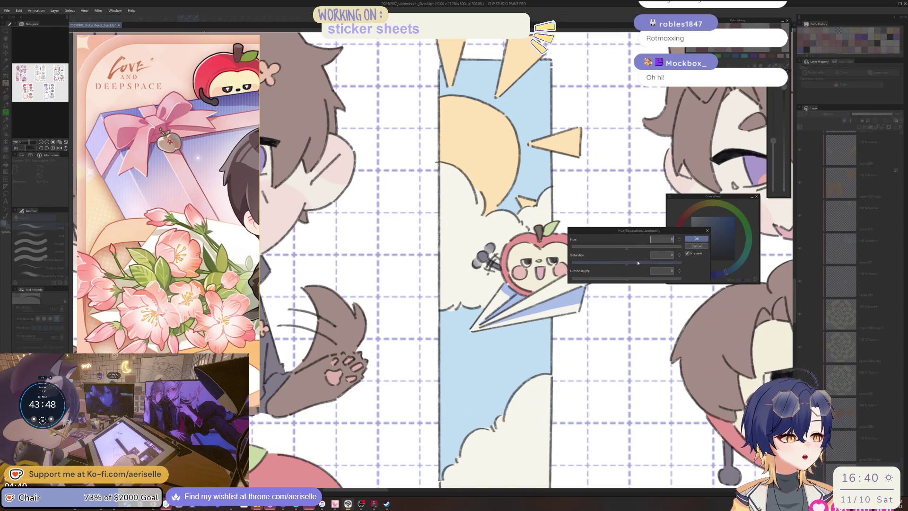
Lighten the plane's blue shading with saturation 15 and luminosity 39, then view the sheet
{"action": "left_click_drag", "start_coordinate": [637, 261], "coordinate": [655, 278]}
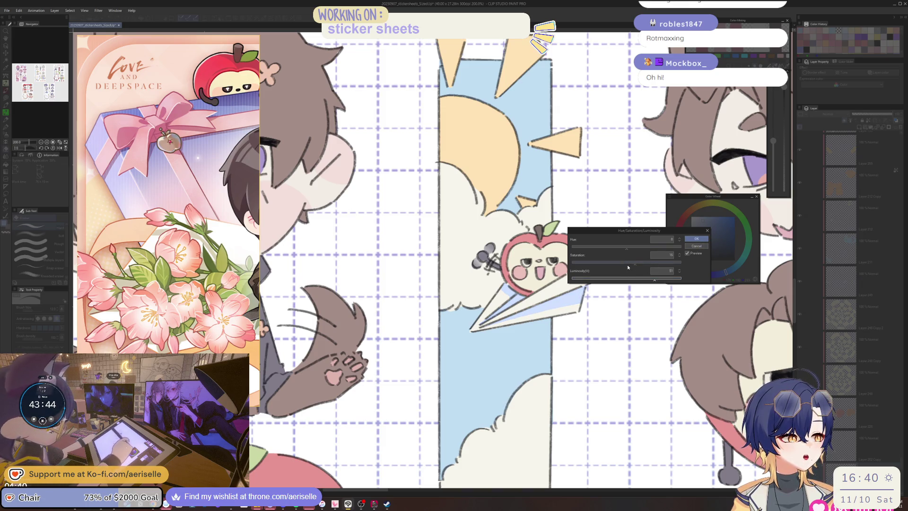
{"action": "left_click", "coordinate": [696, 239]}
{"action": "scroll", "coordinate": [693, 216], "scroll_direction": "down", "scroll_amount": 5}
{"action": "mouse_move", "coordinate": [757, 302]}
{"action": "left_mouse_down"}
{"action": "mouse_move", "coordinate": [657, 298]}
{"action": "mouse_move", "coordinate": [653, 327]}
{"action": "left_mouse_up"}
{"action": "scroll", "coordinate": [421, 244], "scroll_direction": "up", "scroll_amount": 8}
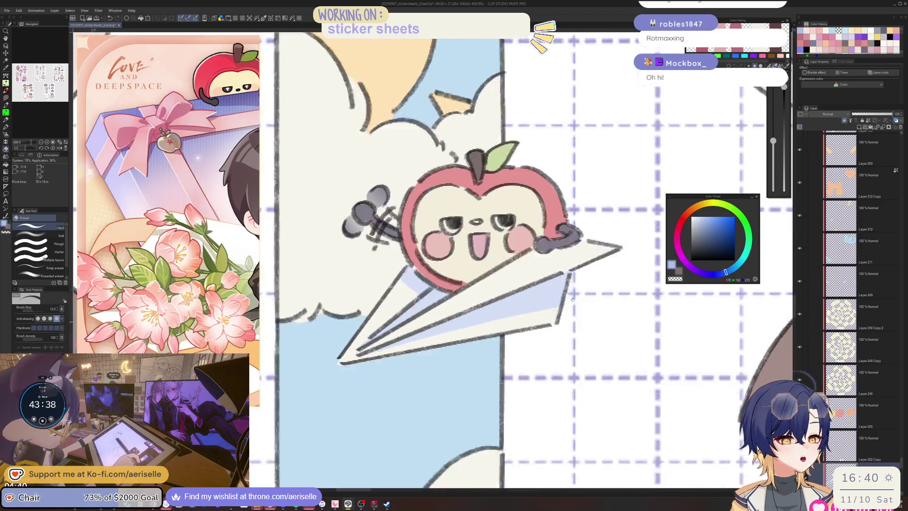
Lasso-fill pale blue 211/222/244 on the apple's plane underside and the standalone paper plane's fold
{"action": "key", "text": "u"}
{"action": "left_click", "coordinate": [632, 243], "text": "alt"}
{"action": "mouse_move", "coordinate": [641, 227]}
{"action": "left_mouse_down"}
{"action": "mouse_move", "coordinate": [586, 312]}
{"action": "mouse_move", "coordinate": [444, 330]}
{"action": "mouse_move", "coordinate": [420, 322]}
{"action": "left_mouse_up"}
{"action": "scroll", "coordinate": [420, 321], "scroll_direction": "down", "scroll_amount": 8}
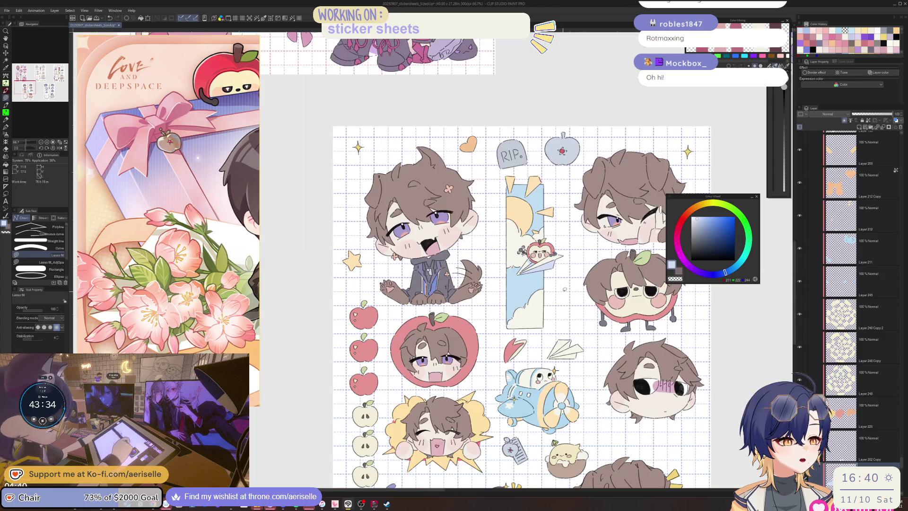
{"action": "scroll", "coordinate": [581, 379], "scroll_direction": "up", "scroll_amount": 5}
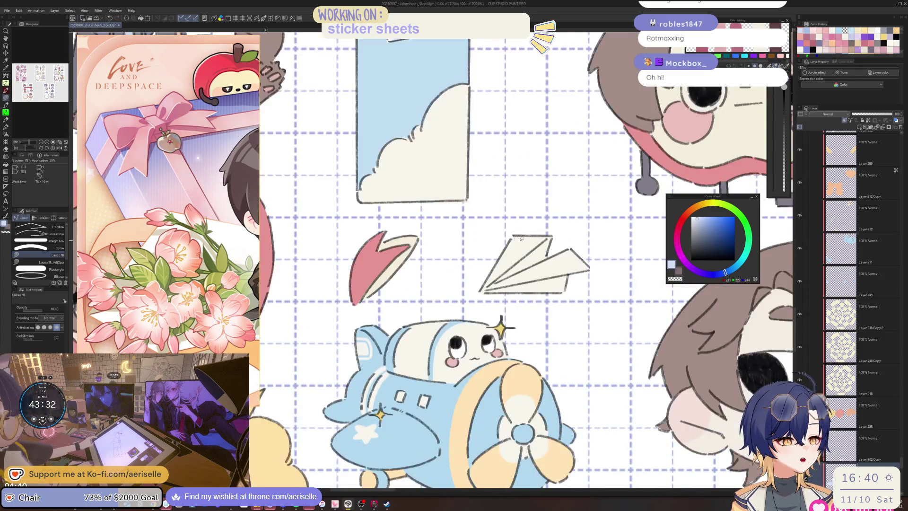
{"action": "mouse_move", "coordinate": [549, 235]}
{"action": "left_mouse_down"}
{"action": "mouse_move", "coordinate": [558, 236]}
{"action": "mouse_move", "coordinate": [550, 254]}
{"action": "mouse_move", "coordinate": [492, 284]}
{"action": "left_mouse_up"}
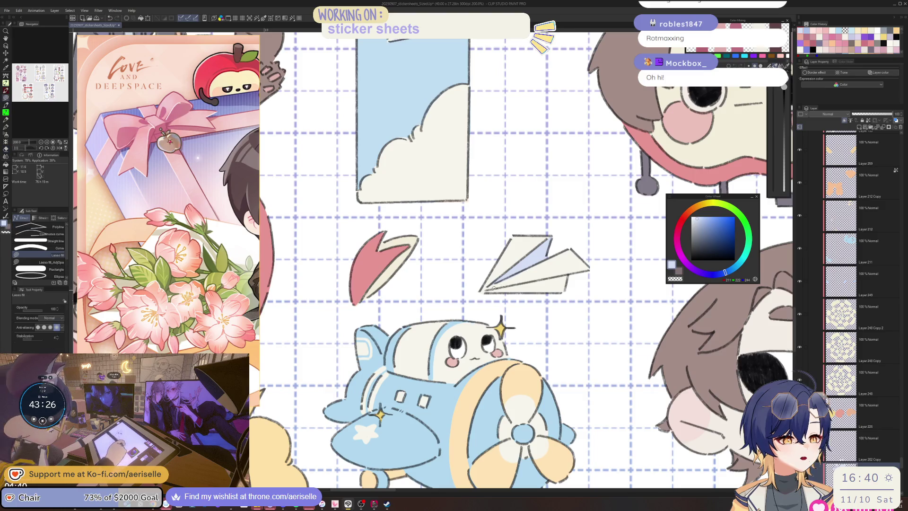
{"action": "key", "text": "ctrl+minus"}
{"action": "key", "text": "ctrl+minus"}
{"action": "key", "text": "ctrl+minus"}
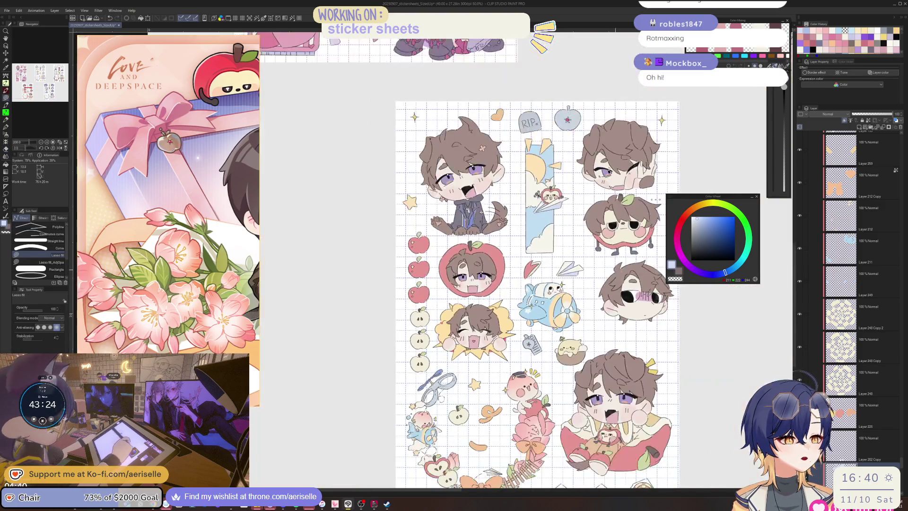
Paint light blue onto the paper airplane's lower part with the pen, then shrink the brush and switch to the eraser
{"action": "scroll", "coordinate": [505, 241], "scroll_direction": "down", "scroll_amount": 2}
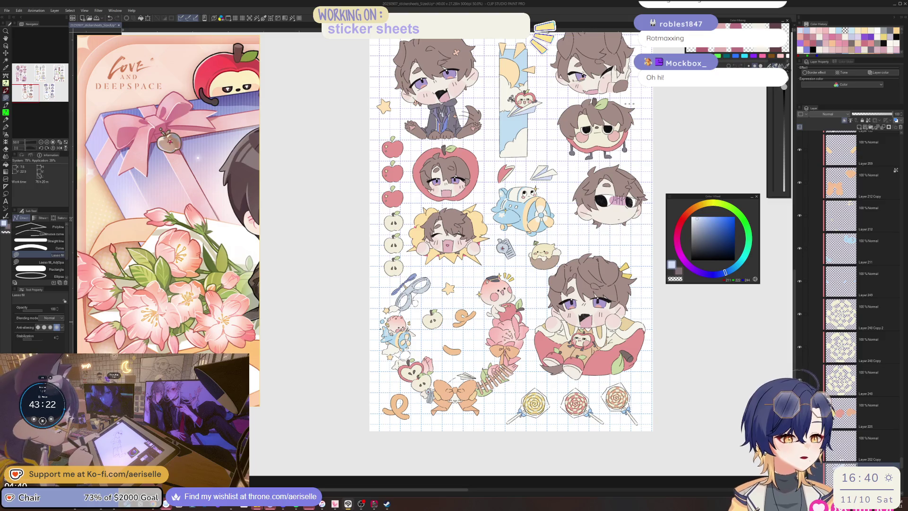
{"action": "scroll", "coordinate": [511, 232], "scroll_direction": "right", "scroll_amount": 3}
{"action": "key", "text": "ctrl+plus"}
{"action": "key", "text": "ctrl+plus"}
{"action": "key", "text": "p"}
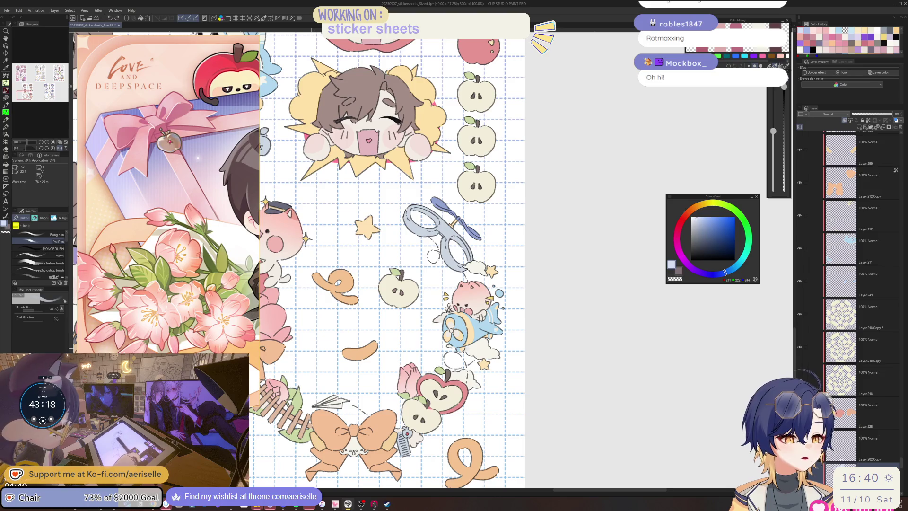
{"action": "scroll", "coordinate": [478, 343], "scroll_direction": "left", "scroll_amount": 3}
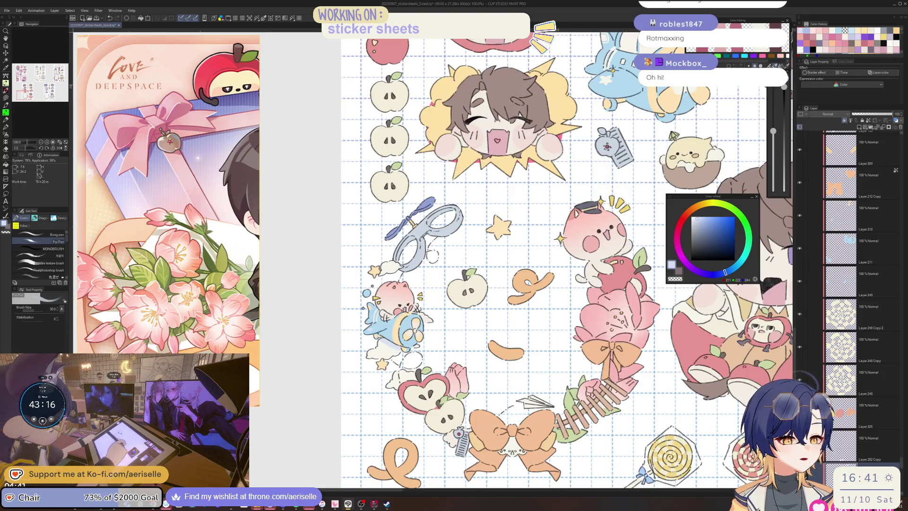
{"action": "scroll", "coordinate": [605, 433], "scroll_direction": "up", "scroll_amount": 5}
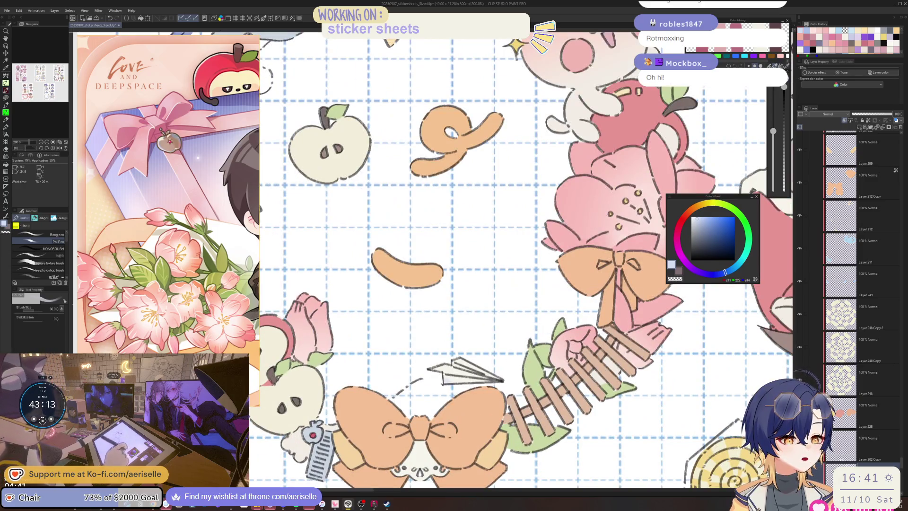
{"action": "mouse_move", "coordinate": [451, 382]}
{"action": "left_mouse_down"}
{"action": "mouse_move", "coordinate": [445, 379]}
{"action": "mouse_move", "coordinate": [481, 380]}
{"action": "left_mouse_up"}
{"action": "key", "text": "bracketleft"}
{"action": "key", "text": "bracketleft"}
{"action": "key", "text": "bracketleft"}
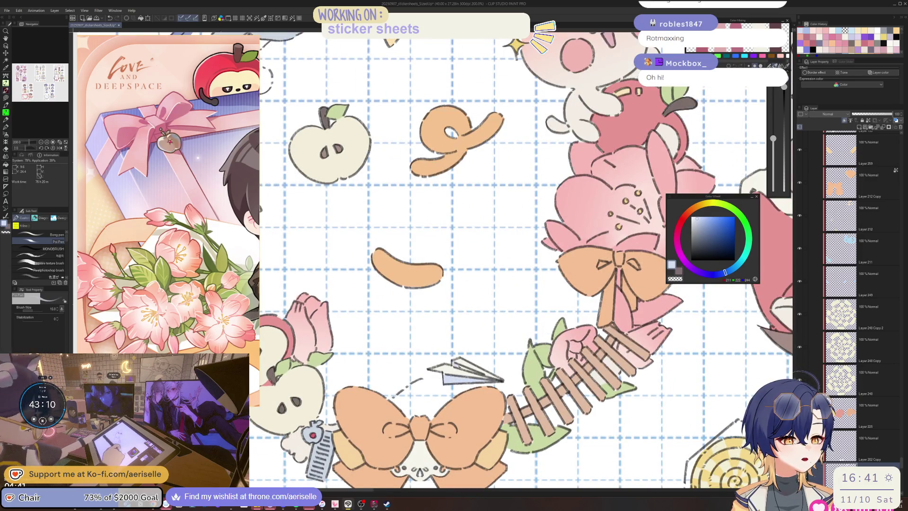
{"action": "key", "text": "bracketleft"}
{"action": "key", "text": "bracketleft"}
{"action": "key", "text": "e"}
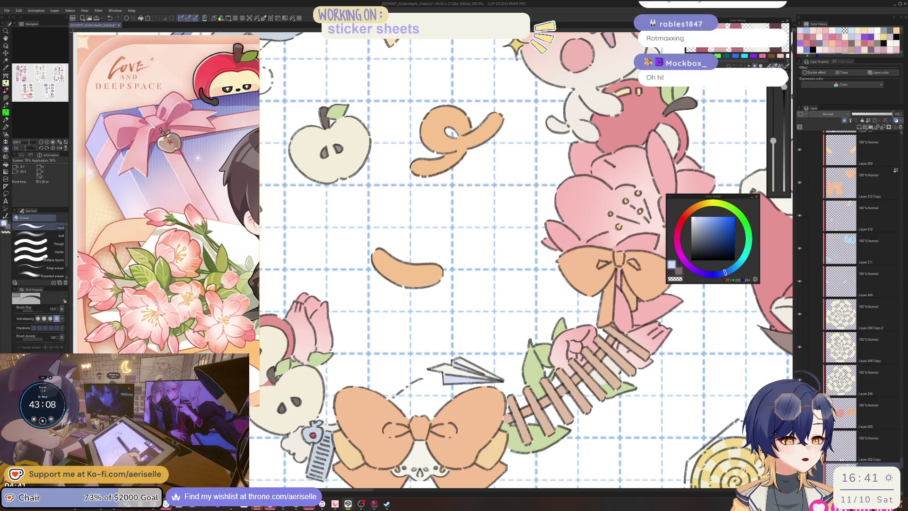
{"action": "key", "text": "ctrl+minus"}
{"action": "key", "text": "ctrl+minus"}
{"action": "key", "text": "ctrl+minus"}
{"action": "left_click_drag", "start_coordinate": [513, 273], "coordinate": [447, 334]}
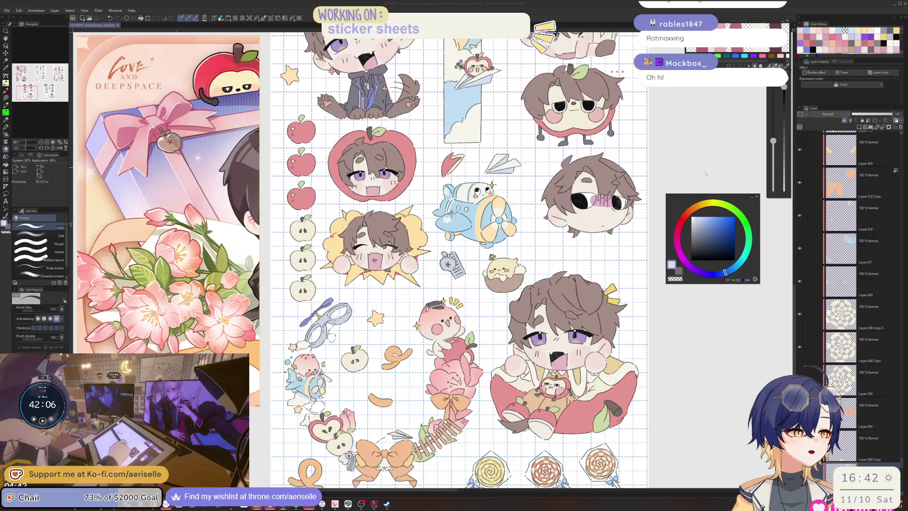
Pan the canvas to bring the top of the sticker sheet into view
{"action": "left_click_drag", "start_coordinate": [425, 237], "coordinate": [471, 300]}
{"action": "left_click_drag", "start_coordinate": [473, 237], "coordinate": [465, 274]}
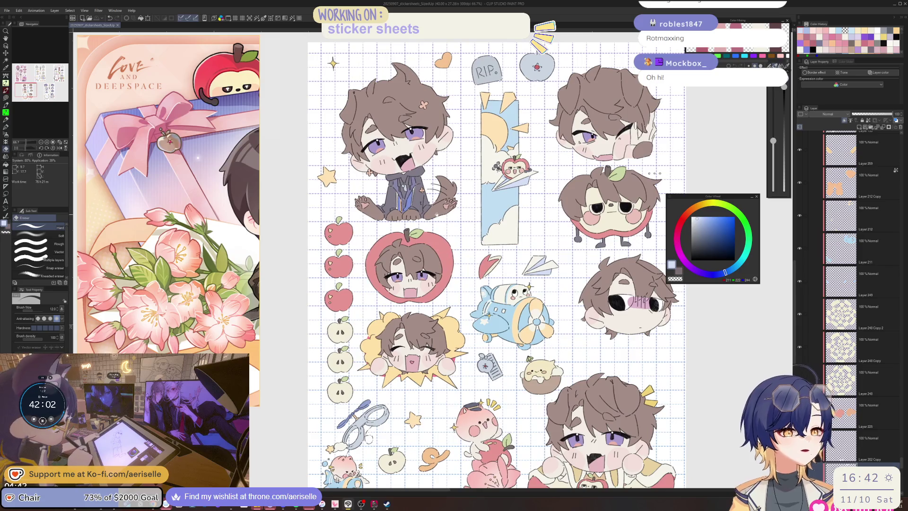
{"action": "scroll", "coordinate": [203, 227], "scroll_direction": "down", "scroll_amount": 5}
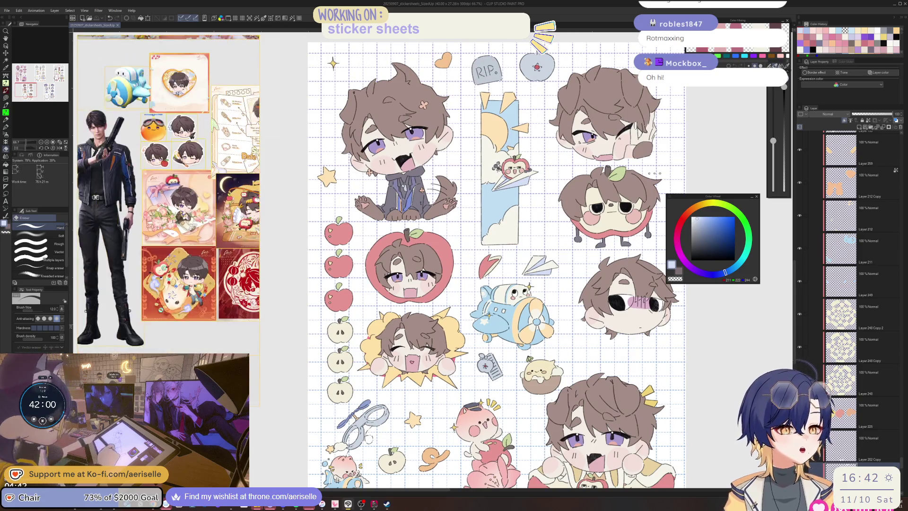
{"action": "scroll", "coordinate": [144, 209], "scroll_direction": "up", "scroll_amount": 5}
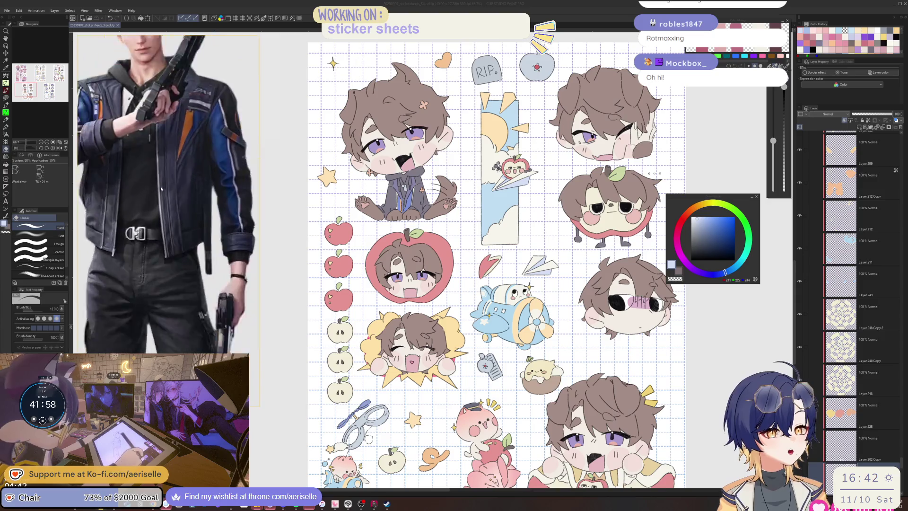
{"action": "scroll", "coordinate": [144, 209], "scroll_direction": "down", "scroll_amount": 3}
Shift the Sub View reference collage left to reveal more artwork
{"action": "left_click_drag", "start_coordinate": [144, 210], "coordinate": [69, 221]}
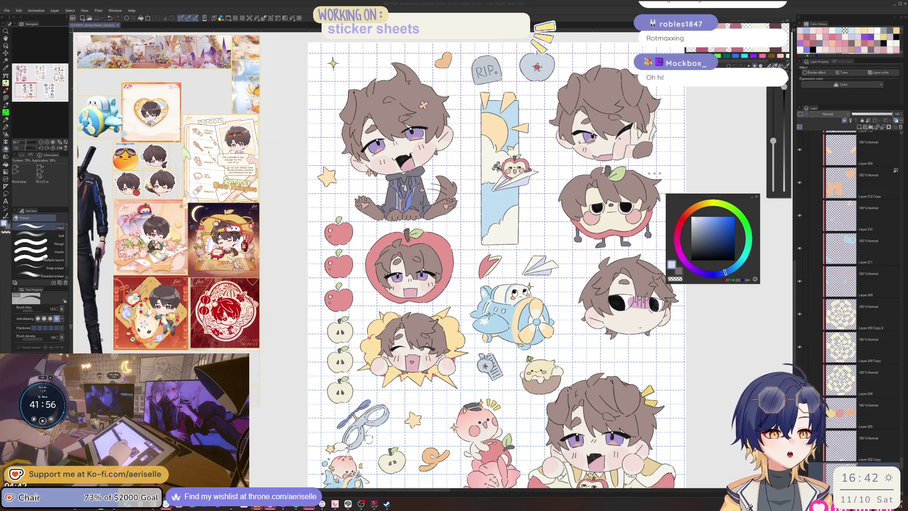
{"action": "scroll", "coordinate": [171, 345], "scroll_direction": "up", "scroll_amount": 2}
{"action": "scroll", "coordinate": [171, 344], "scroll_direction": "down", "scroll_amount": 6}
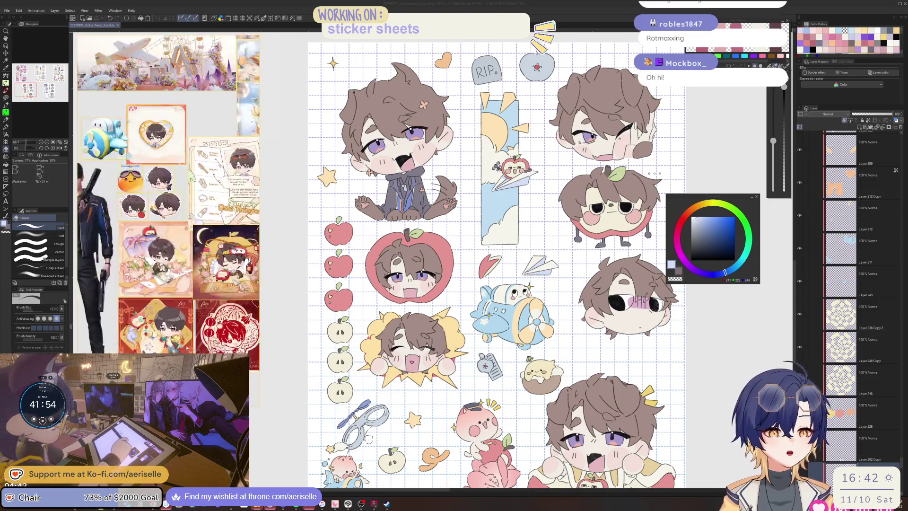
{"action": "scroll", "coordinate": [171, 344], "scroll_direction": "up", "scroll_amount": 3}
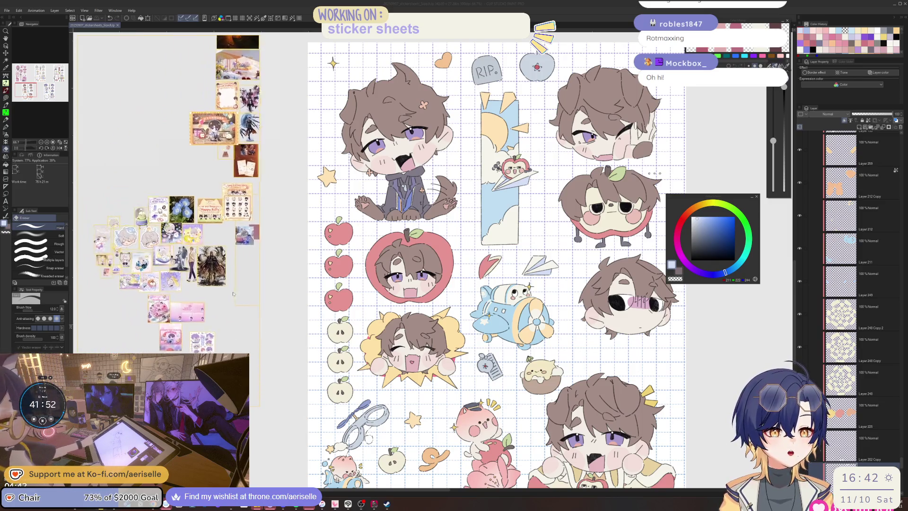
{"action": "left_click_drag", "start_coordinate": [225, 275], "coordinate": [153, 283]}
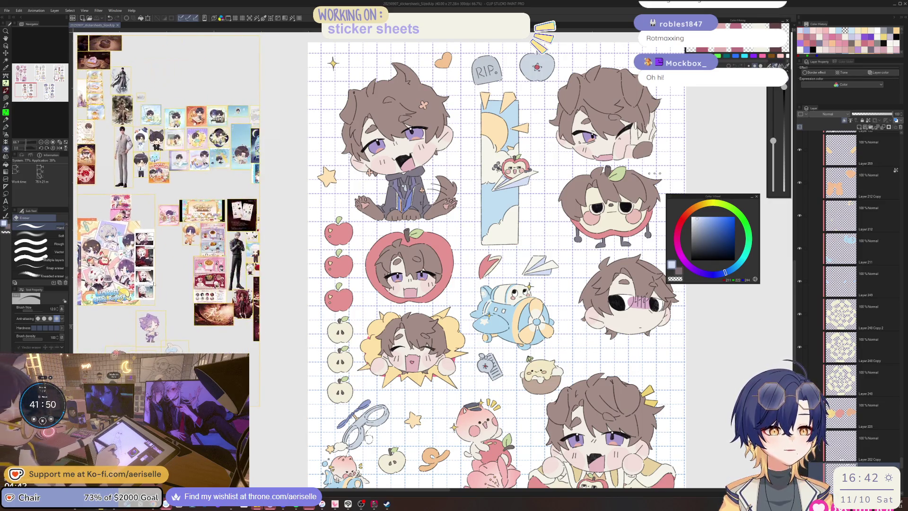
{"action": "scroll", "coordinate": [145, 296], "scroll_direction": "down", "scroll_amount": 3}
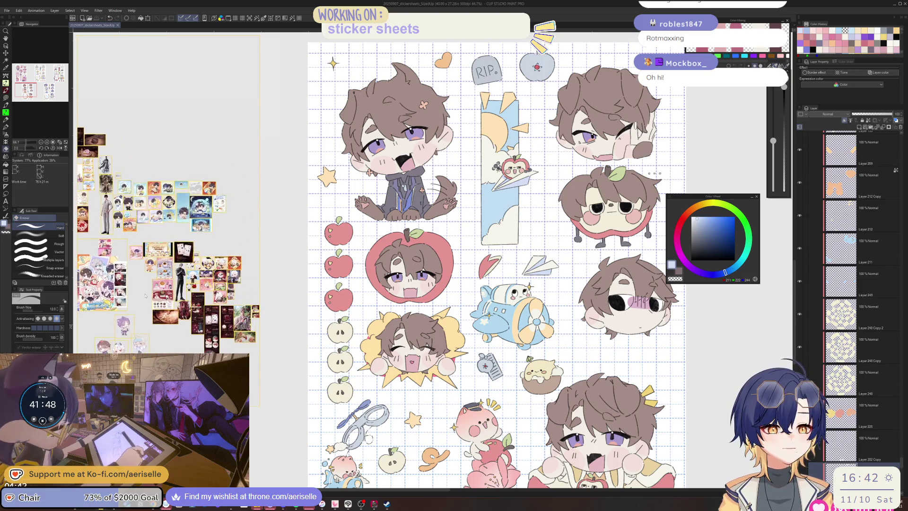
{"action": "scroll", "coordinate": [232, 326], "scroll_direction": "up", "scroll_amount": 5}
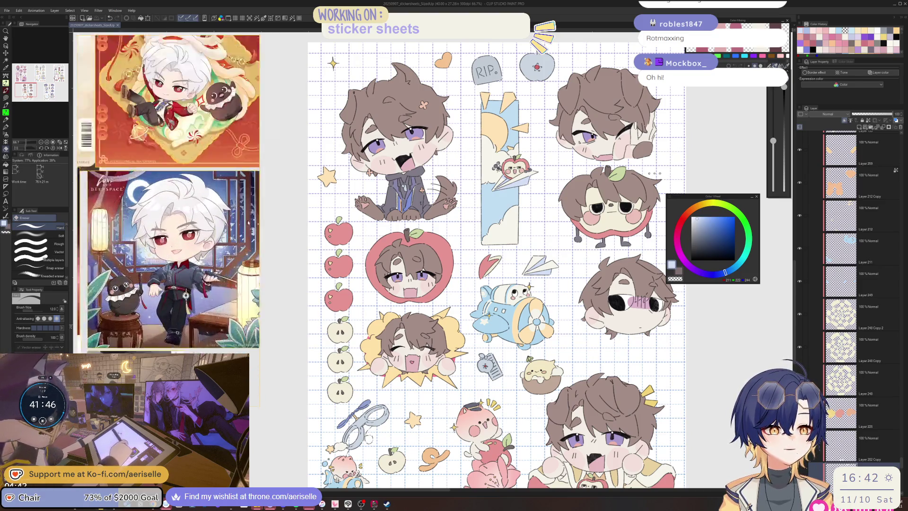
{"action": "scroll", "coordinate": [155, 230], "scroll_direction": "down", "scroll_amount": 5}
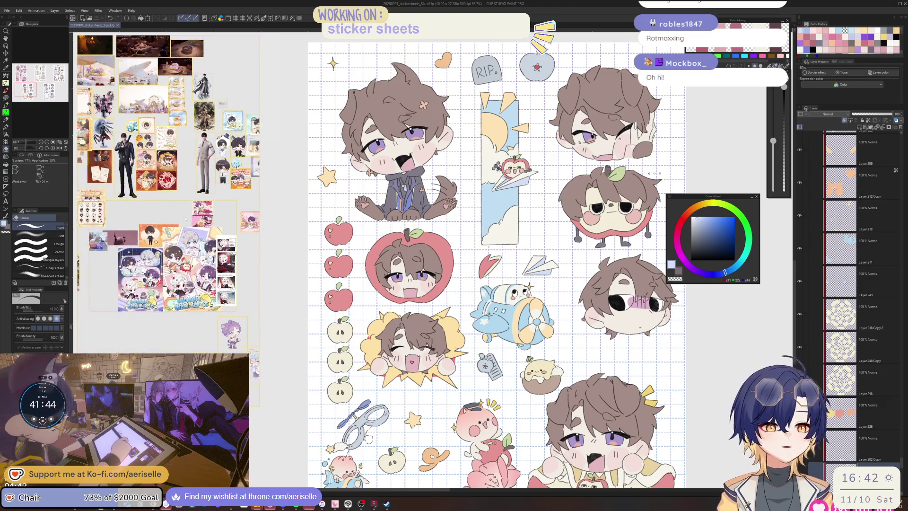
Repack the reference images into a new layout and zoom in on the jacketed man with the gun
{"action": "key", "text": "ctrl+p"}
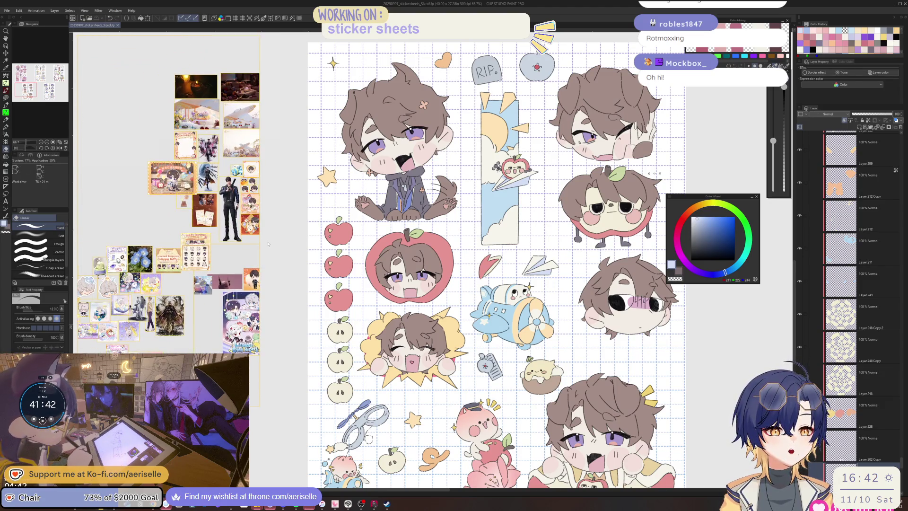
{"action": "key", "text": "ctrl+p"}
{"action": "key", "text": "ctrl+p"}
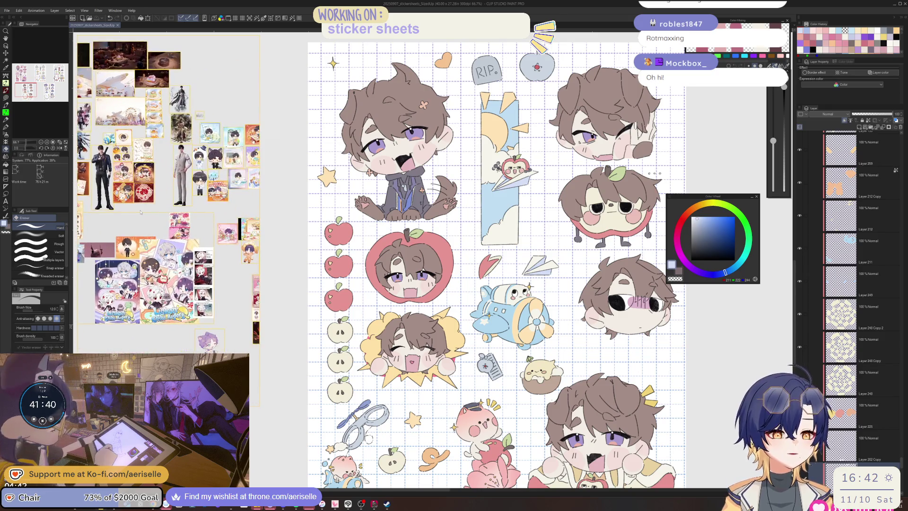
{"action": "left_click_drag", "start_coordinate": [142, 212], "coordinate": [204, 234]}
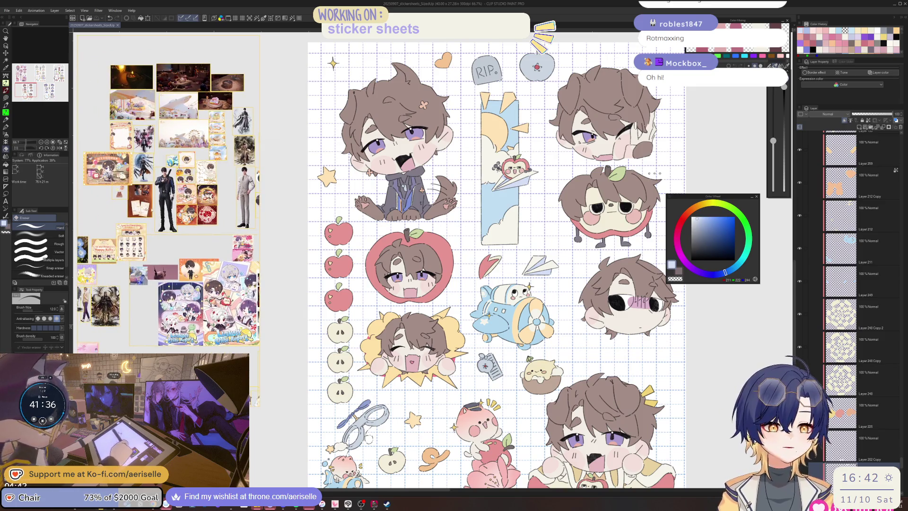
{"action": "scroll", "coordinate": [161, 192], "scroll_direction": "up", "scroll_amount": 8}
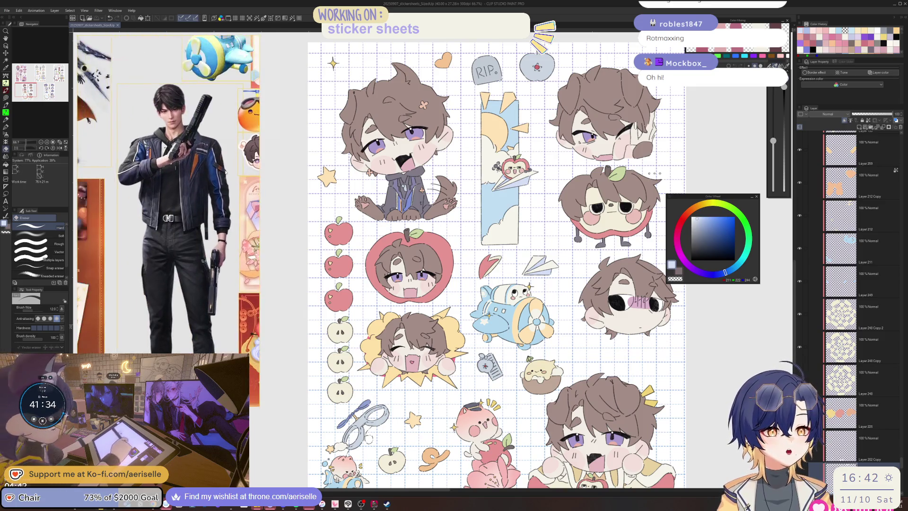
{"action": "scroll", "coordinate": [225, 172], "scroll_direction": "up", "scroll_amount": 3}
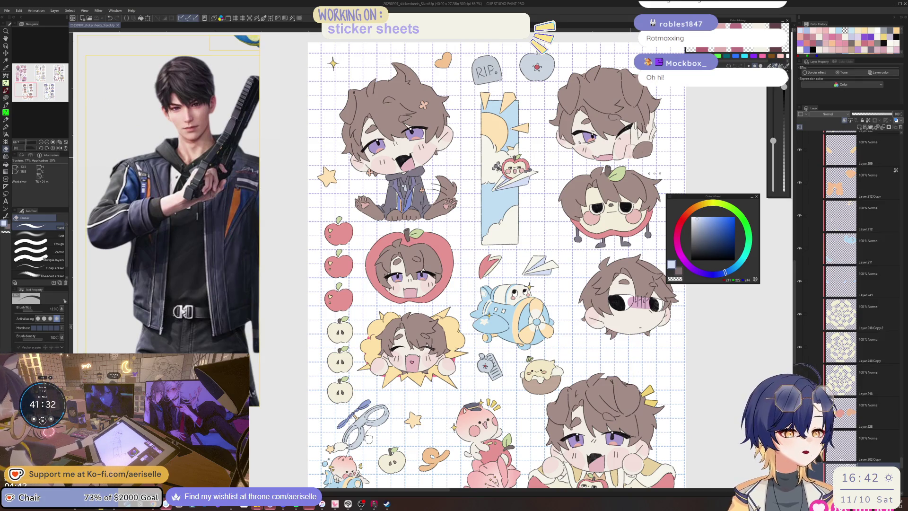
{"action": "scroll", "coordinate": [374, 164], "scroll_direction": "up", "scroll_amount": 10}
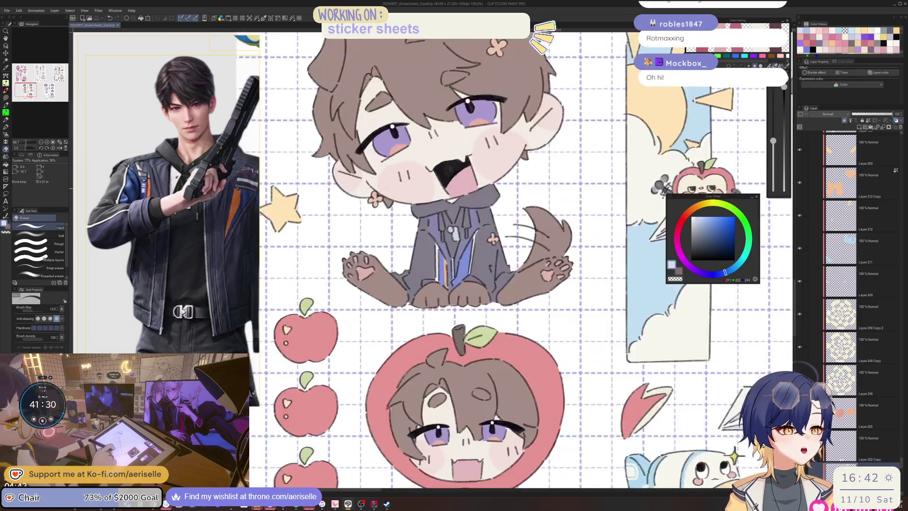
Sample the cream colour and fill the chibi's shirt under the collar with it
{"action": "left_click", "coordinate": [517, 329]}
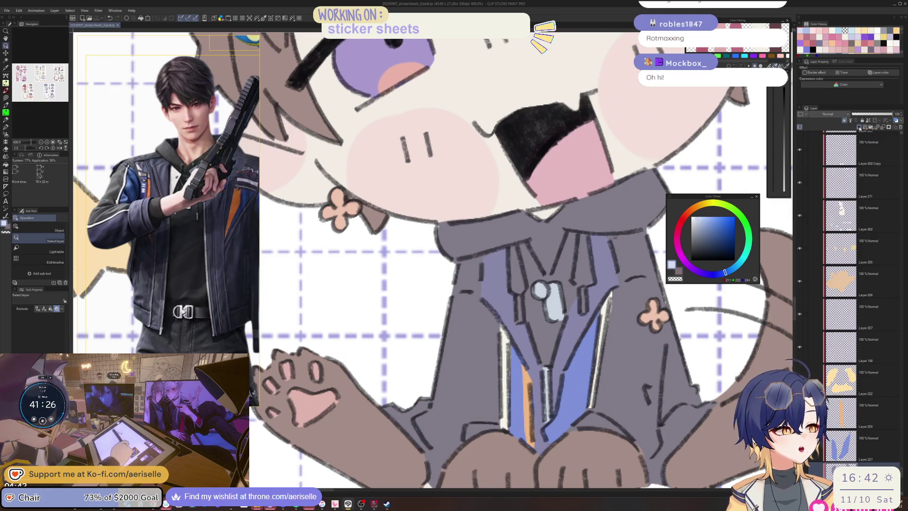
{"action": "scroll", "coordinate": [520, 260], "scroll_direction": "down", "scroll_amount": 4}
{"action": "left_click_drag", "start_coordinate": [693, 303], "coordinate": [543, 277]}
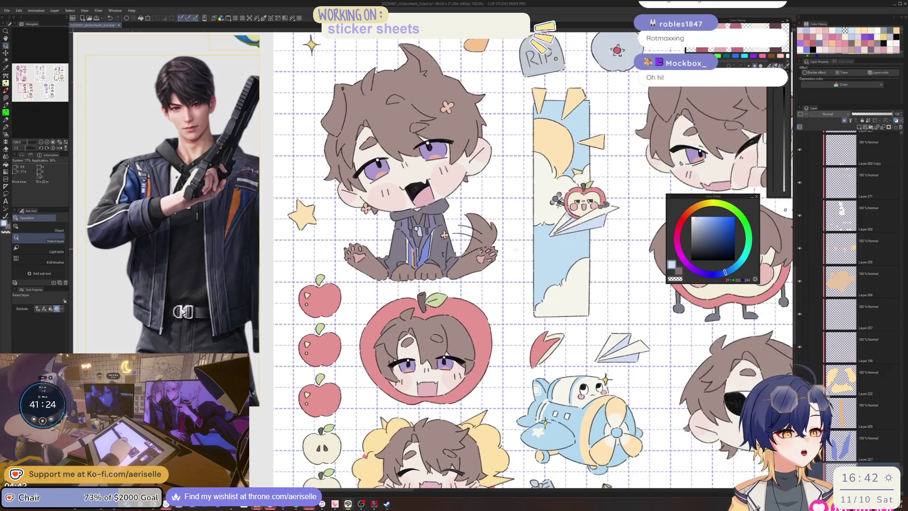
{"action": "key", "text": "i"}
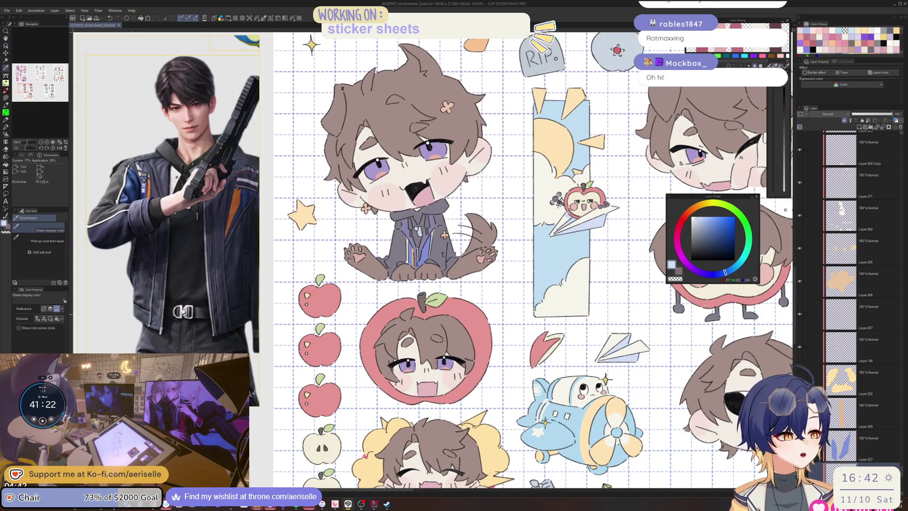
{"action": "scroll", "coordinate": [530, 260], "scroll_direction": "down", "scroll_amount": 8}
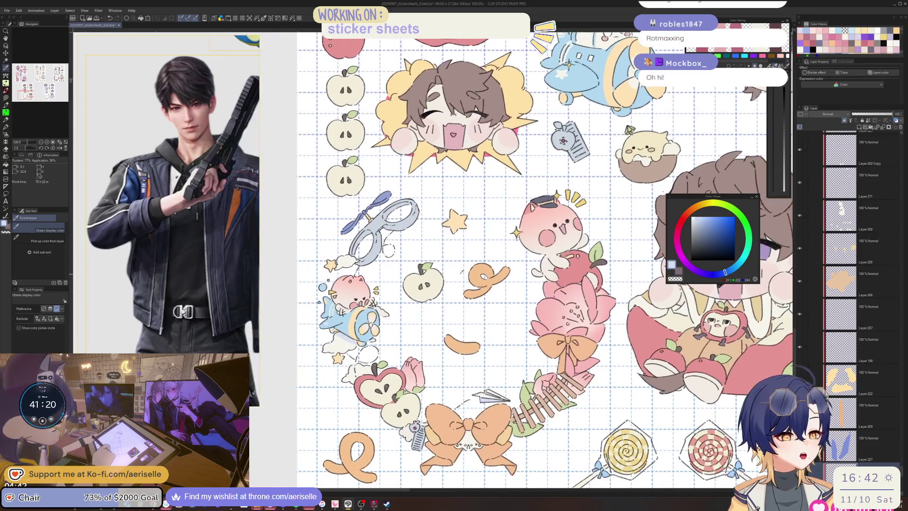
{"action": "scroll", "coordinate": [496, 277], "scroll_direction": "right", "scroll_amount": 3}
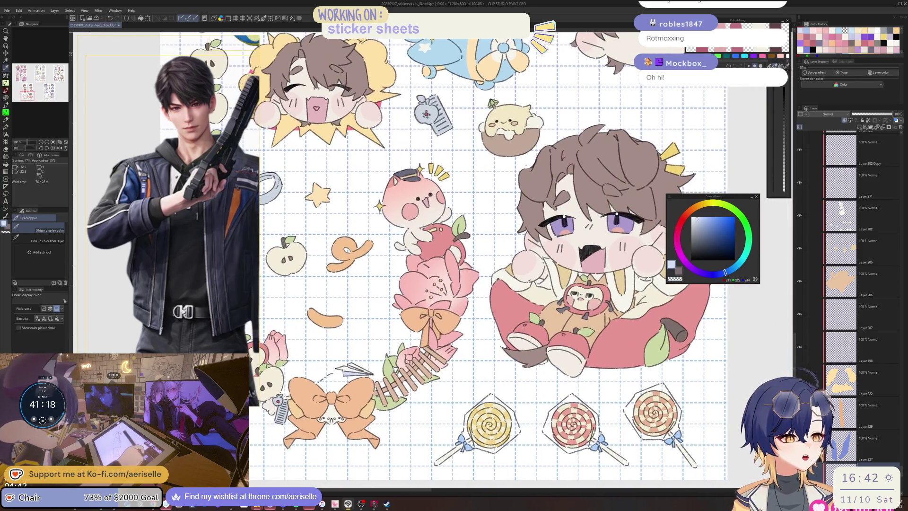
{"action": "left_click", "coordinate": [528, 280]}
{"action": "scroll", "coordinate": [553, 303], "scroll_direction": "up", "scroll_amount": 9}
{"action": "scroll", "coordinate": [553, 303], "scroll_direction": "left", "scroll_amount": 4}
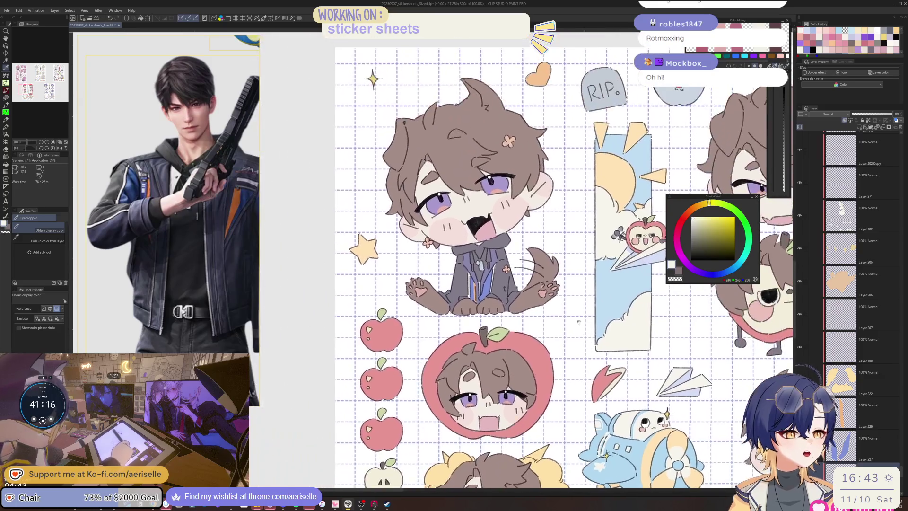
{"action": "scroll", "coordinate": [483, 255], "scroll_direction": "up", "scroll_amount": 4}
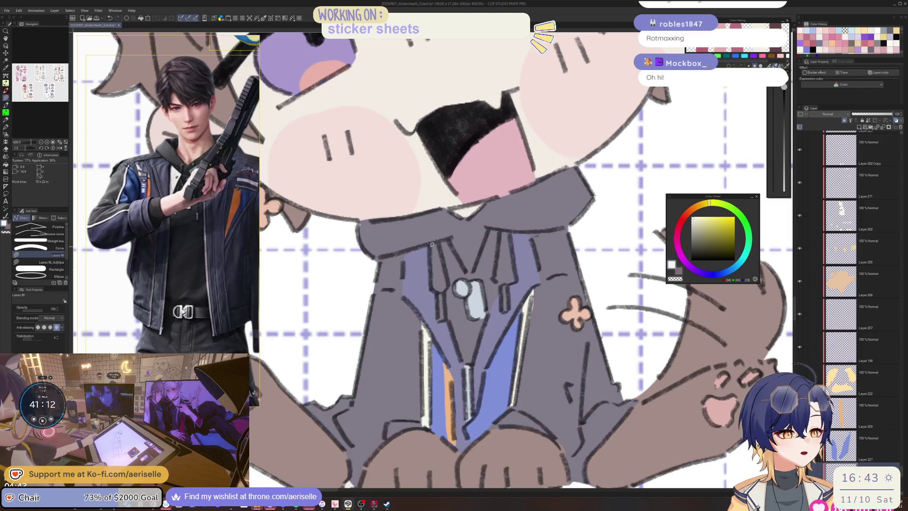
{"action": "mouse_move", "coordinate": [432, 244]}
{"action": "left_mouse_down"}
{"action": "mouse_move", "coordinate": [460, 265]}
{"action": "mouse_move", "coordinate": [448, 322]}
{"action": "mouse_move", "coordinate": [446, 284]}
{"action": "left_mouse_up"}
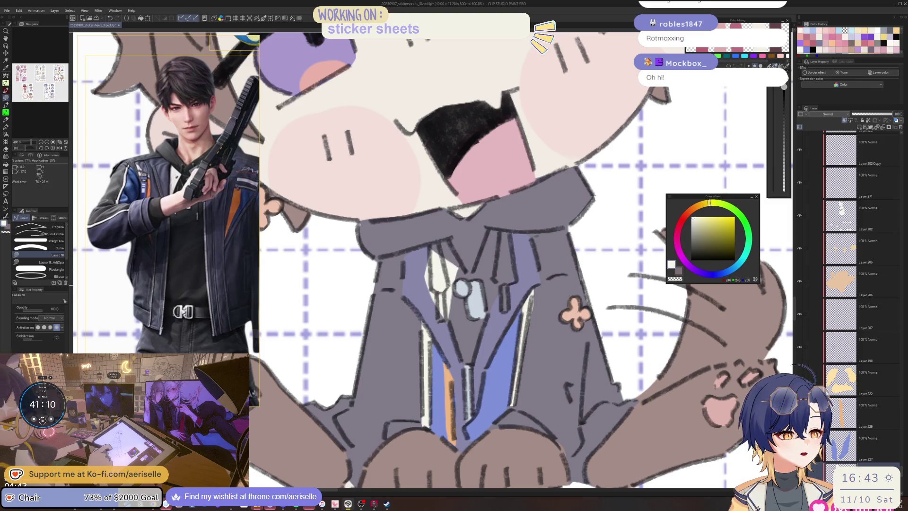
{"action": "mouse_move", "coordinate": [442, 251]}
{"action": "left_mouse_down"}
{"action": "mouse_move", "coordinate": [462, 268]}
{"action": "mouse_move", "coordinate": [461, 279]}
{"action": "left_mouse_up"}
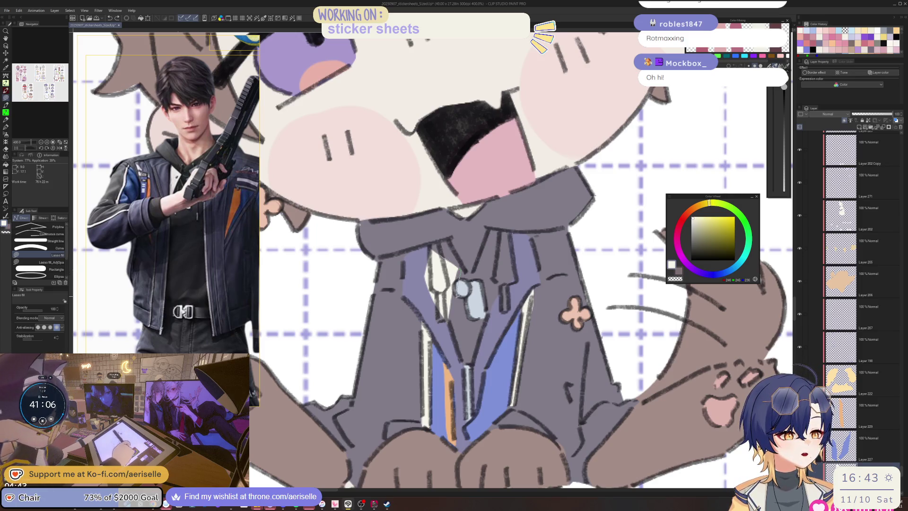
Erase a strip along the shirt's left edge and enlarge the eraser
{"action": "key", "text": "e"}
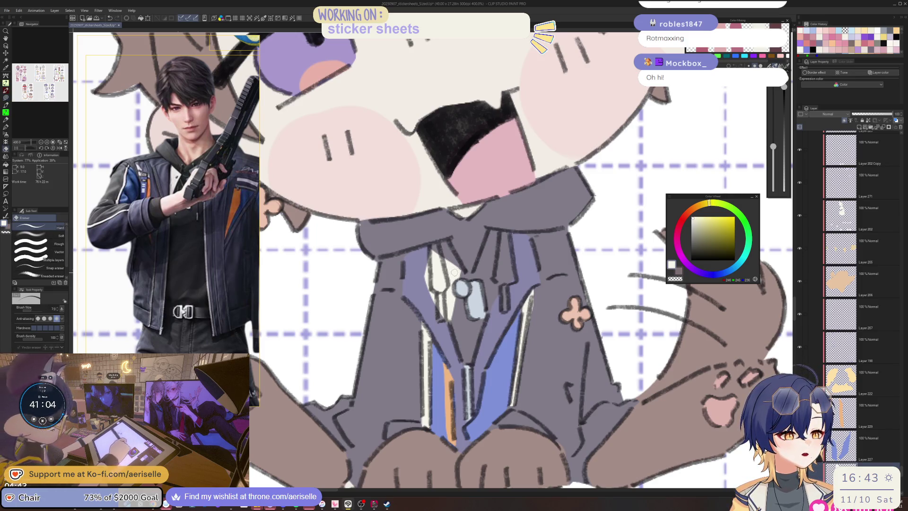
{"action": "mouse_move", "coordinate": [438, 281]}
{"action": "left_mouse_down"}
{"action": "mouse_move", "coordinate": [434, 247]}
{"action": "mouse_move", "coordinate": [441, 315]}
{"action": "mouse_move", "coordinate": [428, 254]}
{"action": "left_mouse_up"}
{"action": "key", "text": "bracketright"}
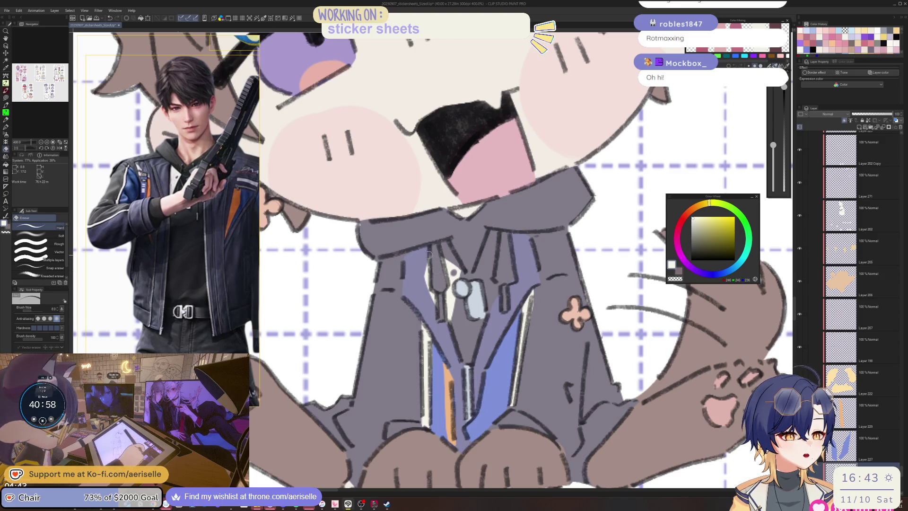
{"action": "key", "text": "bracketright"}
{"action": "key", "text": "bracketright"}
{"action": "key", "text": "bracketright"}
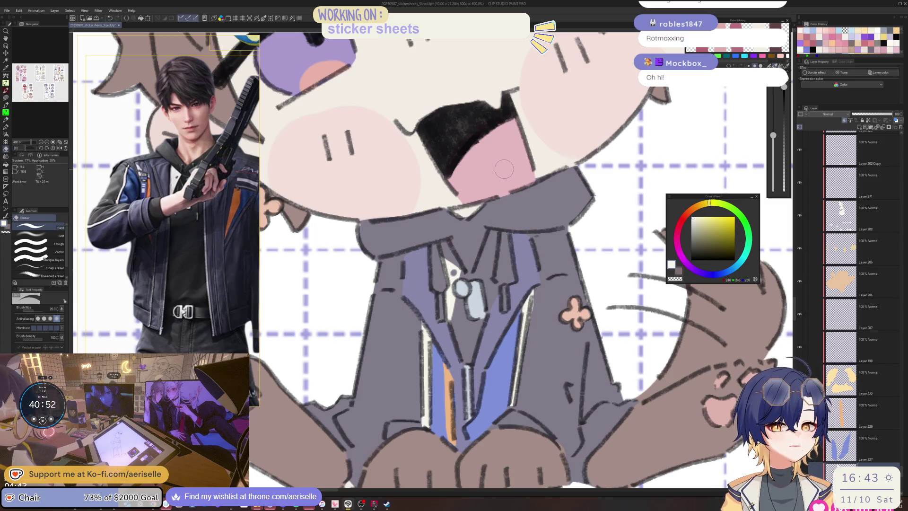
{"action": "scroll", "coordinate": [504, 168], "scroll_direction": "down", "scroll_amount": 4}
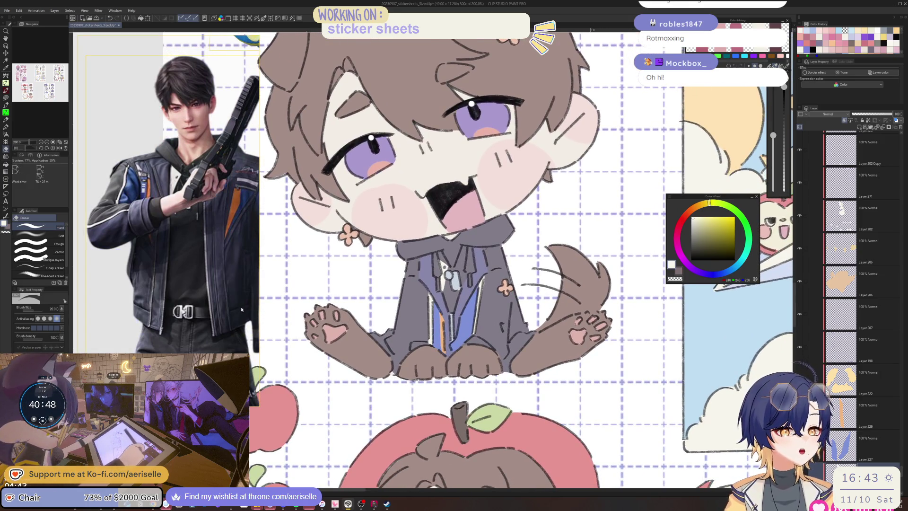
{"action": "scroll", "coordinate": [217, 303], "scroll_direction": "down", "scroll_amount": 3}
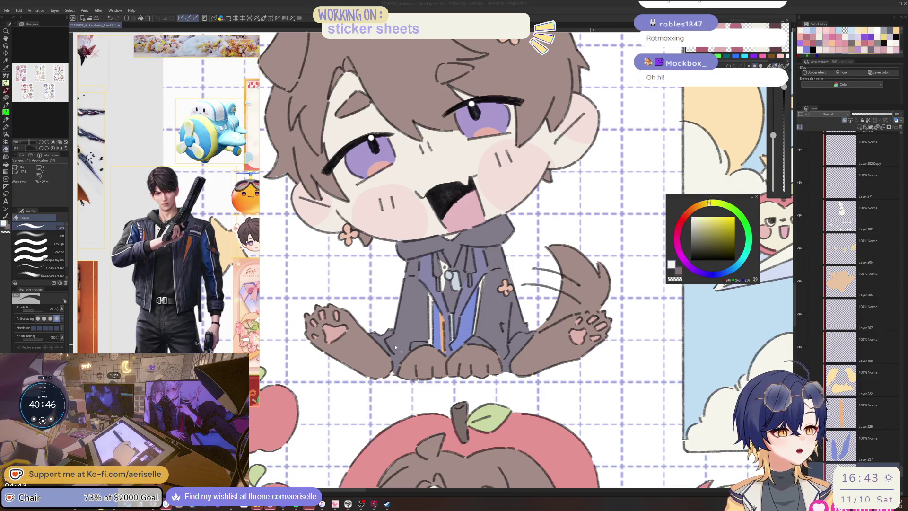
{"action": "scroll", "coordinate": [418, 352], "scroll_direction": "up", "scroll_amount": 3}
Add light strokes along the jacket hem above both paws, rotating then levelling the canvas
{"action": "key", "text": "p"}
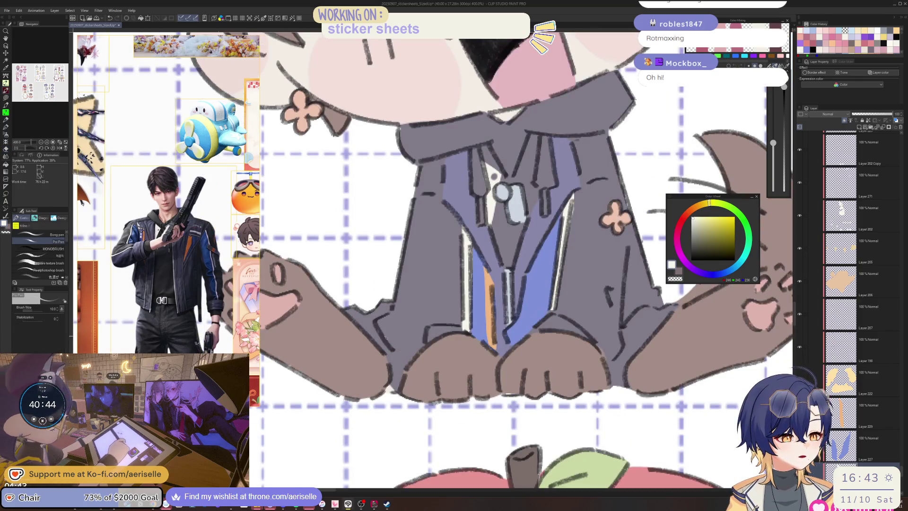
{"action": "left_click_drag", "start_coordinate": [392, 344], "coordinate": [412, 358]}
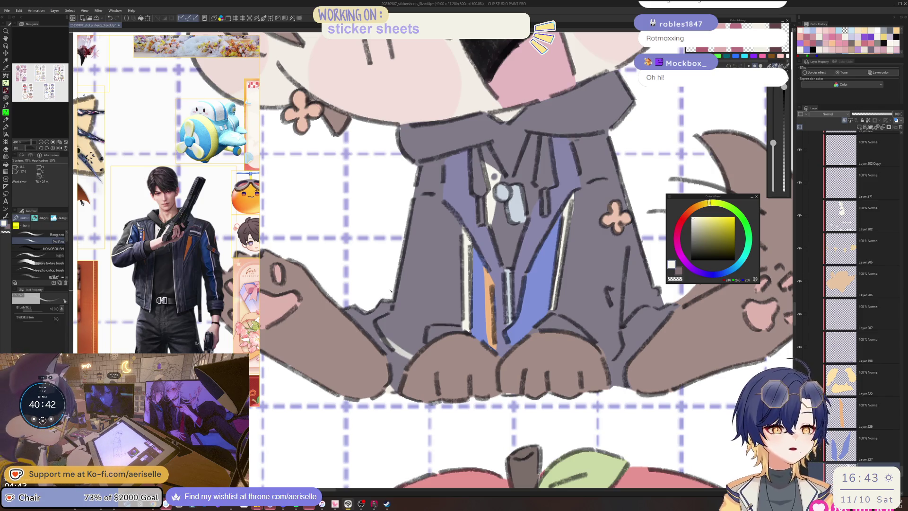
{"action": "left_click", "coordinate": [52, 234]}
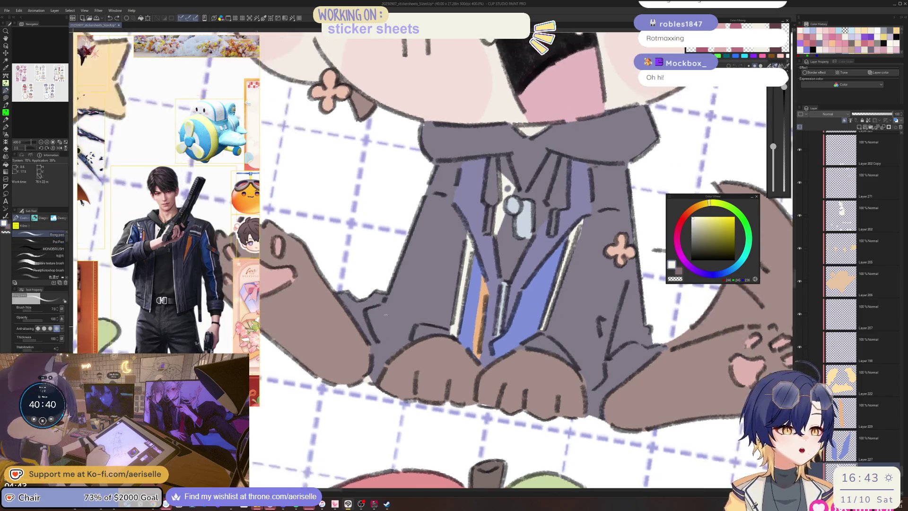
{"action": "key", "text": "asciicircum"}
{"action": "key", "text": "bracketright"}
{"action": "left_click_drag", "start_coordinate": [367, 323], "coordinate": [387, 354]}
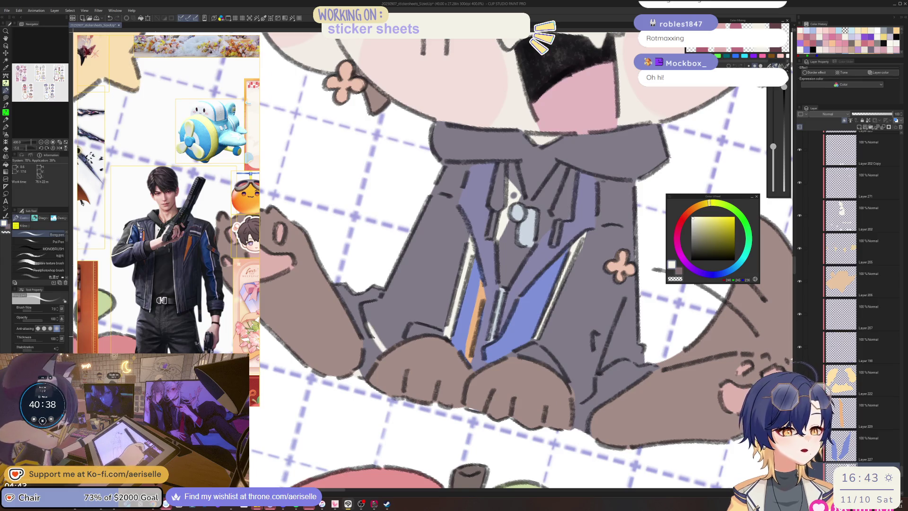
{"action": "key", "text": "minus"}
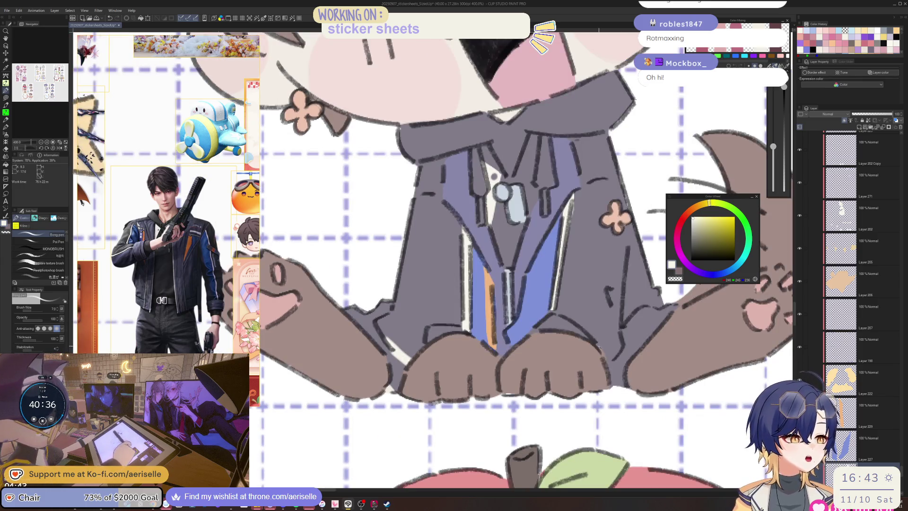
{"action": "mouse_move", "coordinate": [598, 350]}
{"action": "left_mouse_down"}
{"action": "mouse_move", "coordinate": [618, 333]}
{"action": "mouse_move", "coordinate": [620, 343]}
{"action": "mouse_move", "coordinate": [603, 349]}
{"action": "left_mouse_up"}
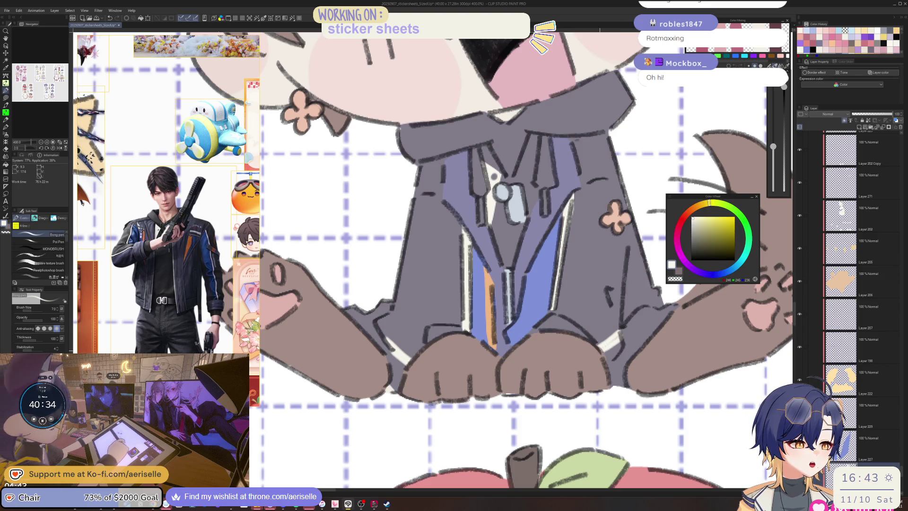
Pick up the greyish purple jacket colour and select the layer holding the feet artwork
{"action": "left_click", "coordinate": [605, 343], "text": "alt"}
{"action": "key", "text": "l"}
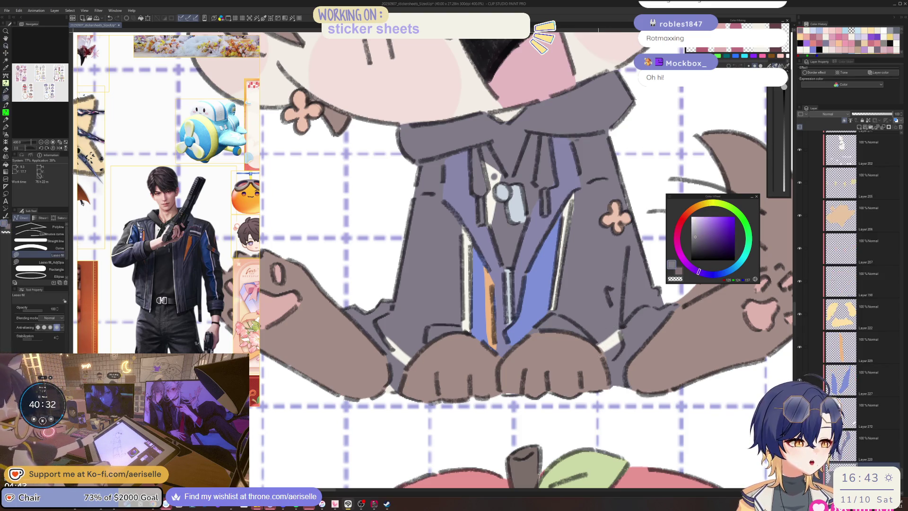
{"action": "scroll", "coordinate": [605, 364], "scroll_direction": "down", "scroll_amount": 4}
{"action": "scroll", "coordinate": [606, 365], "scroll_direction": "up", "scroll_amount": 6}
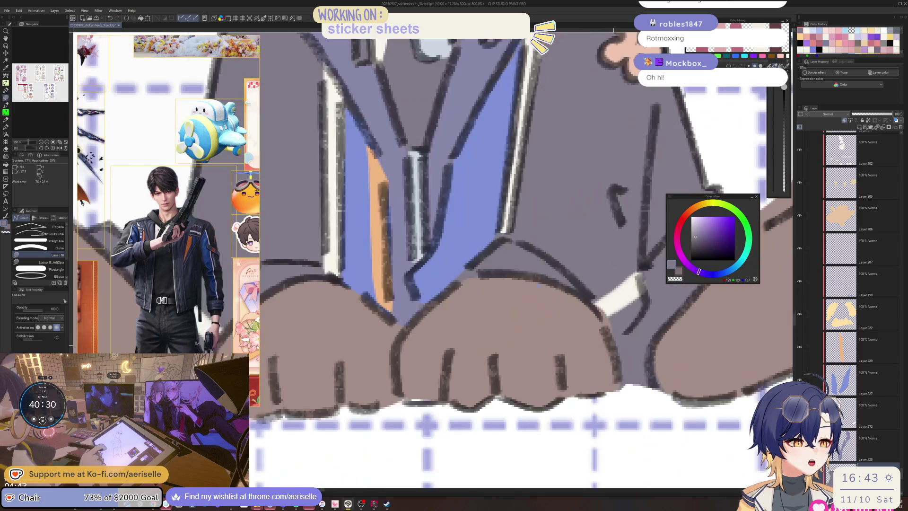
{"action": "left_click", "coordinate": [605, 364], "text": "ctrl+shift"}
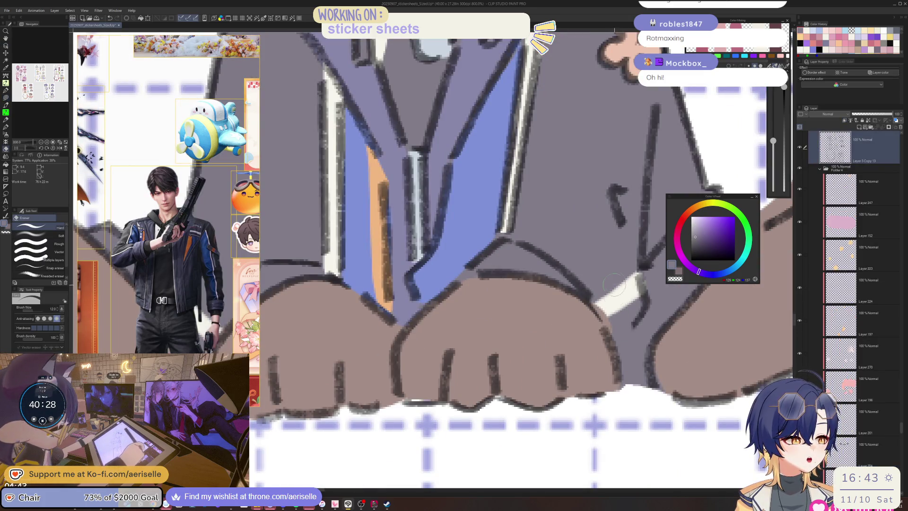
{"action": "key", "text": "e"}
{"action": "scroll", "coordinate": [610, 307], "scroll_direction": "down", "scroll_amount": 5}
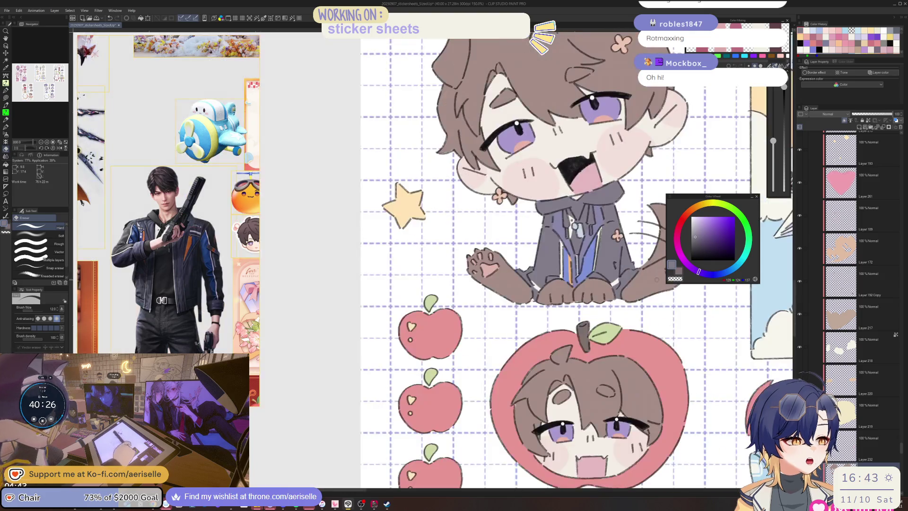
Pan past the neighbouring sheets to the pink sticker sheet and view it at actual size near the cake
{"action": "scroll", "coordinate": [615, 306], "scroll_direction": "down", "scroll_amount": 4}
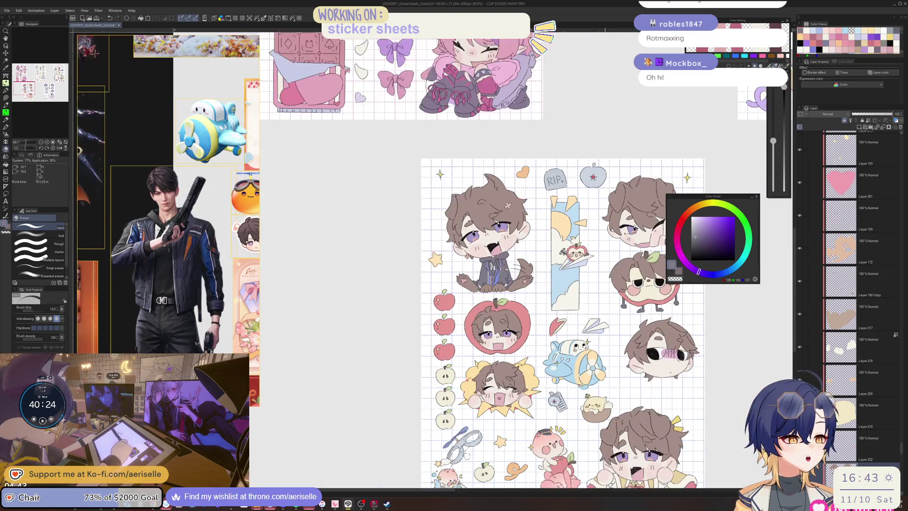
{"action": "scroll", "coordinate": [615, 306], "scroll_direction": "down", "scroll_amount": 3}
{"action": "mouse_move", "coordinate": [780, 171]}
{"action": "left_mouse_down"}
{"action": "mouse_move", "coordinate": [557, 306]}
{"action": "mouse_move", "coordinate": [610, 333]}
{"action": "mouse_move", "coordinate": [639, 400]}
{"action": "left_mouse_up"}
{"action": "left_click_drag", "start_coordinate": [446, 281], "coordinate": [619, 286]}
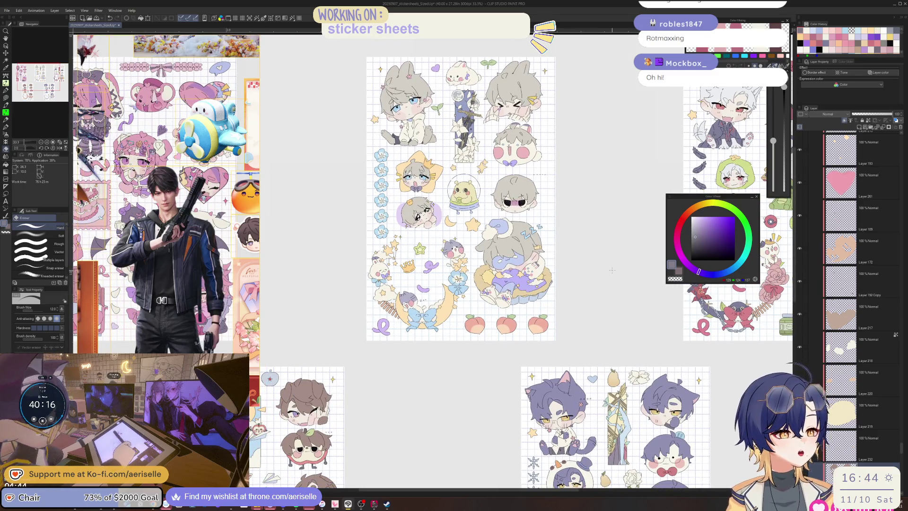
{"action": "scroll", "coordinate": [454, 135], "scroll_direction": "up", "scroll_amount": 3}
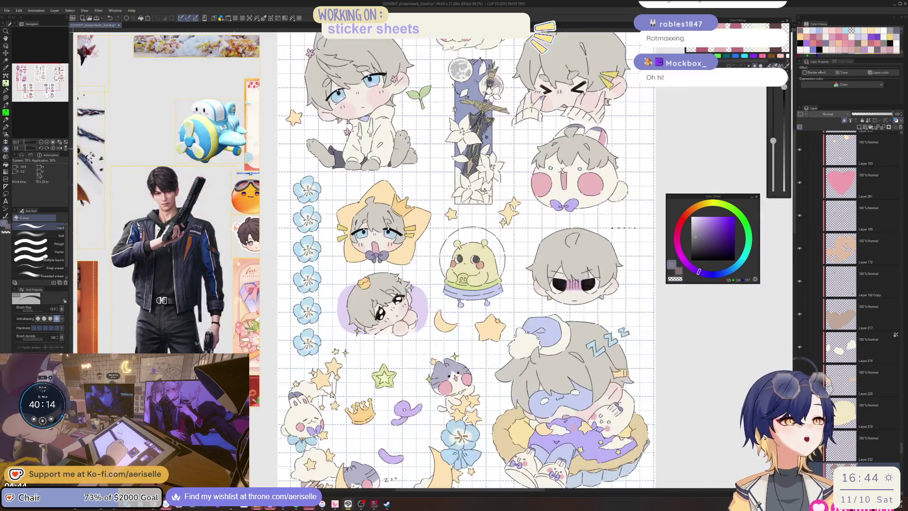
{"action": "scroll", "coordinate": [496, 161], "scroll_direction": "down", "scroll_amount": 3}
{"action": "mouse_move", "coordinate": [334, 298]}
{"action": "left_mouse_down"}
{"action": "mouse_move", "coordinate": [342, 304]}
{"action": "mouse_move", "coordinate": [445, 238]}
{"action": "mouse_move", "coordinate": [488, 60]}
{"action": "mouse_move", "coordinate": [583, 258]}
{"action": "mouse_move", "coordinate": [642, 329]}
{"action": "left_mouse_up"}
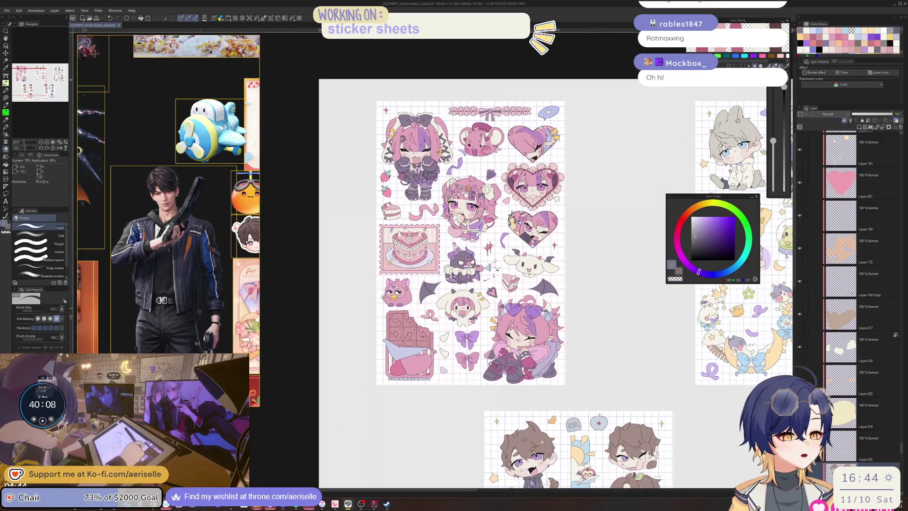
{"action": "key", "text": "ctrl+alt+0"}
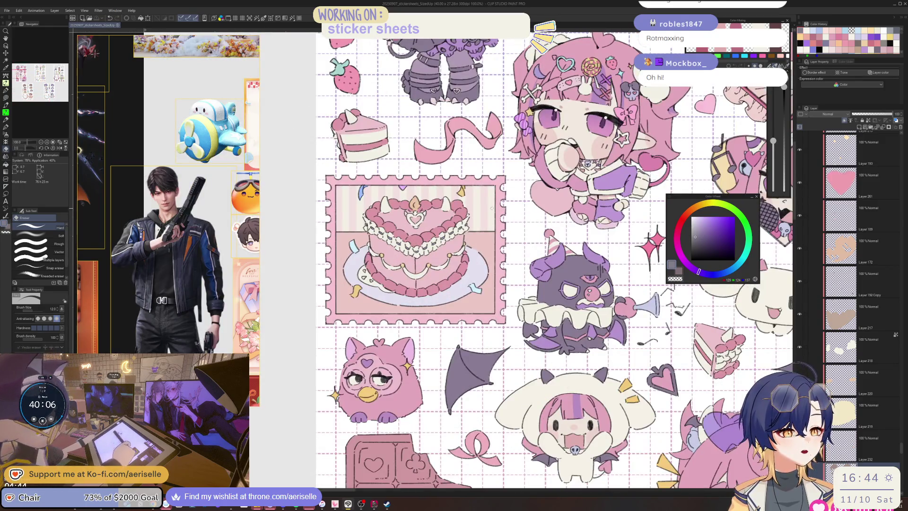
{"action": "scroll", "coordinate": [487, 284], "scroll_direction": "down", "scroll_amount": 3}
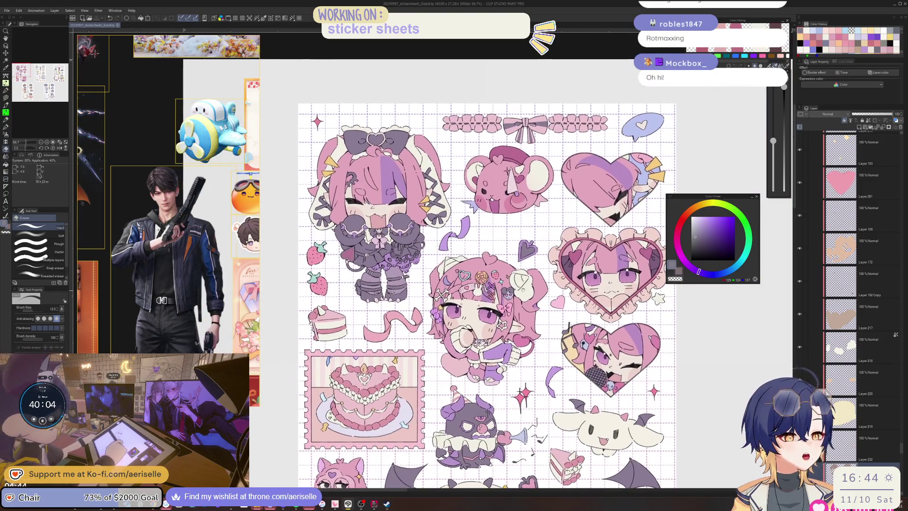
{"action": "mouse_move", "coordinate": [487, 284]}
{"action": "left_mouse_down"}
{"action": "mouse_move", "coordinate": [504, 286]}
{"action": "mouse_move", "coordinate": [484, 278]}
{"action": "mouse_move", "coordinate": [477, 396]}
{"action": "left_mouse_up"}
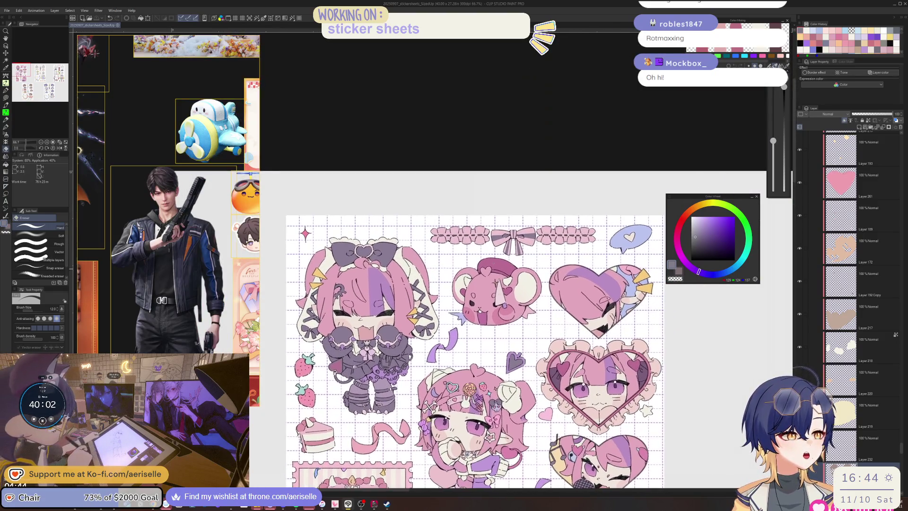
{"action": "scroll", "coordinate": [473, 331], "scroll_direction": "up", "scroll_amount": 3}
{"action": "scroll", "coordinate": [473, 330], "scroll_direction": "down", "scroll_amount": 3}
Select Layer 53 Copy from the canvas and adjust its luminosity in Hue/Saturation/Luminosity
{"action": "key", "text": "o"}
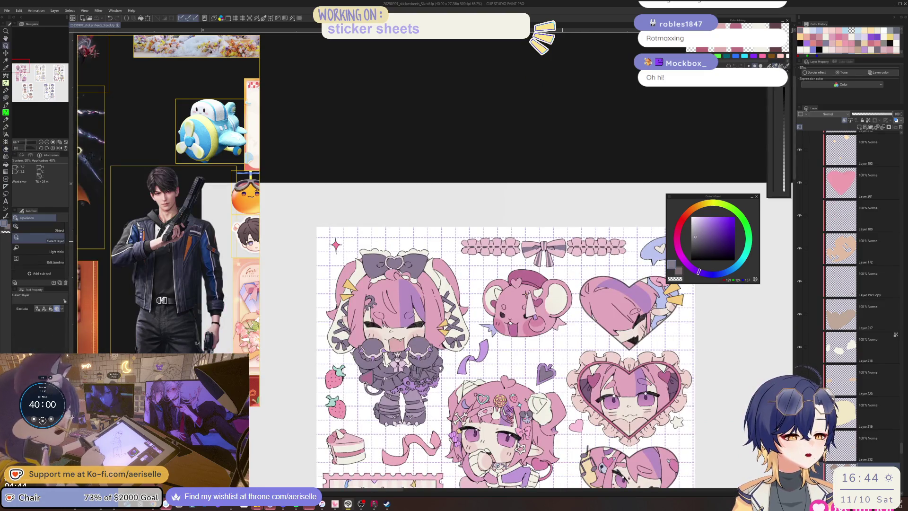
{"action": "left_click", "coordinate": [583, 268]}
{"action": "left_click_drag", "start_coordinate": [583, 268], "coordinate": [528, 268]}
{"action": "key", "text": "l"}
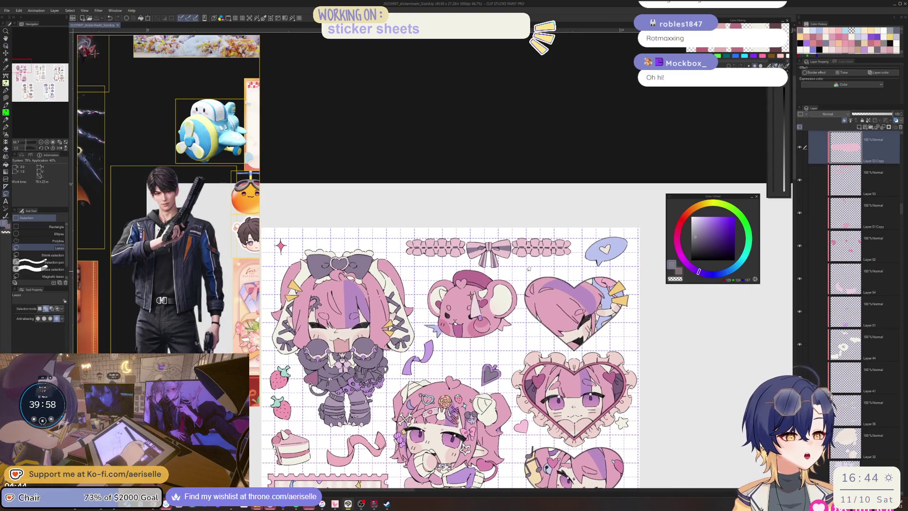
{"action": "scroll", "coordinate": [528, 269], "scroll_direction": "up", "scroll_amount": 1}
{"action": "key", "text": "ctrl+u"}
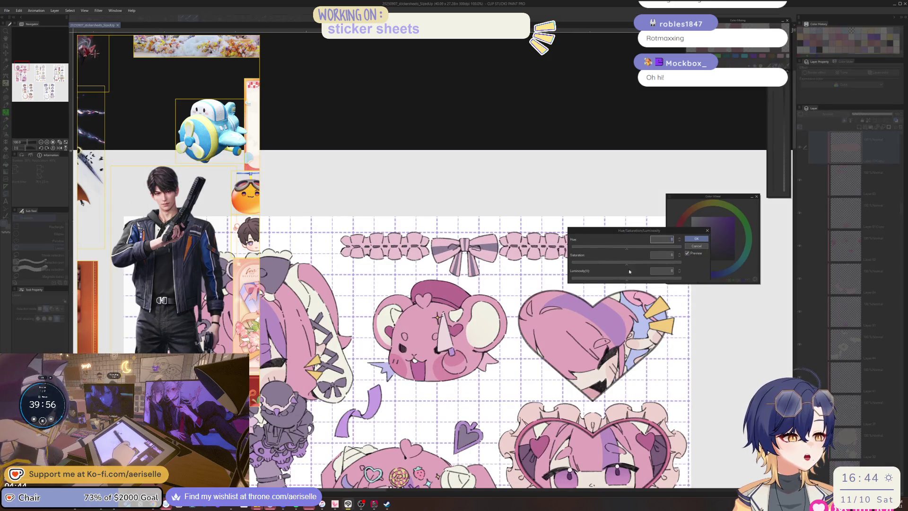
{"action": "left_click", "coordinate": [631, 279]}
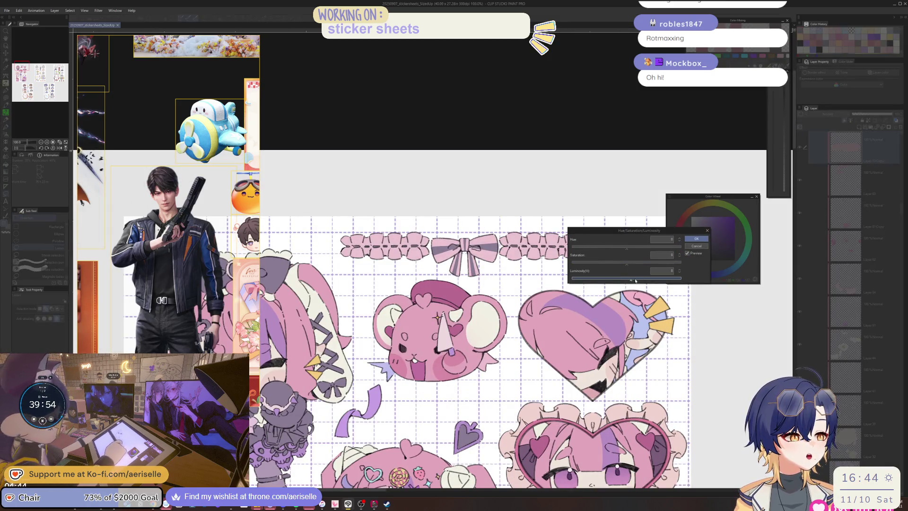
{"action": "left_click", "coordinate": [696, 239]}
Browse the pink sheet's chocolate-bar, bat-wing, bow and pillow-hugging chibi stickers
{"action": "scroll", "coordinate": [524, 265], "scroll_direction": "down", "scroll_amount": 2}
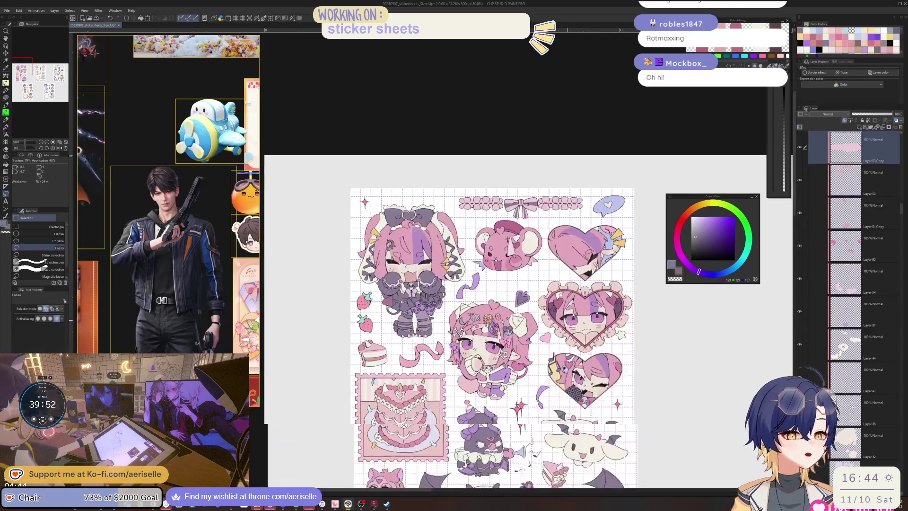
{"action": "scroll", "coordinate": [463, 264], "scroll_direction": "down", "scroll_amount": 3}
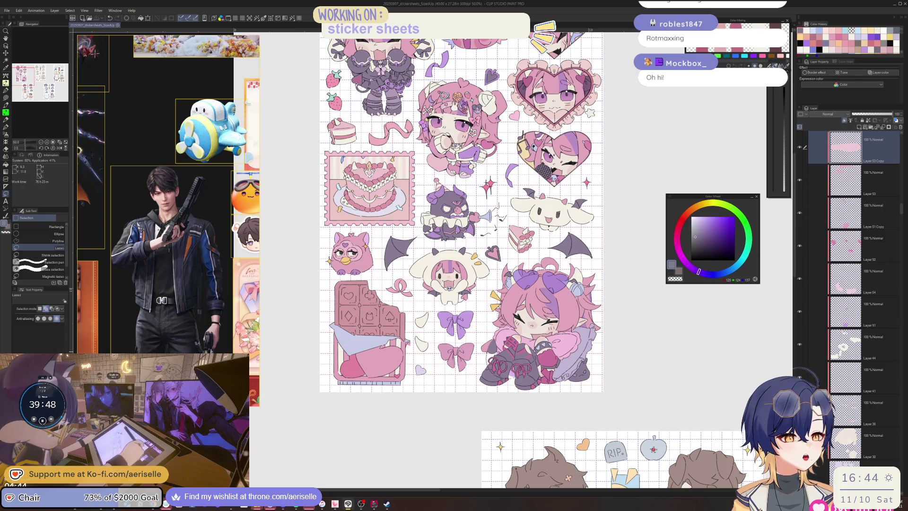
{"action": "scroll", "coordinate": [461, 350], "scroll_direction": "up", "scroll_amount": 1}
{"action": "scroll", "coordinate": [756, 236], "scroll_direction": "down", "scroll_amount": 1}
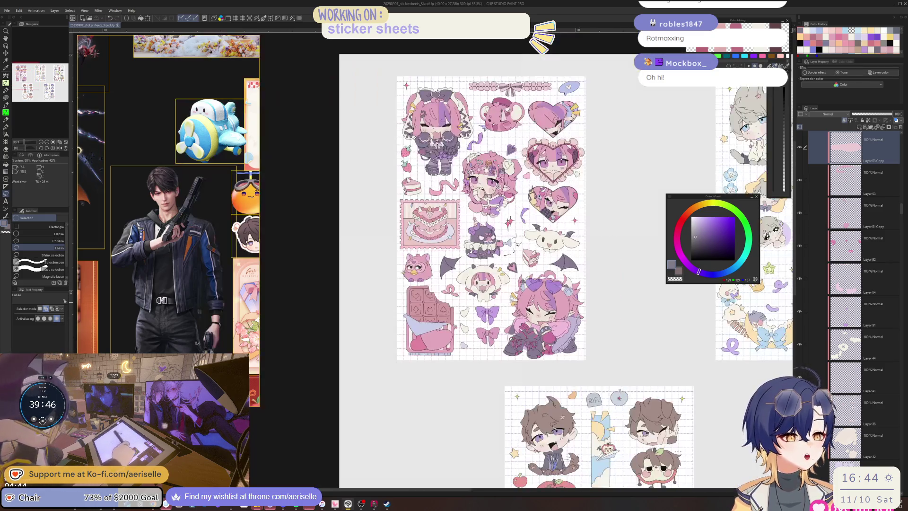
{"action": "scroll", "coordinate": [794, 71], "scroll_direction": "up", "scroll_amount": 1}
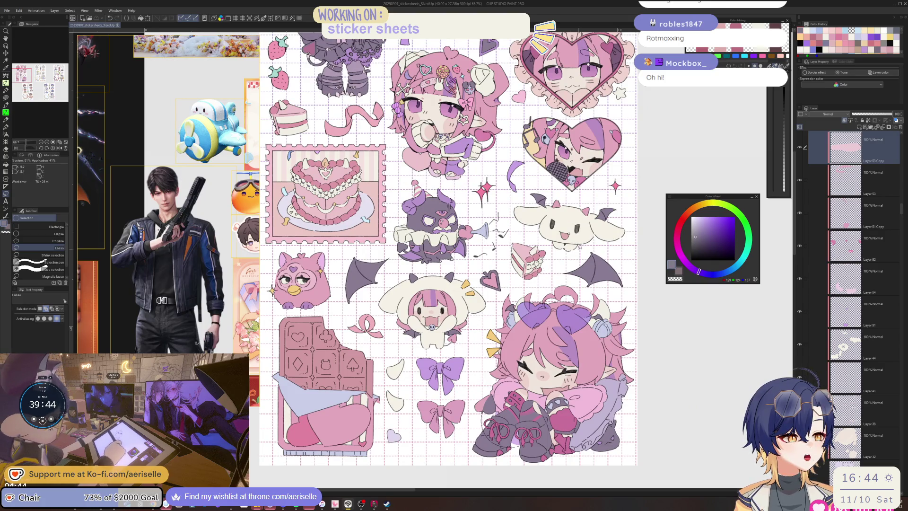
{"action": "left_click_drag", "start_coordinate": [630, 323], "coordinate": [620, 319]}
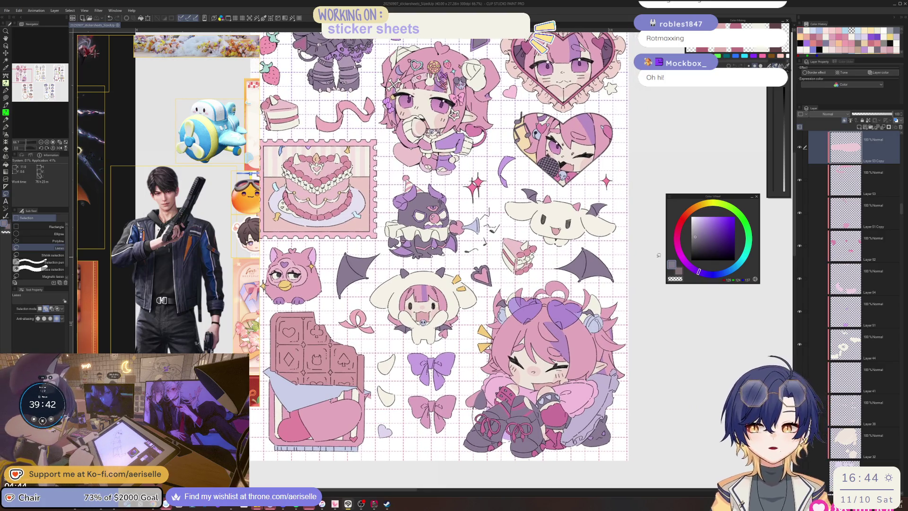
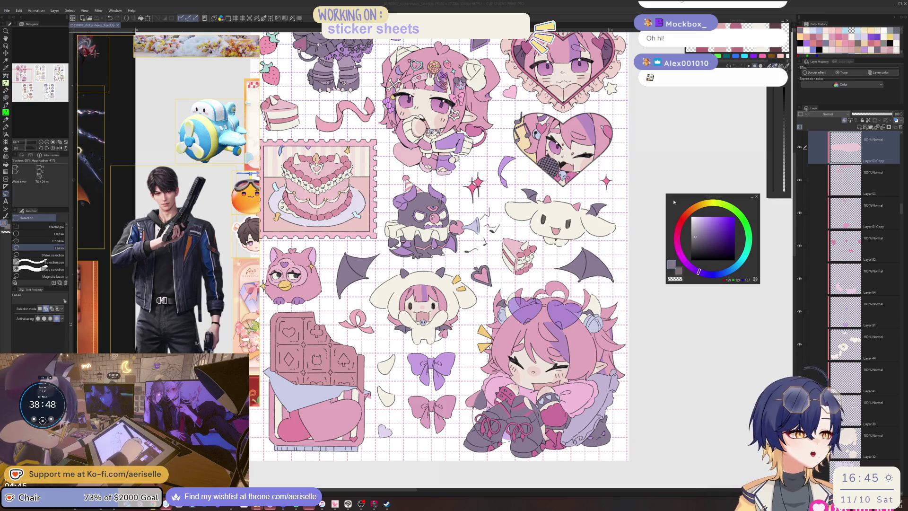
Zoom into the large cake and pick its lavender layer and colour
{"action": "left_click", "coordinate": [496, 245]}
{"action": "scroll", "coordinate": [309, 174], "scroll_direction": "up", "scroll_amount": 6}
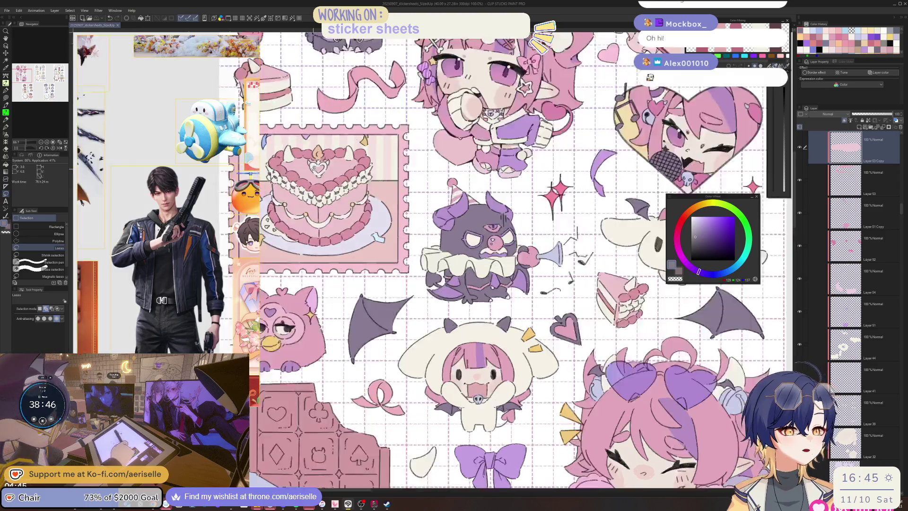
{"action": "key", "text": "o"}
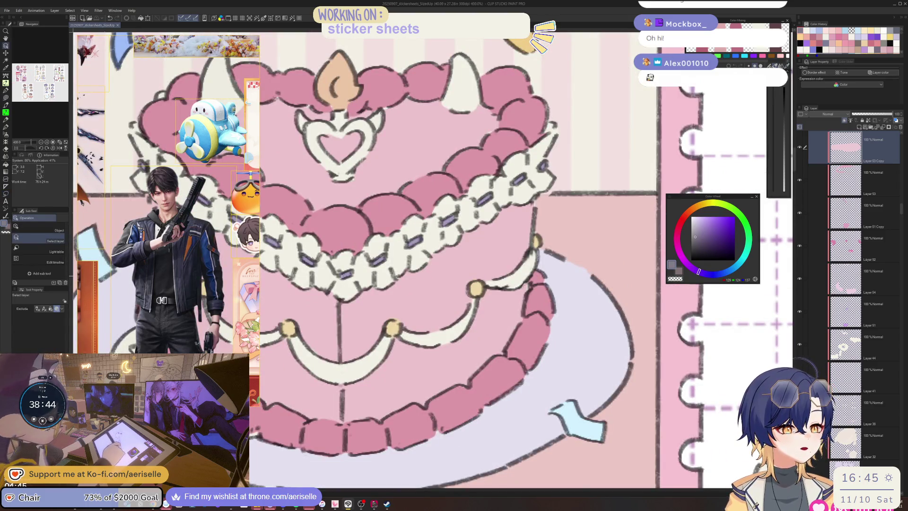
{"action": "left_click", "coordinate": [309, 174]}
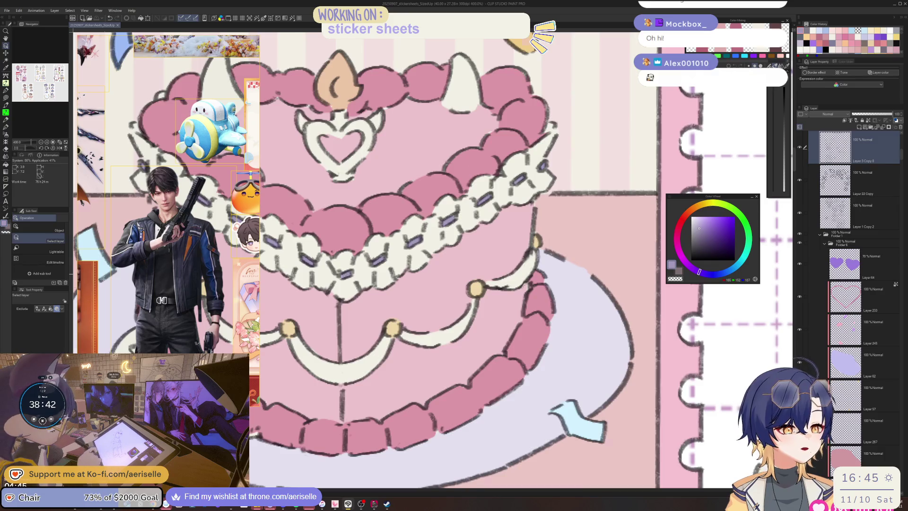
Switch to Lasso fill, then to the Eraser at size 80, and zoom onto the cake slice
{"action": "scroll", "coordinate": [345, 272], "scroll_direction": "up", "scroll_amount": 2}
{"action": "key", "text": "u"}
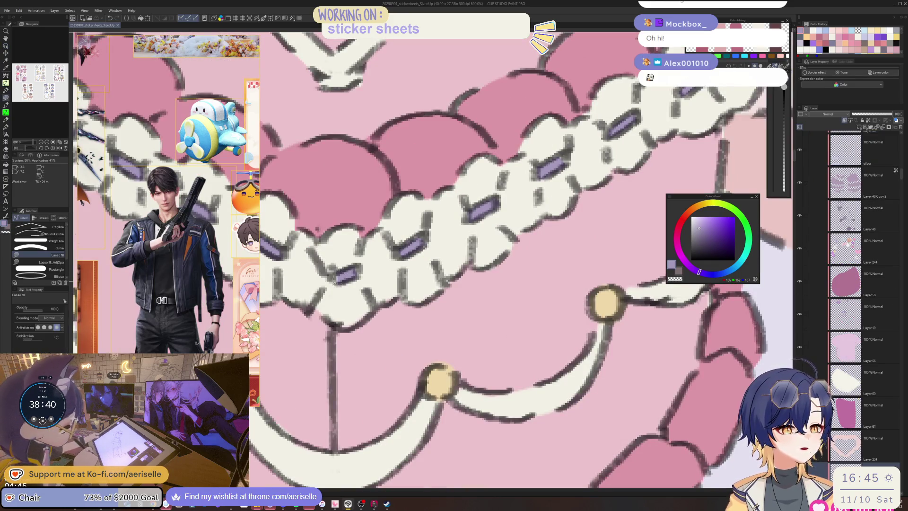
{"action": "scroll", "coordinate": [337, 281], "scroll_direction": "down", "scroll_amount": 6}
{"action": "scroll", "coordinate": [398, 242], "scroll_direction": "up", "scroll_amount": 4}
{"action": "key", "text": "e"}
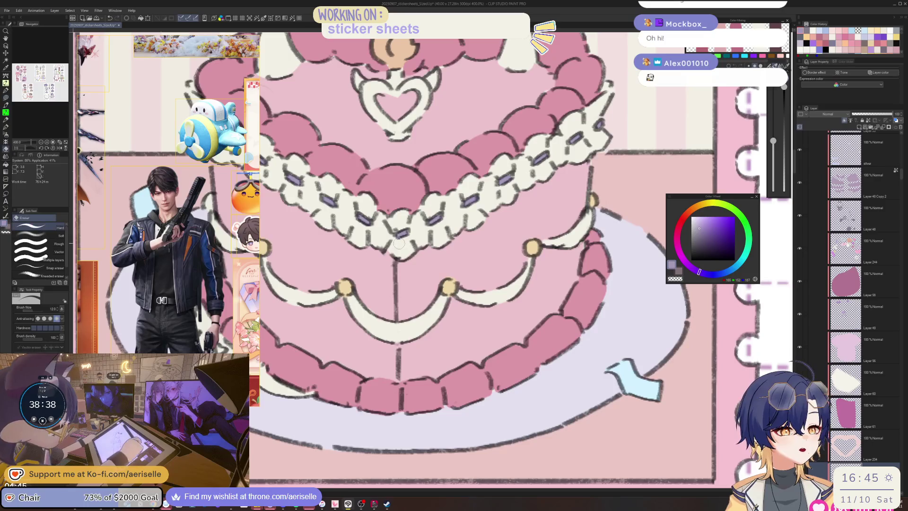
{"action": "key", "text": "bracketleft"}
{"action": "scroll", "coordinate": [399, 243], "scroll_direction": "down", "scroll_amount": 6}
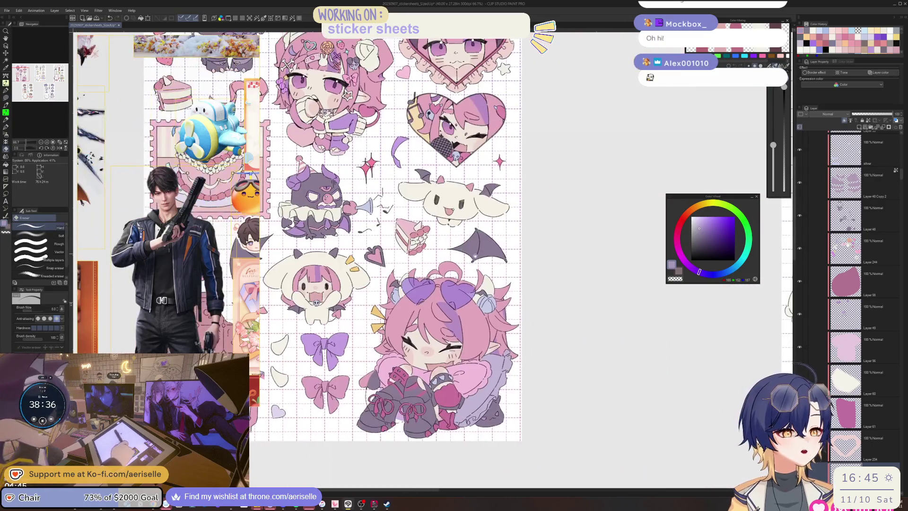
{"action": "scroll", "coordinate": [412, 236], "scroll_direction": "up", "scroll_amount": 6}
Lasso-fill two small dark purple closed eyes on the cake slice's cream
{"action": "key", "text": "u"}
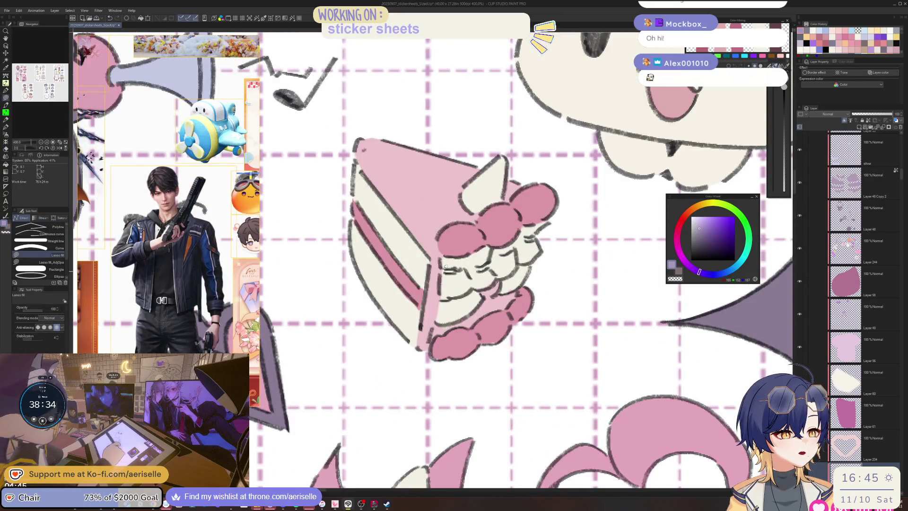
{"action": "mouse_move", "coordinate": [449, 268]}
{"action": "left_mouse_down"}
{"action": "mouse_move", "coordinate": [457, 273]}
{"action": "mouse_move", "coordinate": [442, 270]}
{"action": "left_mouse_up"}
{"action": "mouse_move", "coordinate": [491, 265]}
{"action": "left_mouse_down"}
{"action": "mouse_move", "coordinate": [475, 271]}
{"action": "mouse_move", "coordinate": [522, 238]}
{"action": "left_mouse_up"}
Sample the cake slice's cream, pink and greyish pink layers and its light pink, then zoom out
{"action": "key", "text": "o"}
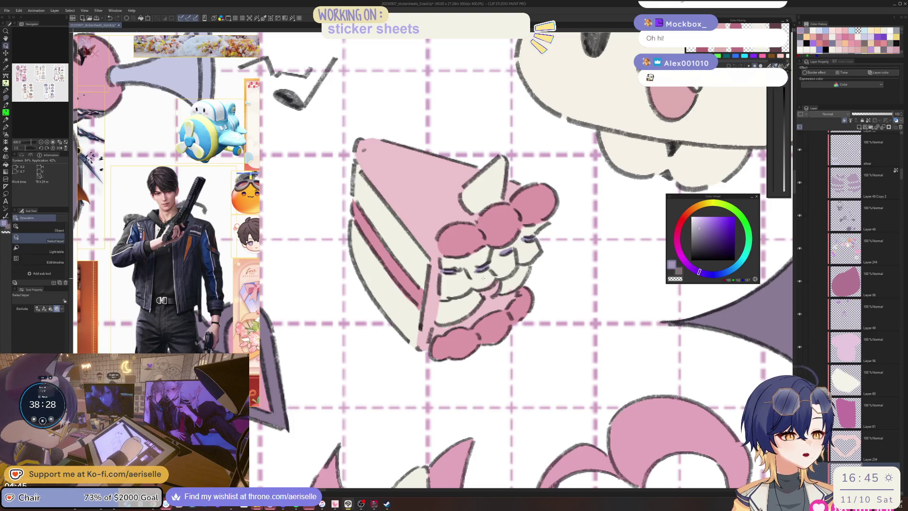
{"action": "left_click", "coordinate": [482, 278], "text": "ctrl+shift"}
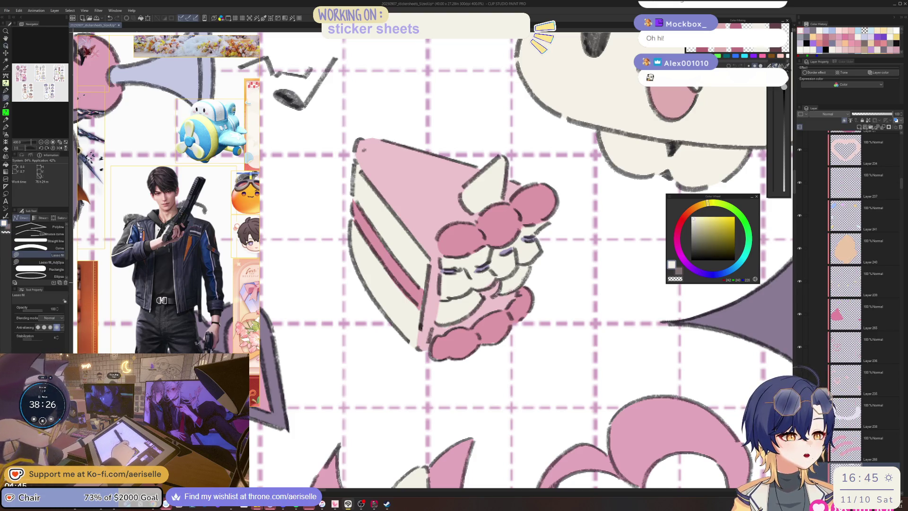
{"action": "key", "text": "o"}
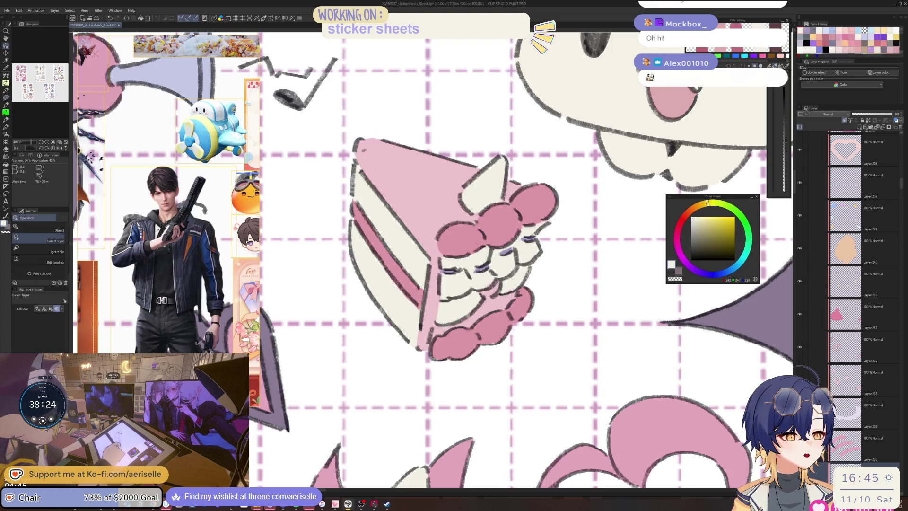
{"action": "left_click", "coordinate": [476, 242]}
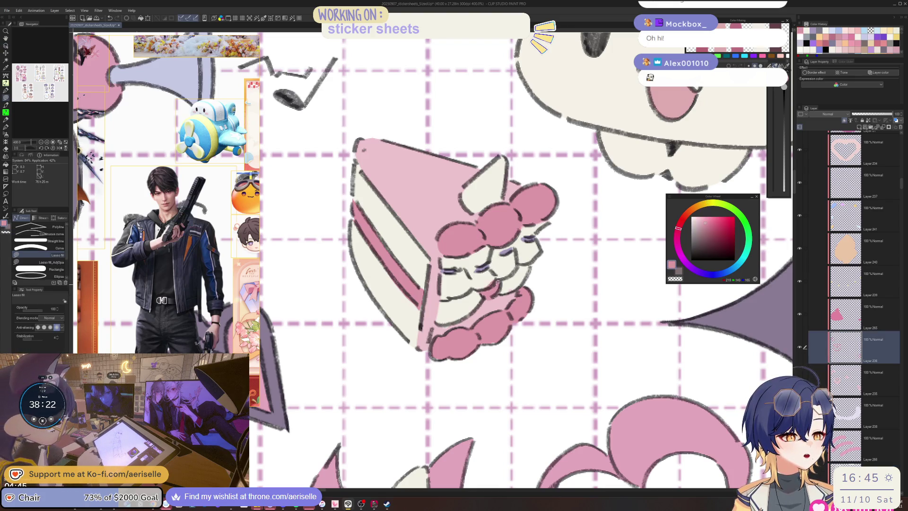
{"action": "key", "text": "e"}
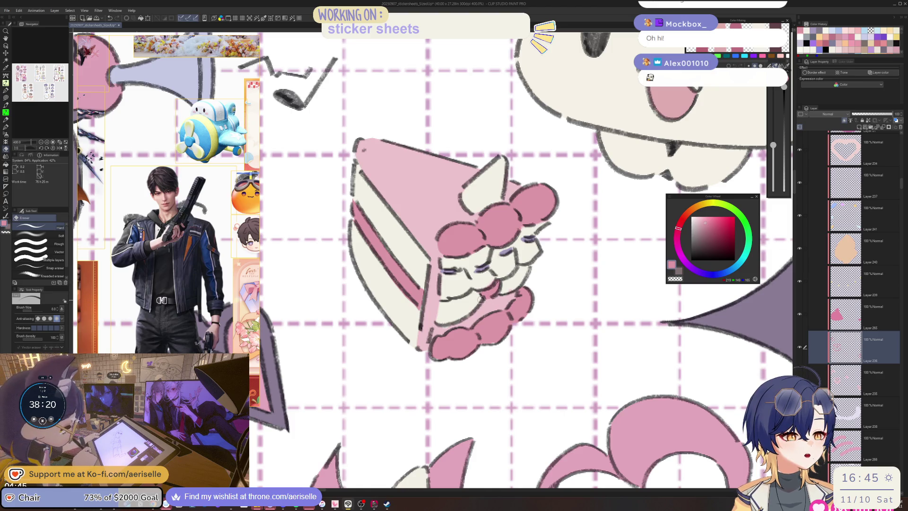
{"action": "key", "text": "o"}
{"action": "left_click", "coordinate": [514, 284]}
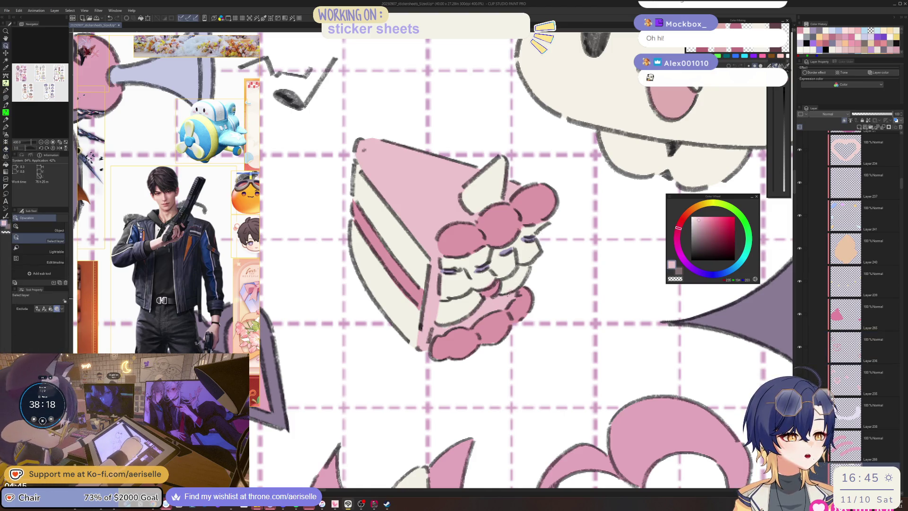
{"action": "left_click", "coordinate": [513, 286]}
{"action": "key", "text": "e"}
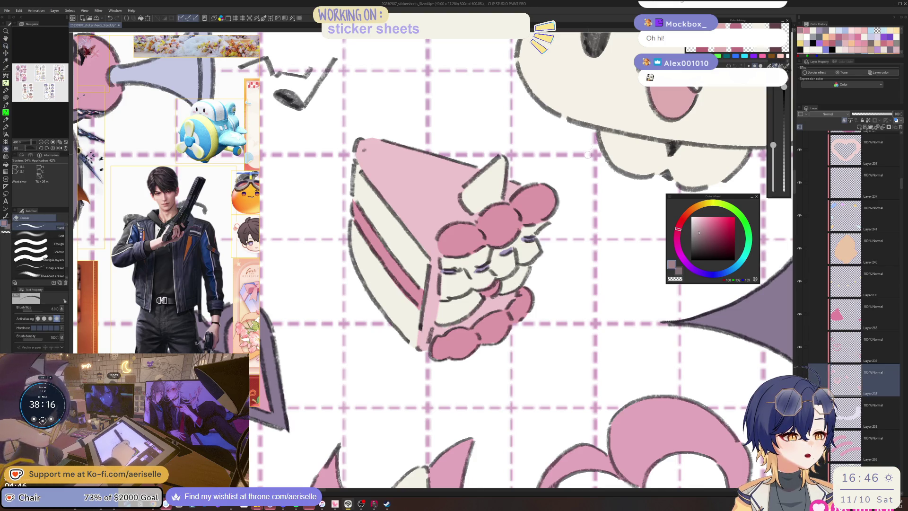
{"action": "key", "text": "o"}
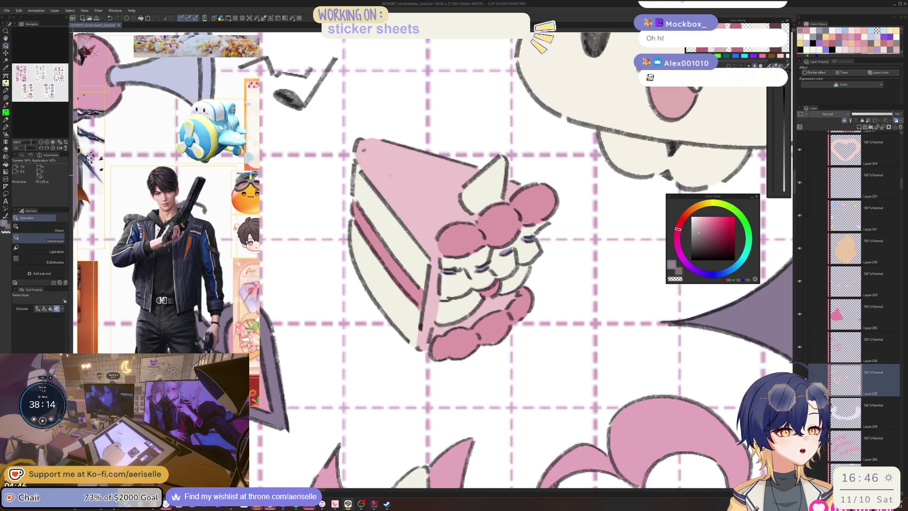
{"action": "left_click", "coordinate": [390, 175], "text": "alt"}
{"action": "key", "text": "u"}
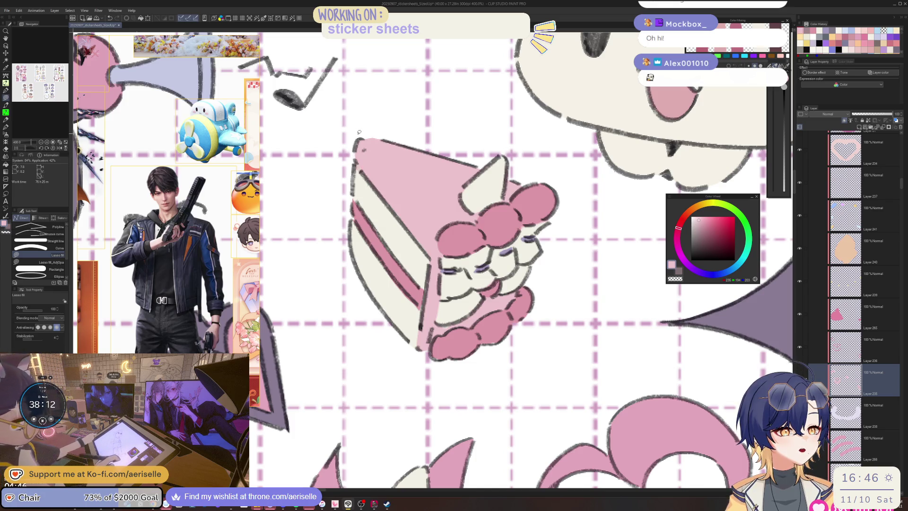
{"action": "scroll", "coordinate": [359, 132], "scroll_direction": "down", "scroll_amount": 3}
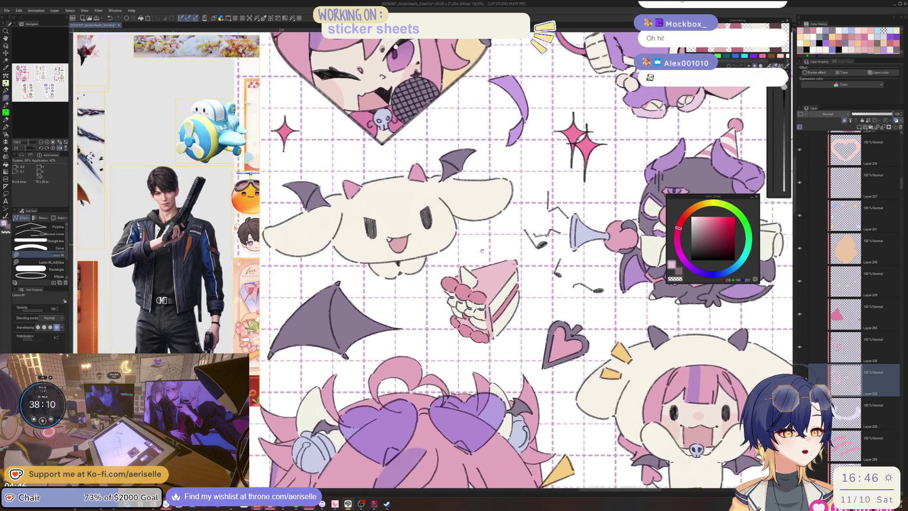
Add a new raster layer, collapse Folder 1, and hide the colour fills to show only line art
{"action": "scroll", "coordinate": [506, 293], "scroll_direction": "down", "scroll_amount": 5}
{"action": "scroll", "coordinate": [378, 260], "scroll_direction": "up", "scroll_amount": 3}
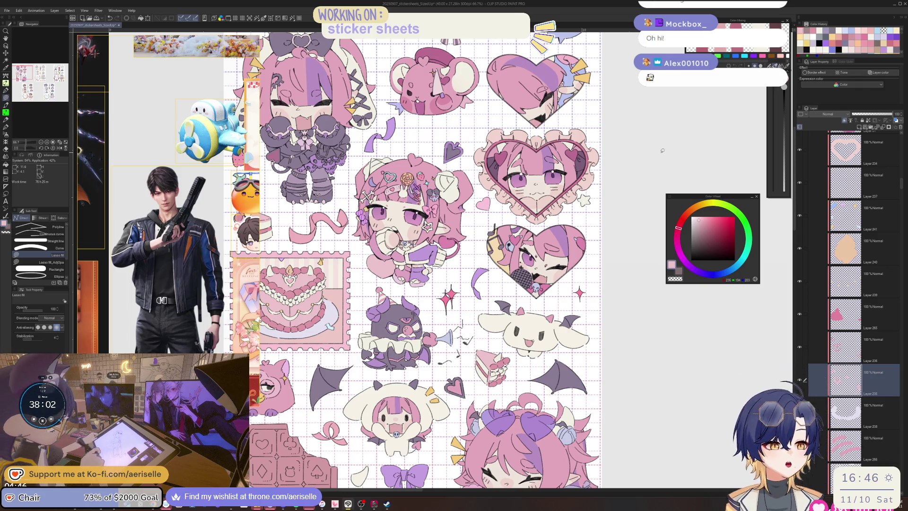
{"action": "left_click_drag", "start_coordinate": [901, 184], "coordinate": [903, 142]}
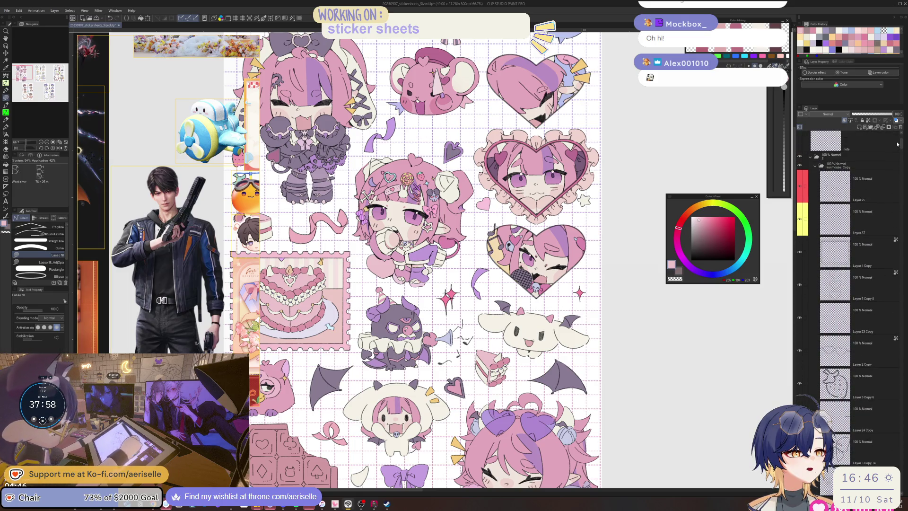
{"action": "left_click", "coordinate": [844, 120]}
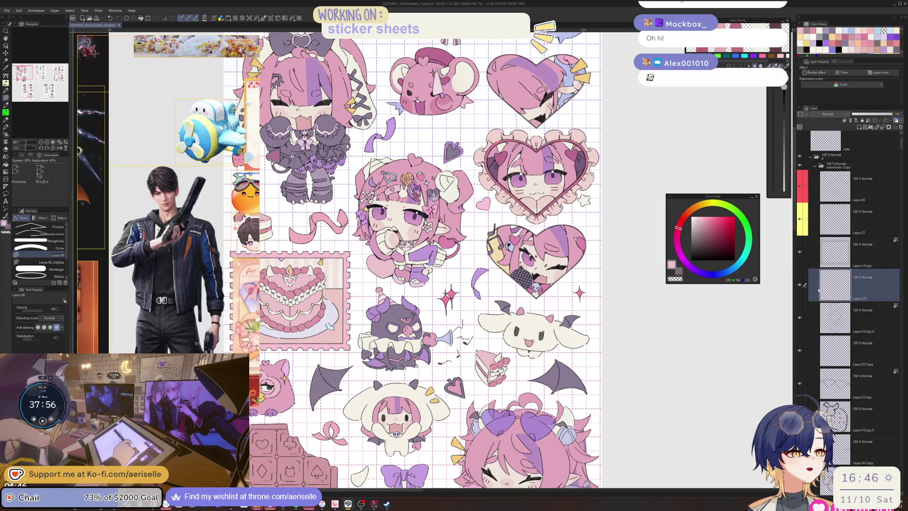
{"action": "left_click", "coordinate": [900, 152]}
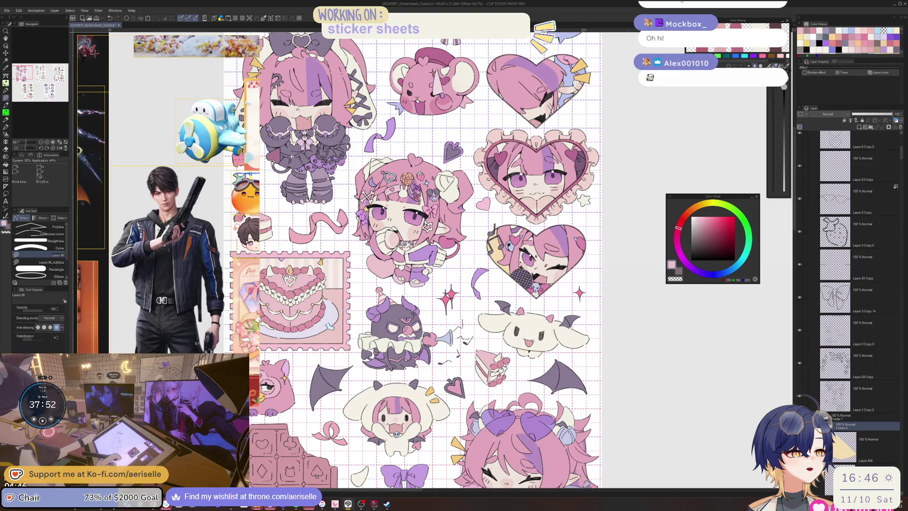
{"action": "left_click", "coordinate": [826, 417]}
{"action": "left_click", "coordinate": [800, 415]}
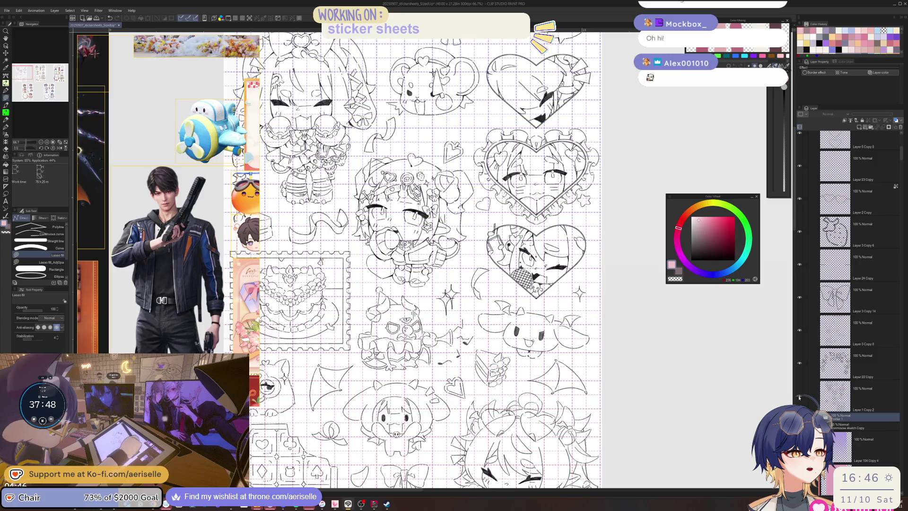
Hide the chibi line art on Layer 1 Copy 2
{"action": "left_click", "coordinate": [799, 398]}
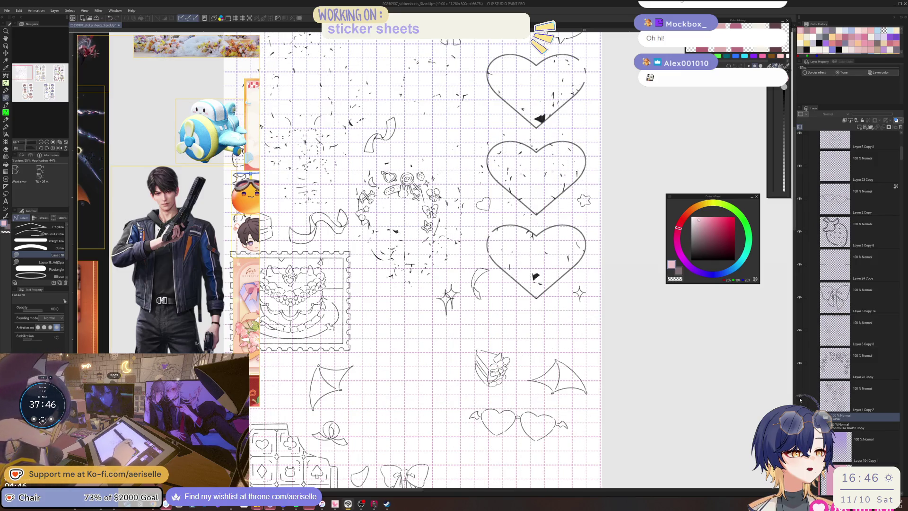
{"action": "left_click", "coordinate": [800, 400]}
{"action": "scroll", "coordinate": [861, 166], "scroll_direction": "up", "scroll_amount": 5}
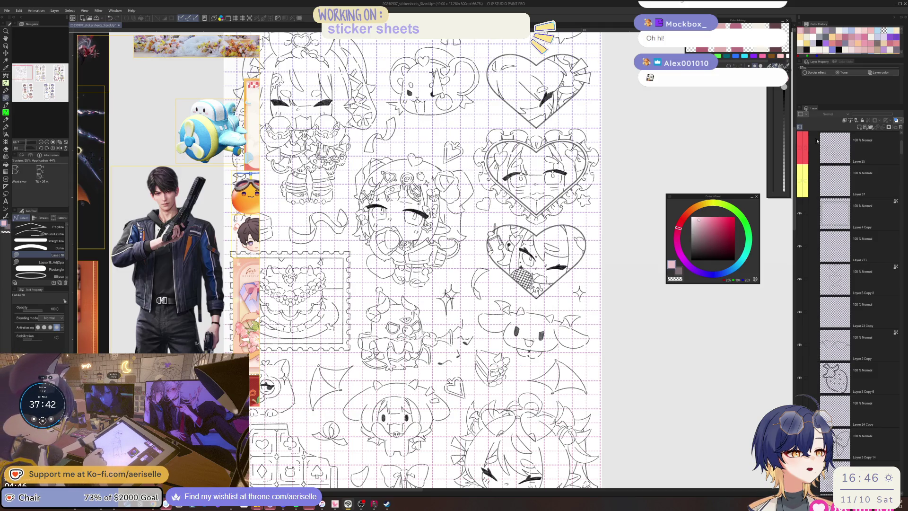
{"action": "scroll", "coordinate": [902, 157], "scroll_direction": "down", "scroll_amount": 5}
{"action": "scroll", "coordinate": [902, 157], "scroll_direction": "down", "scroll_amount": 1}
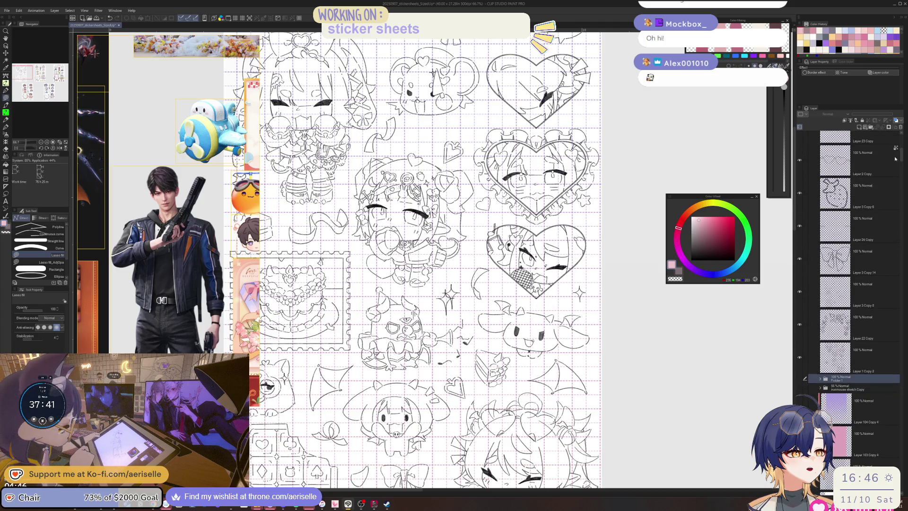
{"action": "left_click", "coordinate": [799, 357]}
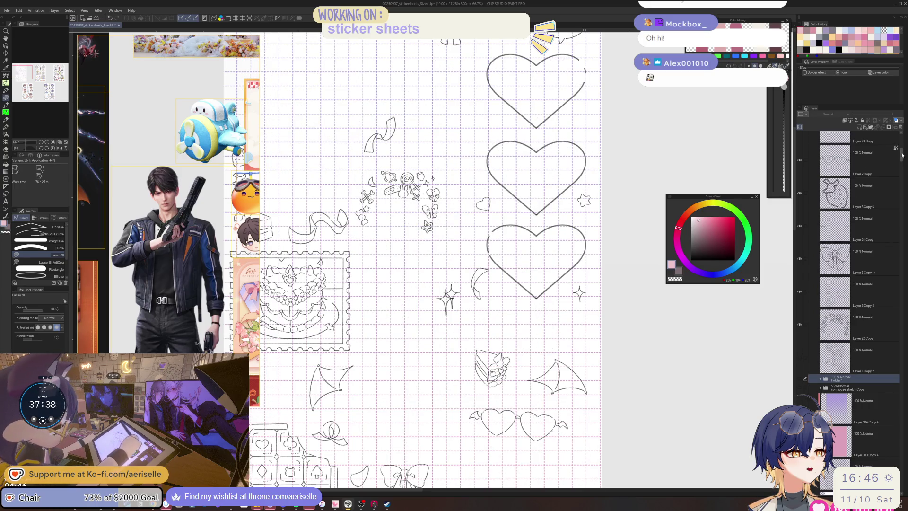
{"action": "scroll", "coordinate": [902, 155], "scroll_direction": "up", "scroll_amount": 5}
Select the Layer 5 Copy 8 hearts layer and toggle its layer colour on and back off
{"action": "left_click", "coordinate": [865, 255]}
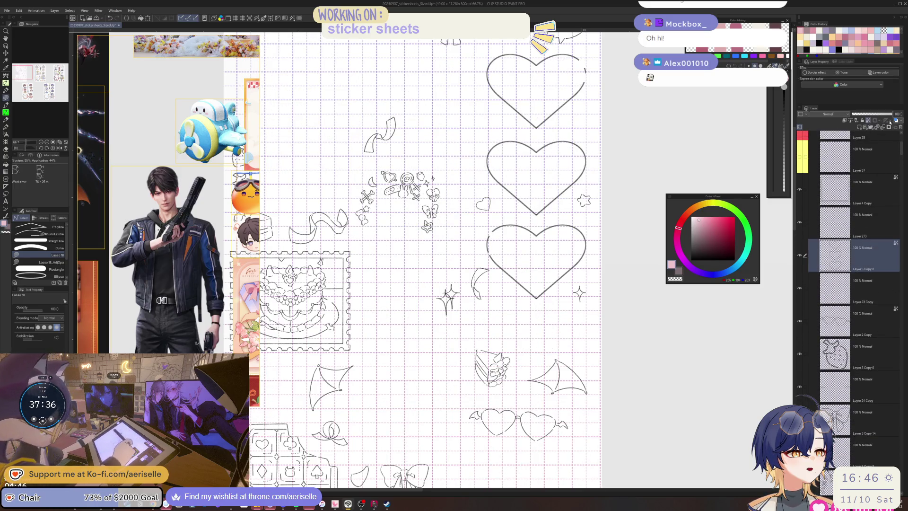
{"action": "left_click", "coordinate": [890, 122]}
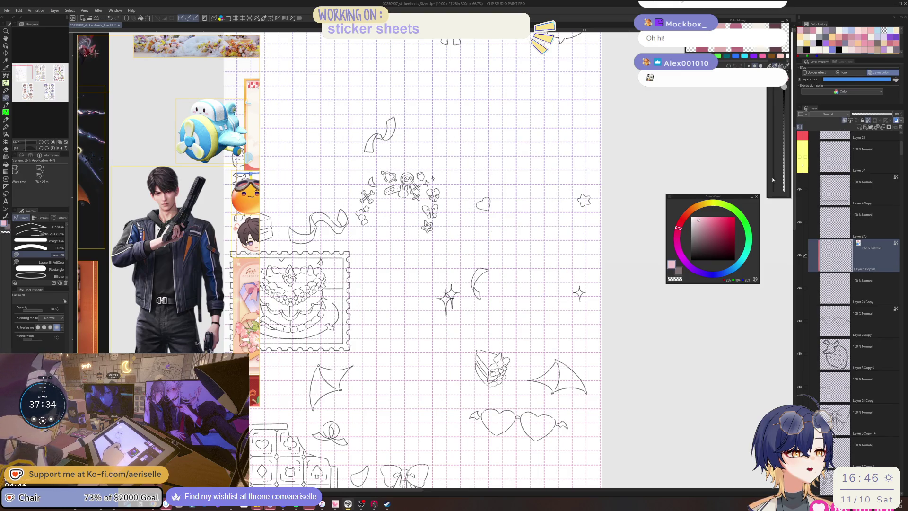
{"action": "left_click", "coordinate": [896, 120]}
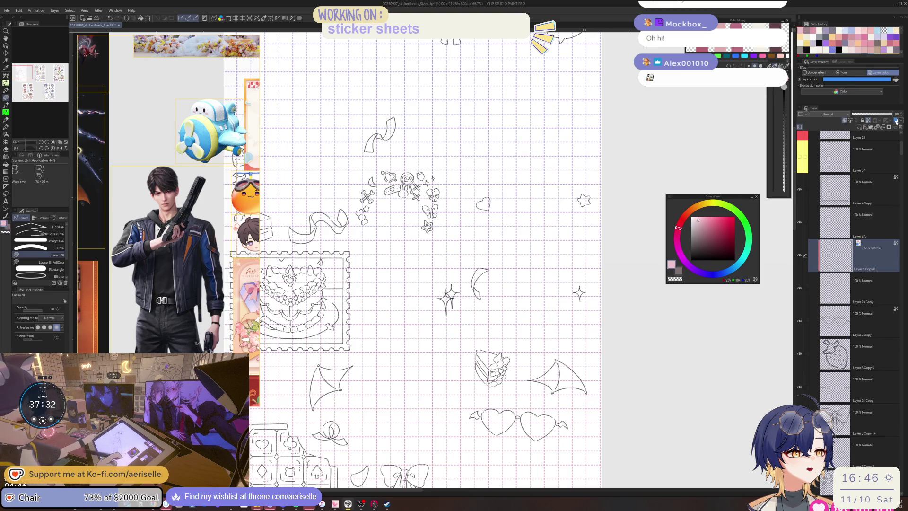
{"action": "scroll", "coordinate": [601, 279], "scroll_direction": "up", "scroll_amount": 1}
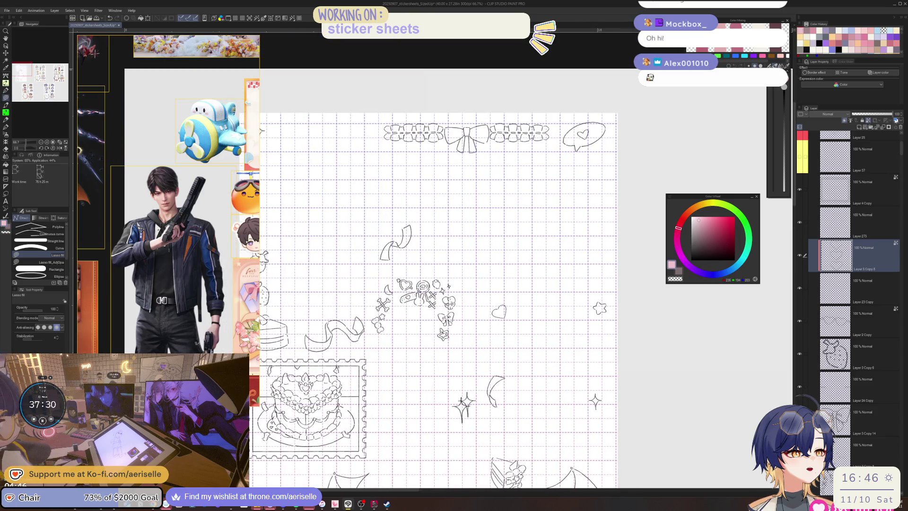
Show the sketch in blue layer colour, select Layer 273 and nudge it to align with the hearts
{"action": "left_click", "coordinate": [896, 120]}
{"action": "scroll", "coordinate": [544, 178], "scroll_direction": "up", "scroll_amount": 2}
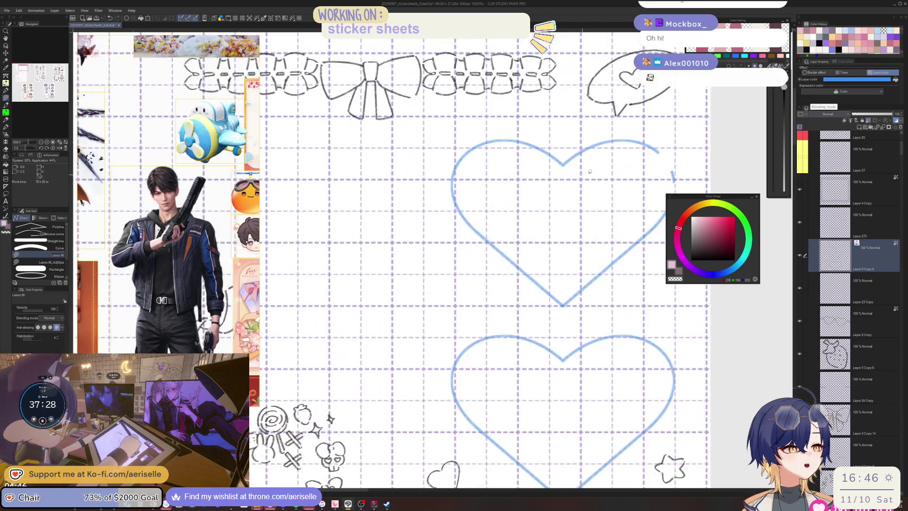
{"action": "left_click", "coordinate": [857, 214]}
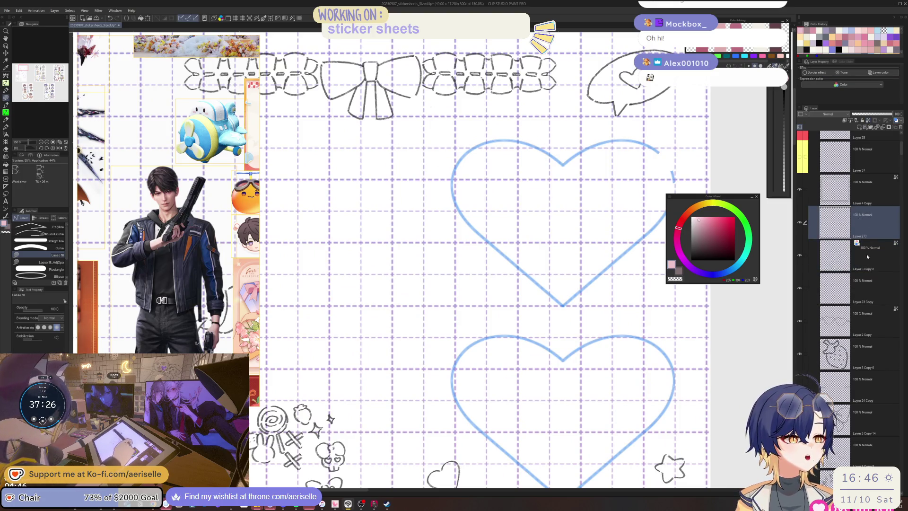
{"action": "scroll", "coordinate": [603, 369], "scroll_direction": "down", "scroll_amount": 2}
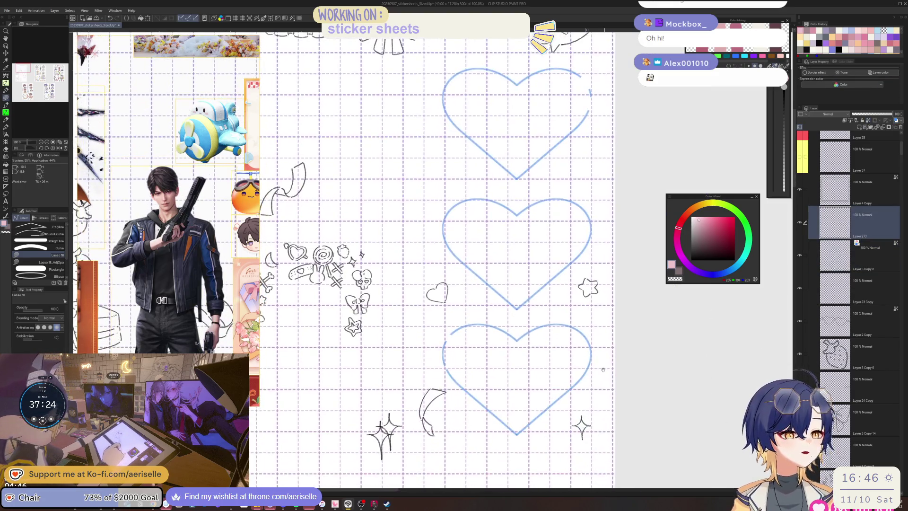
{"action": "left_click_drag", "start_coordinate": [602, 369], "coordinate": [611, 326]}
{"action": "key", "text": "g"}
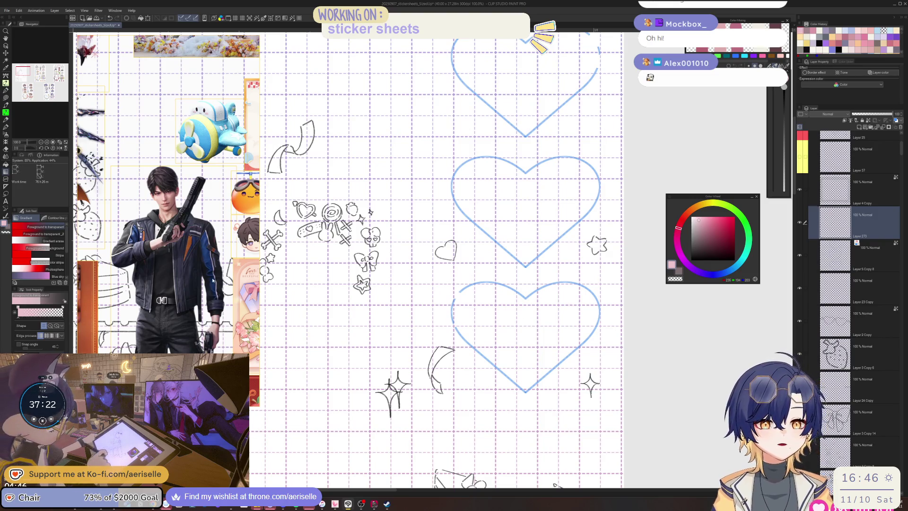
{"action": "left_click", "coordinate": [6, 185]}
{"action": "key", "text": "ctrl+plus"}
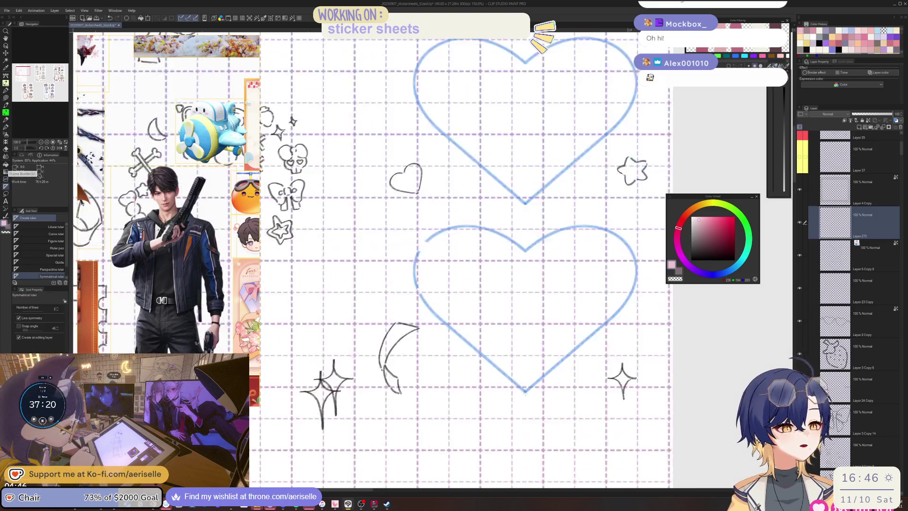
{"action": "scroll", "coordinate": [525, 391], "scroll_direction": "up", "scroll_amount": 3}
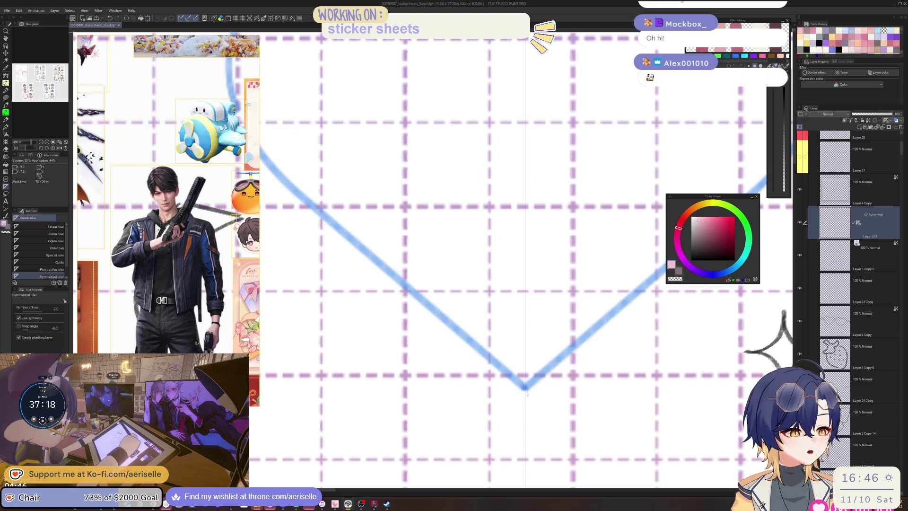
{"action": "key", "text": "k"}
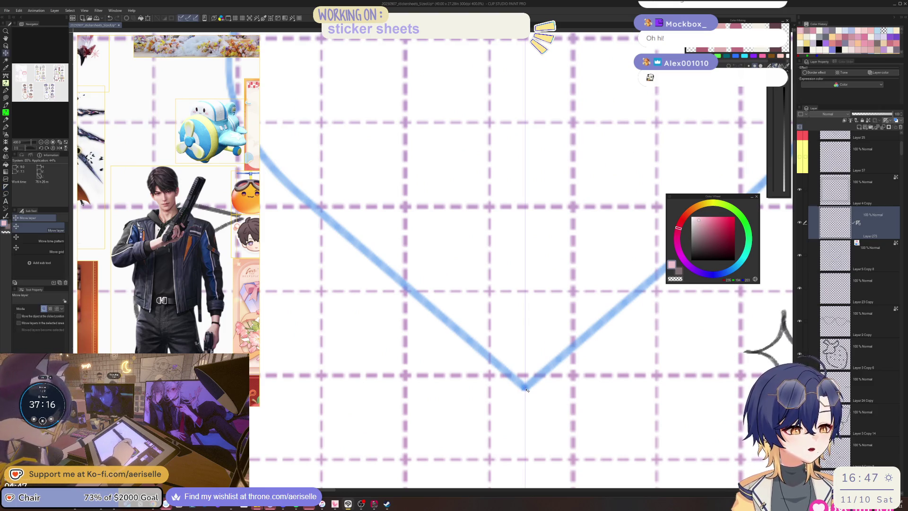
{"action": "left_click_drag", "start_coordinate": [526, 390], "coordinate": [526, 390]}
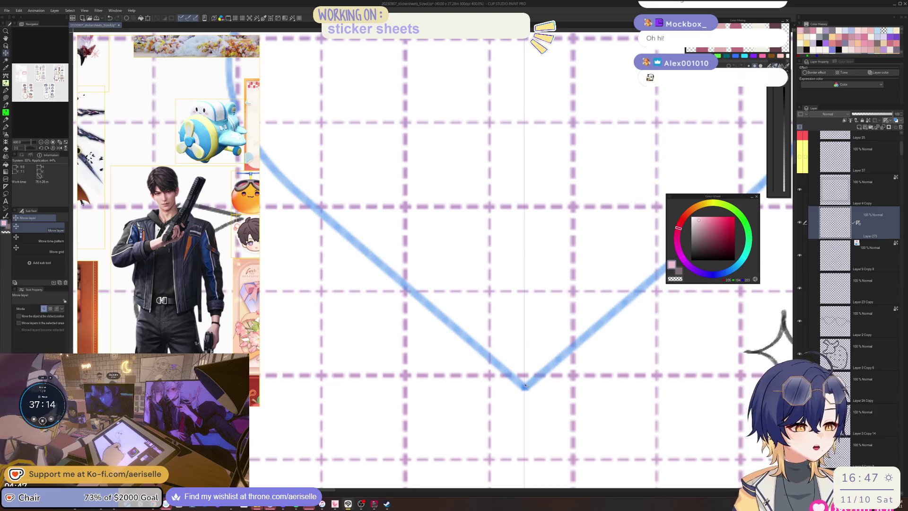
{"action": "scroll", "coordinate": [527, 393], "scroll_direction": "up", "scroll_amount": 2}
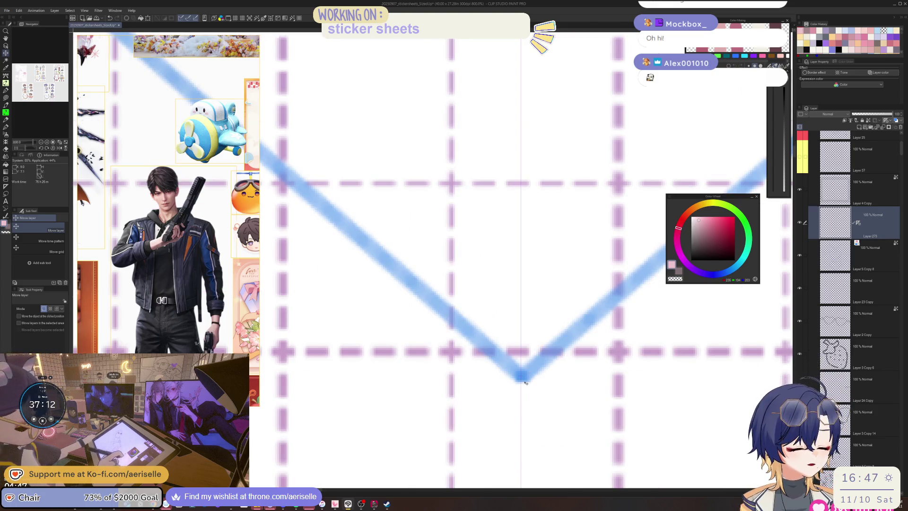
{"action": "left_click_drag", "start_coordinate": [523, 379], "coordinate": [524, 379]}
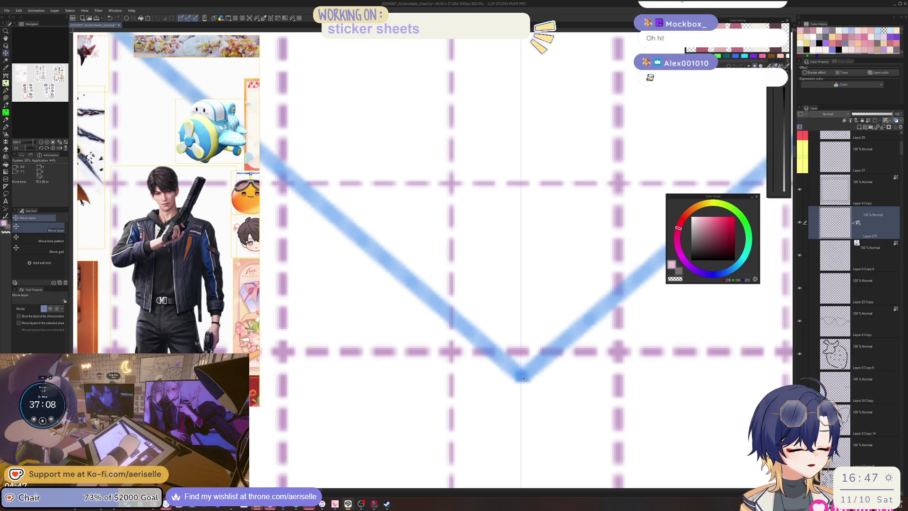
{"action": "scroll", "coordinate": [583, 261], "scroll_direction": "down", "scroll_amount": 6}
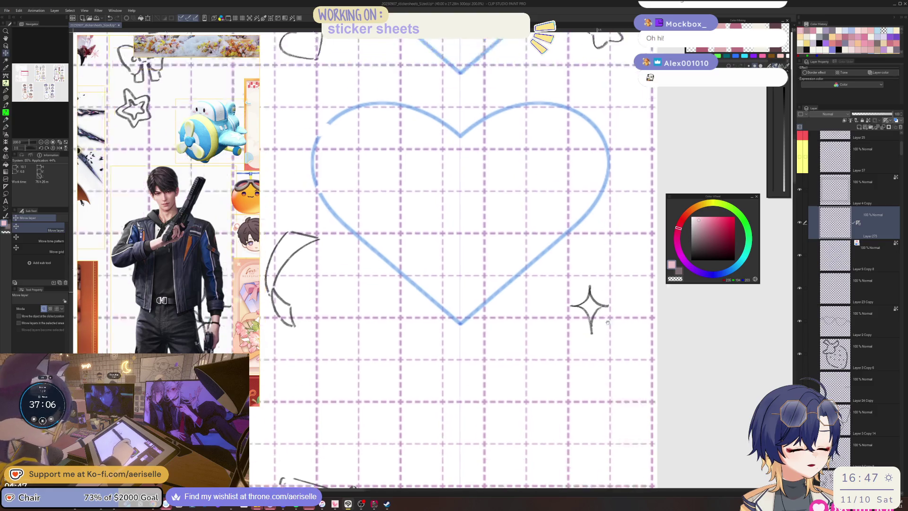
{"action": "scroll", "coordinate": [582, 261], "scroll_direction": "up", "scroll_amount": 5}
Sample the dark line colour from the small heart, return to Layer 273 and set the brush to size 3
{"action": "key", "text": "p"}
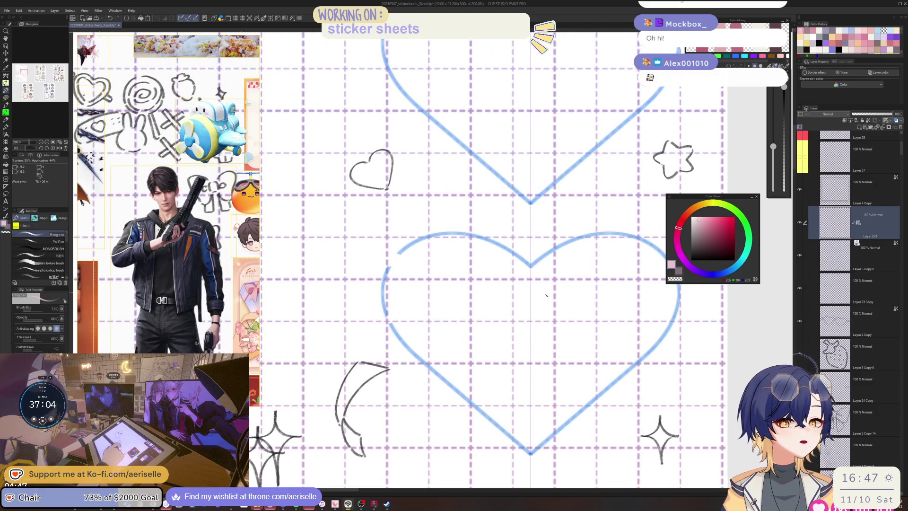
{"action": "scroll", "coordinate": [391, 174], "scroll_direction": "up", "scroll_amount": 5}
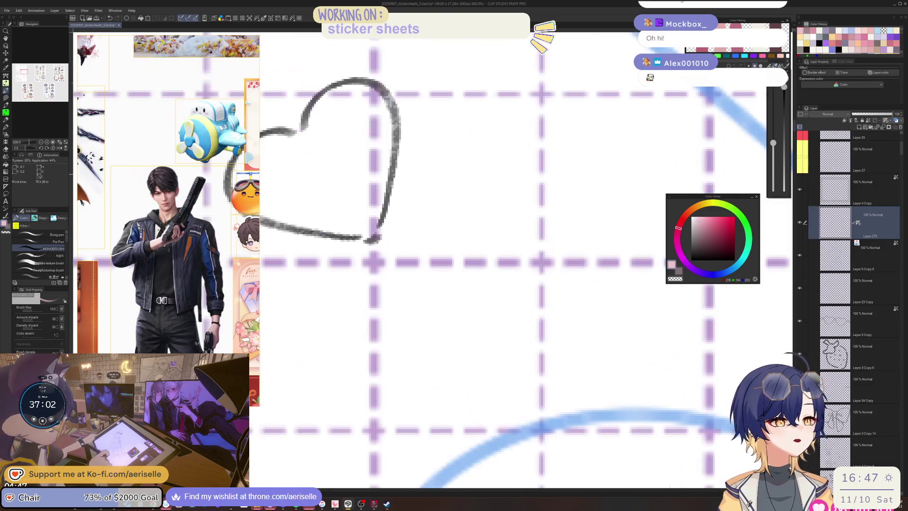
{"action": "key", "text": "o"}
{"action": "left_click", "coordinate": [389, 189]}
{"action": "left_click", "coordinate": [388, 190], "text": "alt"}
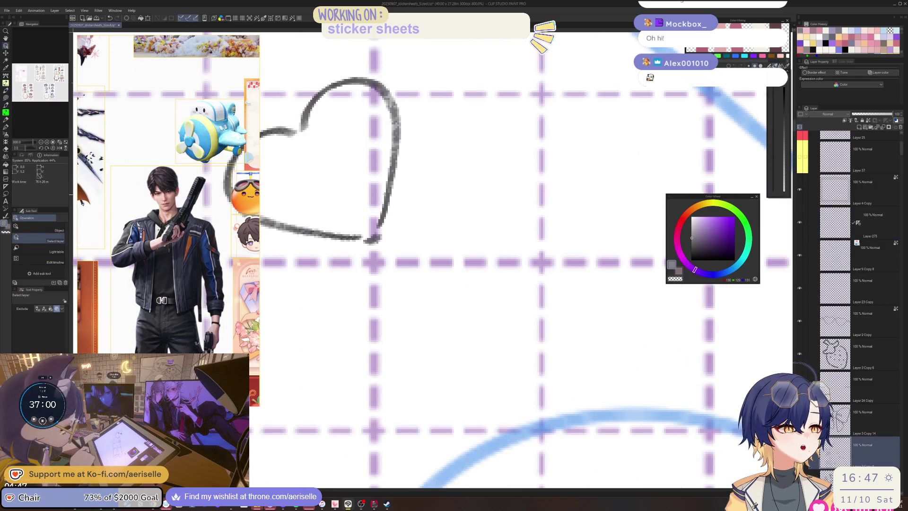
{"action": "key", "text": "i"}
{"action": "left_click", "coordinate": [48, 241]}
{"action": "left_click", "coordinate": [391, 191]}
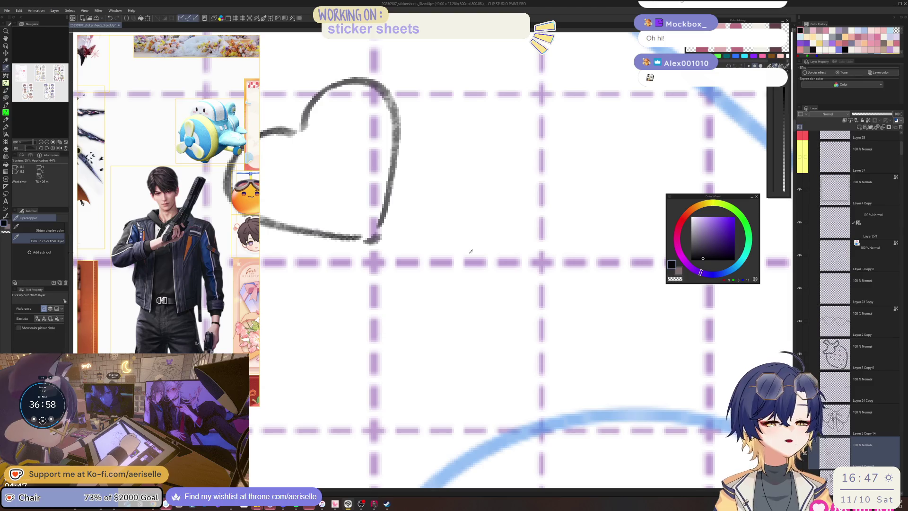
{"action": "left_click", "coordinate": [872, 238]}
{"action": "scroll", "coordinate": [475, 297], "scroll_direction": "down", "scroll_amount": 8}
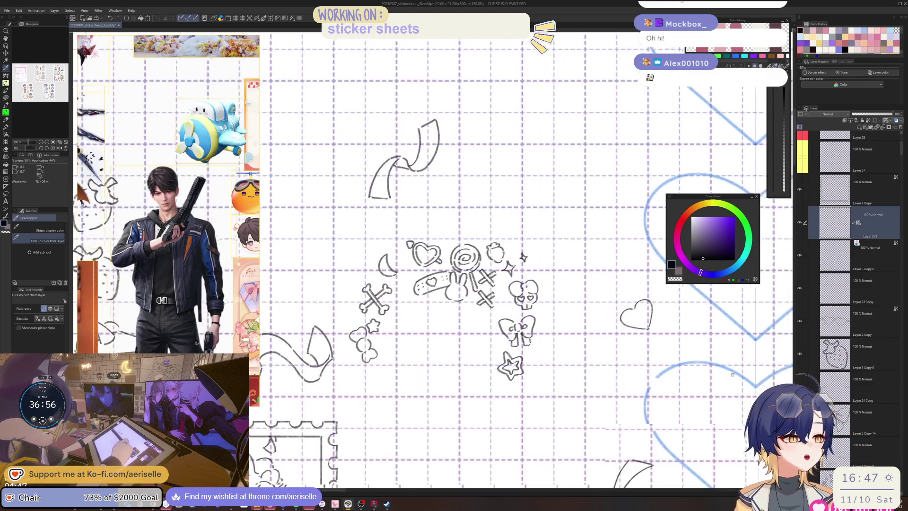
{"action": "scroll", "coordinate": [475, 297], "scroll_direction": "up", "scroll_amount": 3}
{"action": "scroll", "coordinate": [475, 297], "scroll_direction": "up", "scroll_amount": 4}
{"action": "key", "text": "b"}
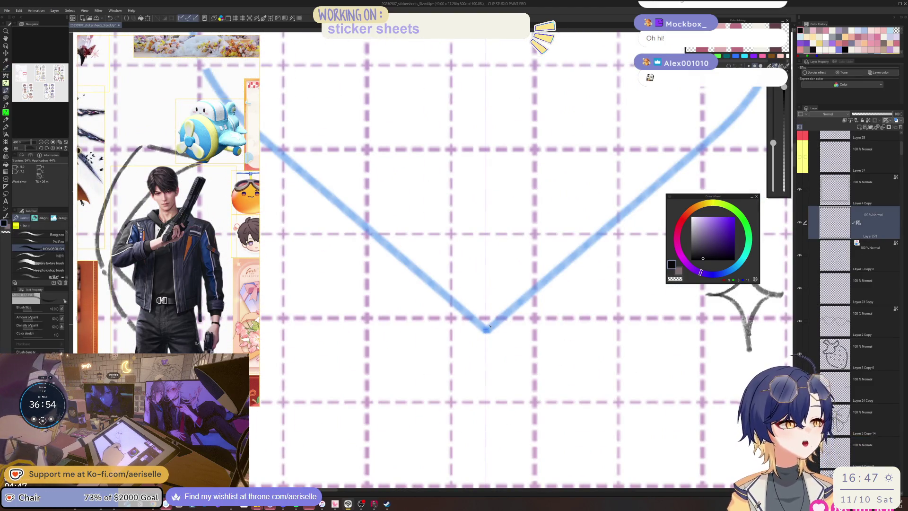
{"action": "key", "text": "bracketleft"}
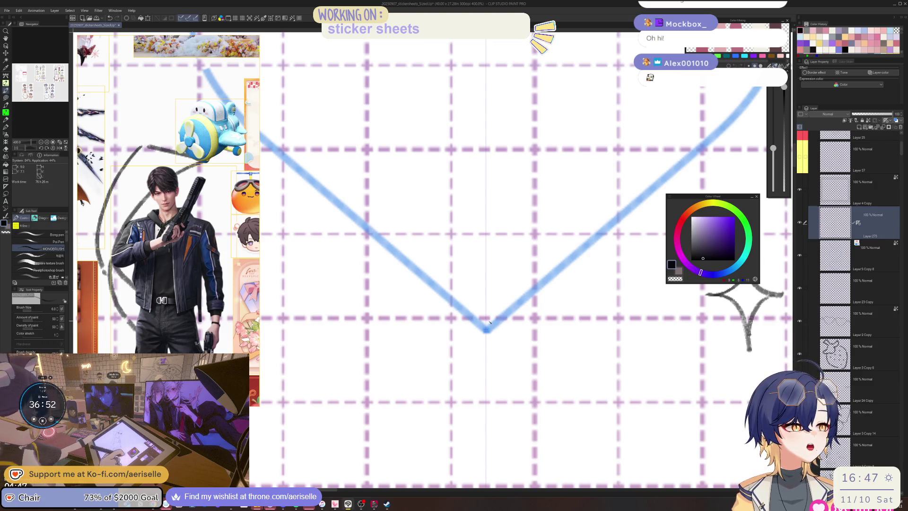
{"action": "key", "text": "bracketleft"}
{"action": "key", "text": "bracketleft"}
{"action": "key", "text": "bracketleft"}
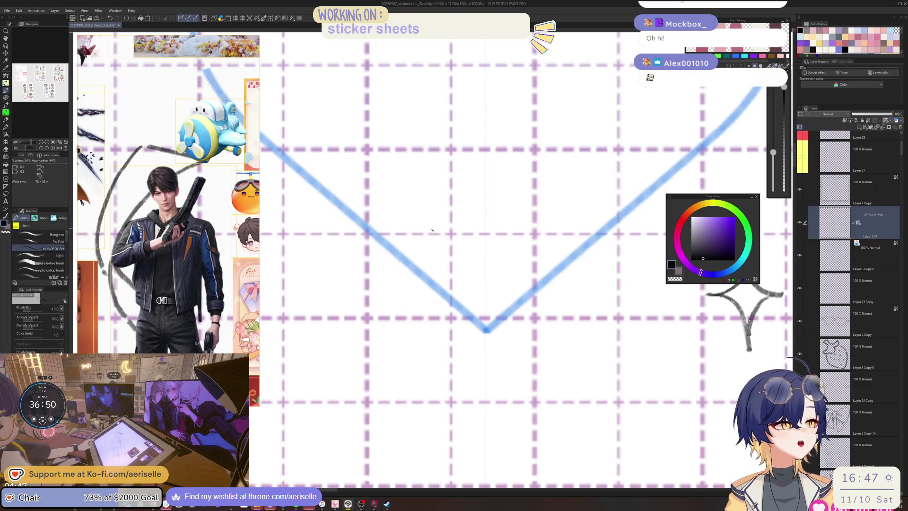
{"action": "key", "text": "asciicircum"}
Ink the bottom heart's V tip and part of its curve in the dark line colour
{"action": "mouse_move", "coordinate": [383, 220]}
{"action": "left_mouse_down"}
{"action": "mouse_move", "coordinate": [450, 314]}
{"action": "mouse_move", "coordinate": [604, 276]}
{"action": "left_mouse_up"}
{"action": "left_click_drag", "start_coordinate": [410, 207], "coordinate": [521, 364]}
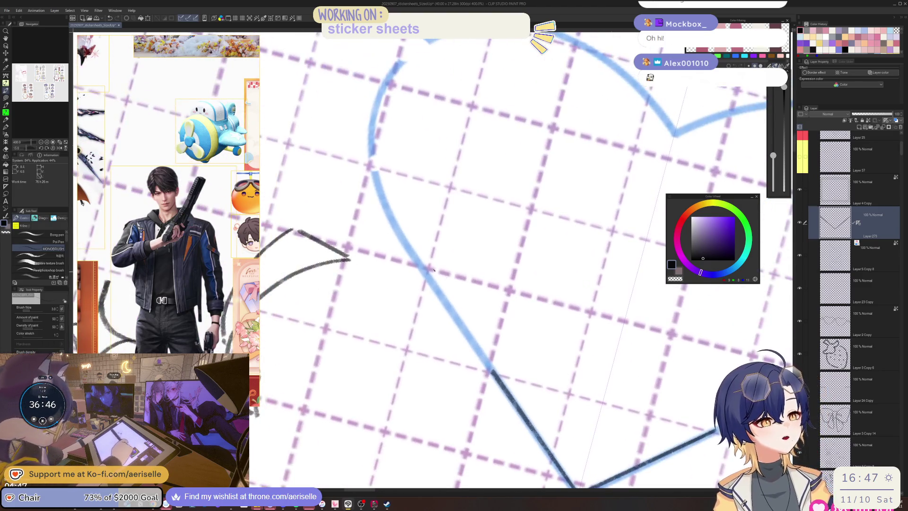
{"action": "left_click_drag", "start_coordinate": [413, 256], "coordinate": [492, 371]}
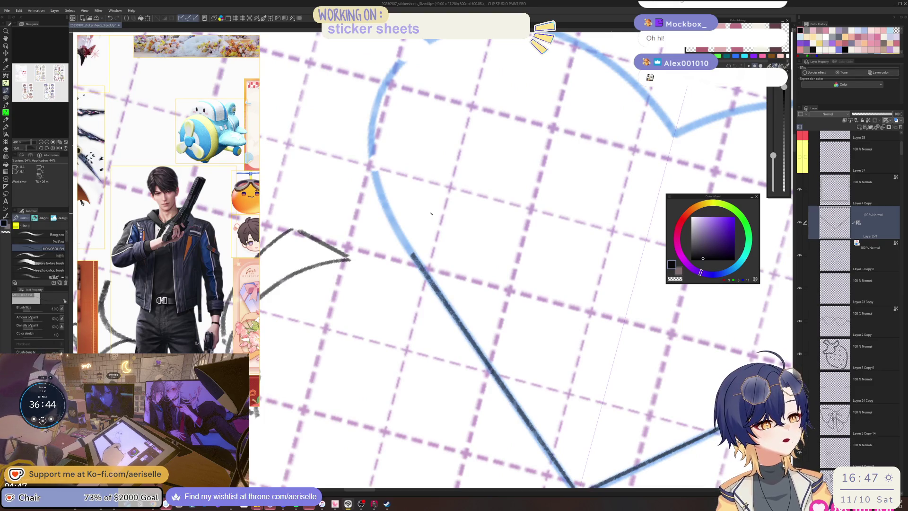
{"action": "left_click_drag", "start_coordinate": [371, 149], "coordinate": [419, 268]}
{"action": "left_click_drag", "start_coordinate": [373, 211], "coordinate": [378, 257]}
{"action": "key", "text": "ctrl+z"}
{"action": "mouse_move", "coordinate": [374, 211]}
{"action": "left_mouse_down"}
{"action": "mouse_move", "coordinate": [381, 260]}
{"action": "mouse_move", "coordinate": [408, 305]}
{"action": "left_mouse_up"}
{"action": "mouse_move", "coordinate": [408, 305]}
{"action": "left_mouse_down"}
{"action": "mouse_move", "coordinate": [425, 284]}
{"action": "mouse_move", "coordinate": [336, 200]}
{"action": "mouse_move", "coordinate": [356, 260]}
{"action": "left_mouse_up"}
{"action": "left_click_drag", "start_coordinate": [356, 259], "coordinate": [410, 261]}
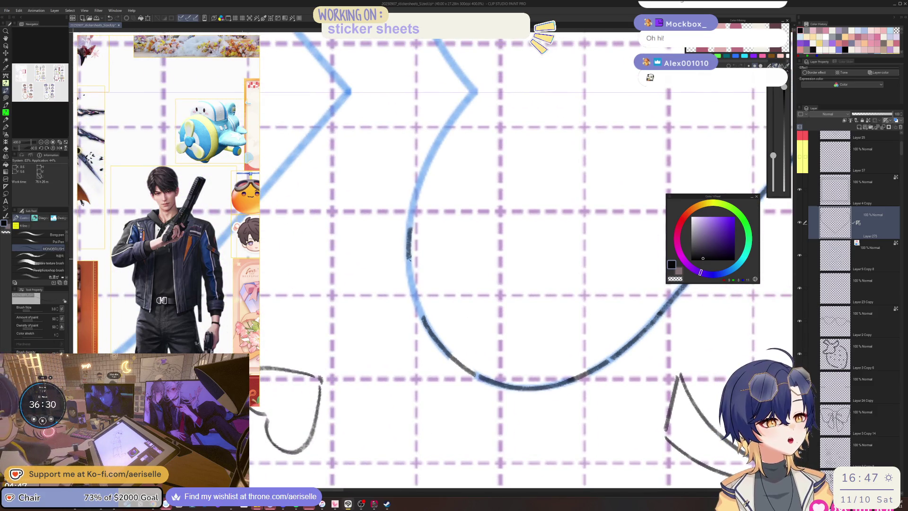
Finish inking the heart's curve and top notch, redoing uneven strokes, then recentre the whole sheet
{"action": "key", "text": "ctrl+z"}
{"action": "mouse_move", "coordinate": [409, 226]}
{"action": "left_mouse_down"}
{"action": "mouse_move", "coordinate": [408, 265]}
{"action": "mouse_move", "coordinate": [424, 319]}
{"action": "left_mouse_up"}
{"action": "mouse_move", "coordinate": [425, 319]}
{"action": "left_mouse_down"}
{"action": "mouse_move", "coordinate": [360, 189]}
{"action": "mouse_move", "coordinate": [394, 255]}
{"action": "mouse_move", "coordinate": [446, 253]}
{"action": "left_mouse_up"}
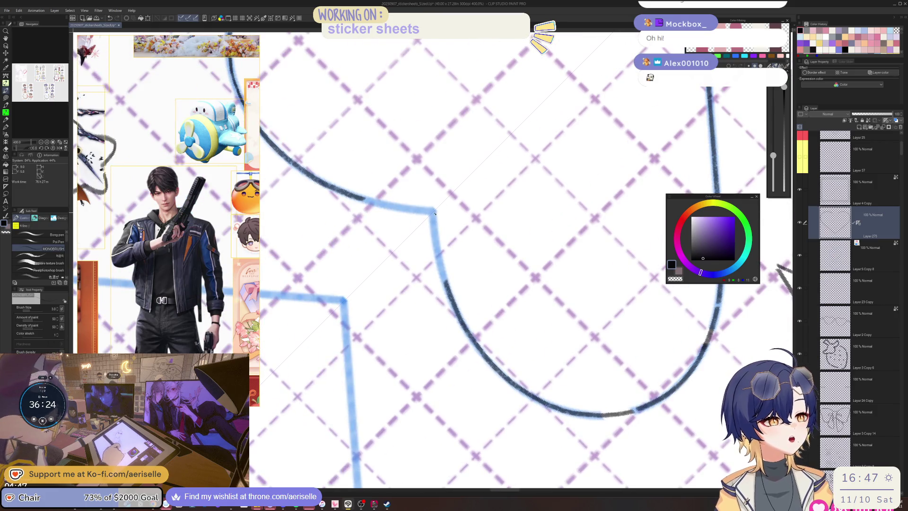
{"action": "left_click_drag", "start_coordinate": [434, 213], "coordinate": [451, 288]}
{"action": "key", "text": "ctrl+z"}
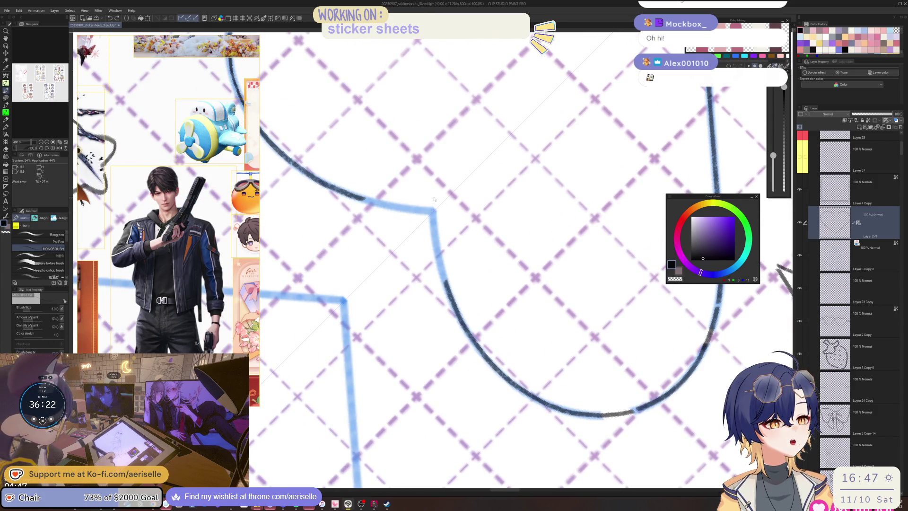
{"action": "left_click_drag", "start_coordinate": [434, 216], "coordinate": [448, 286]}
{"action": "key", "text": "ctrl+z"}
{"action": "left_click_drag", "start_coordinate": [434, 212], "coordinate": [452, 299]}
{"action": "key", "text": "ctrl+minus"}
{"action": "key", "text": "ctrl+minus"}
{"action": "left_click_drag", "start_coordinate": [682, 363], "coordinate": [610, 341]}
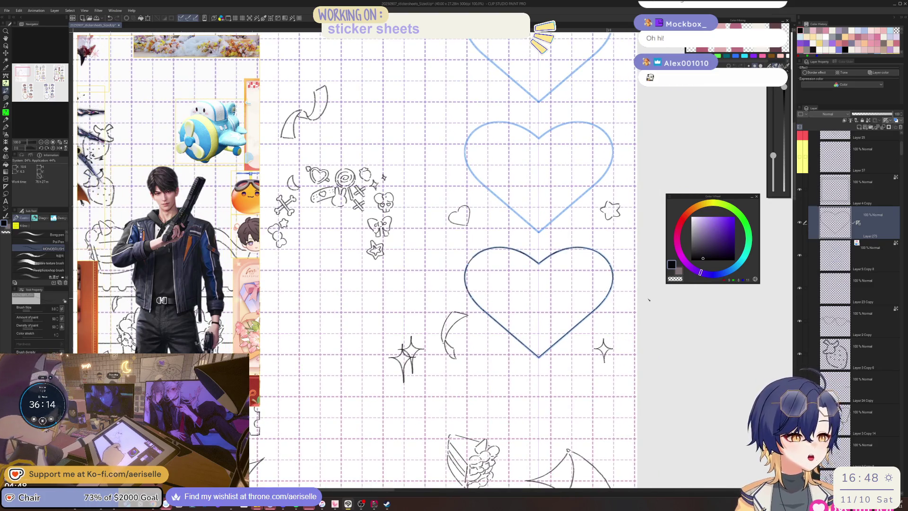
Duplicate the inked heart twice and place the copies over the middle and top hearts
{"action": "key", "text": "ctrl+j"}
{"action": "key", "text": "ctrl+minus"}
{"action": "key", "text": "ctrl+minus"}
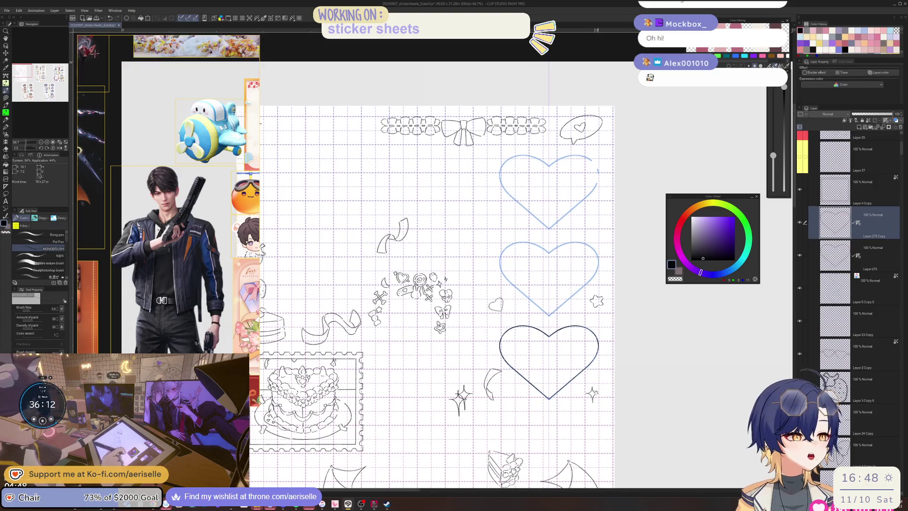
{"action": "key", "text": "k"}
{"action": "left_click_drag", "start_coordinate": [582, 386], "coordinate": [591, 300]}
{"action": "key", "text": "ctrl+j"}
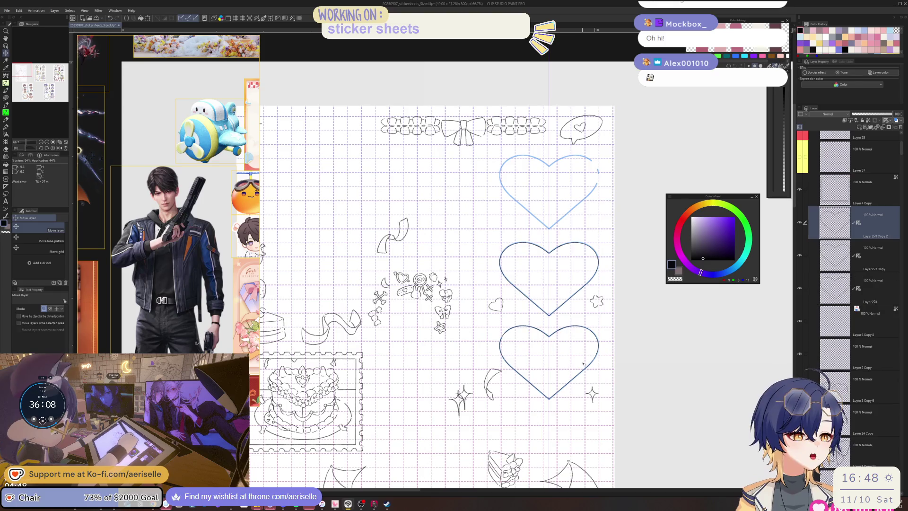
{"action": "left_click_drag", "start_coordinate": [586, 394], "coordinate": [583, 305]}
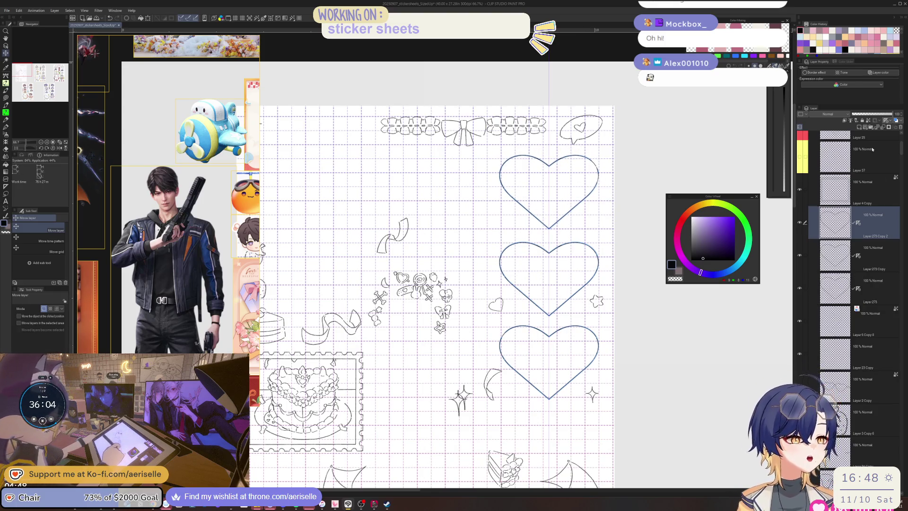
Merge the selected heart layers with Merge selected layers and hide the dark blue heart outline layer
{"action": "left_click", "coordinate": [805, 255]}
{"action": "left_click", "coordinate": [804, 288]}
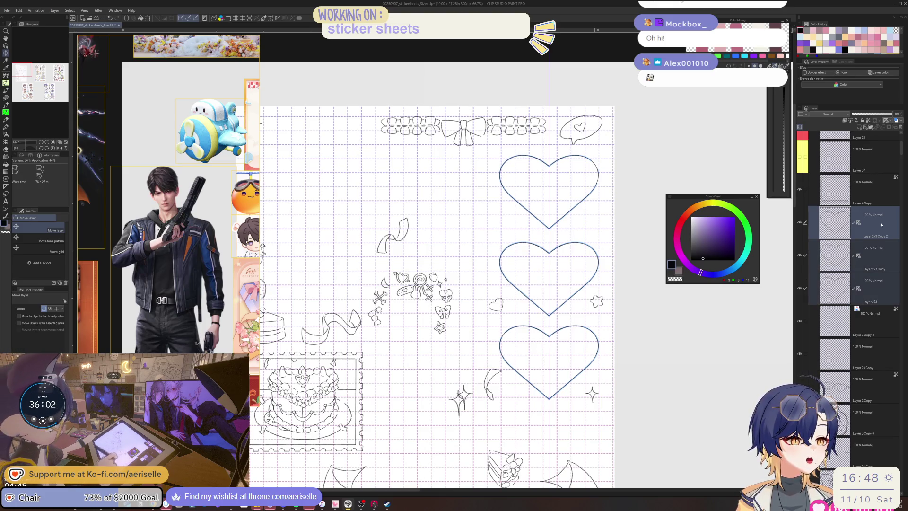
{"action": "right_click", "coordinate": [838, 223]}
{"action": "left_click", "coordinate": [873, 344]}
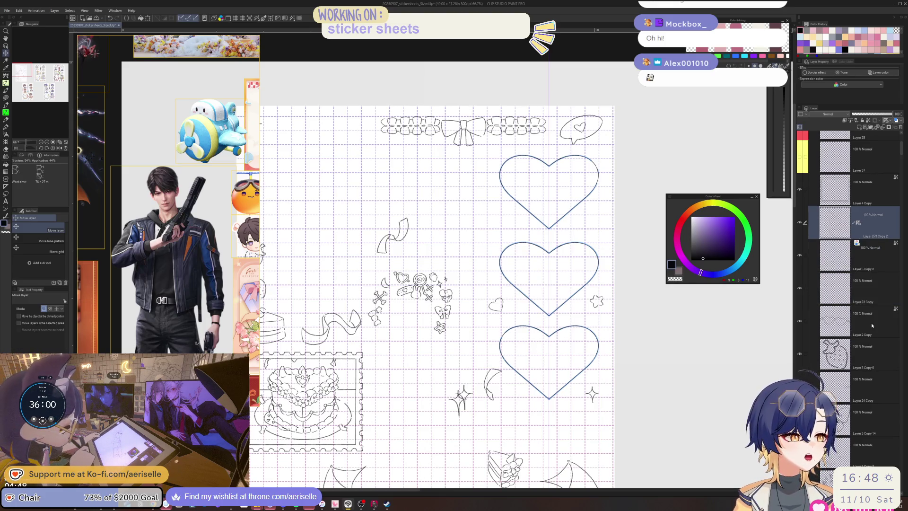
{"action": "left_click", "coordinate": [800, 256]}
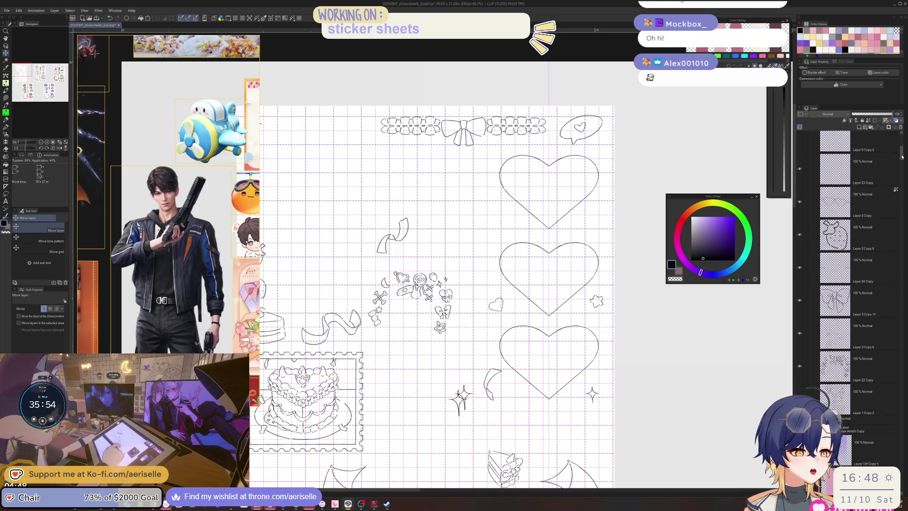
{"action": "scroll", "coordinate": [852, 237], "scroll_direction": "up", "scroll_amount": 5}
Turn the hidden layers back on, including the one with the chibi sketches
{"action": "left_click", "coordinate": [800, 281]}
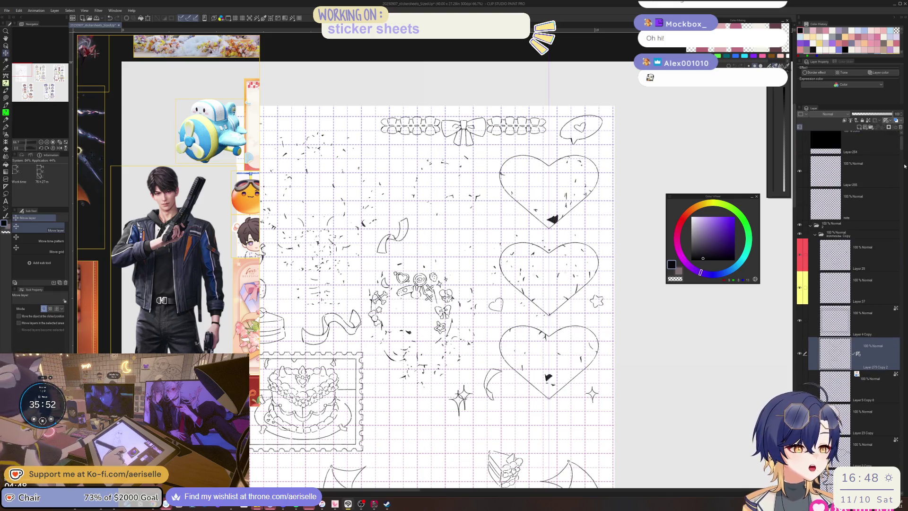
{"action": "scroll", "coordinate": [904, 147], "scroll_direction": "down", "scroll_amount": 5}
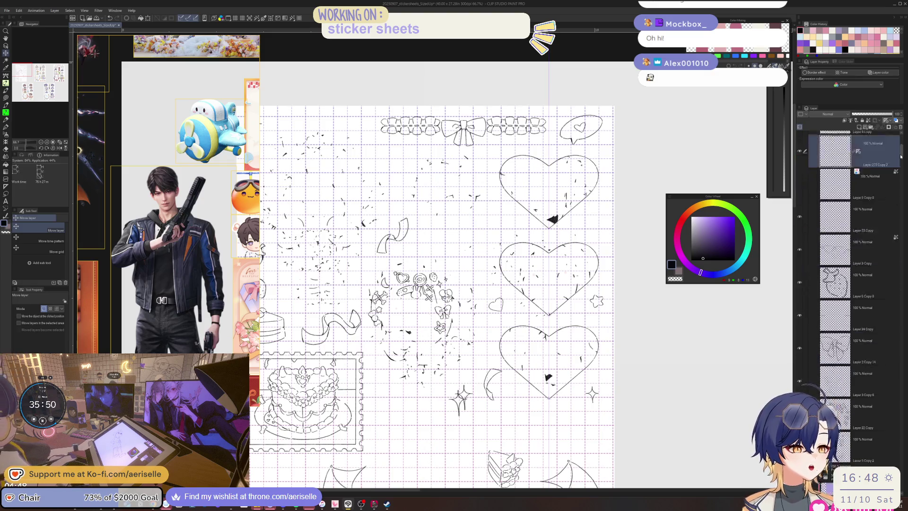
{"action": "left_click", "coordinate": [799, 339]}
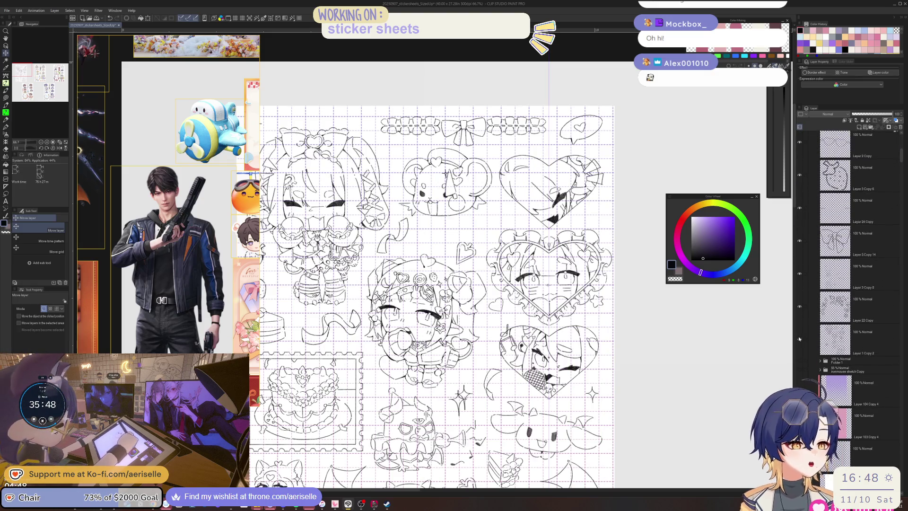
{"action": "scroll", "coordinate": [599, 162], "scroll_direction": "up", "scroll_amount": 5}
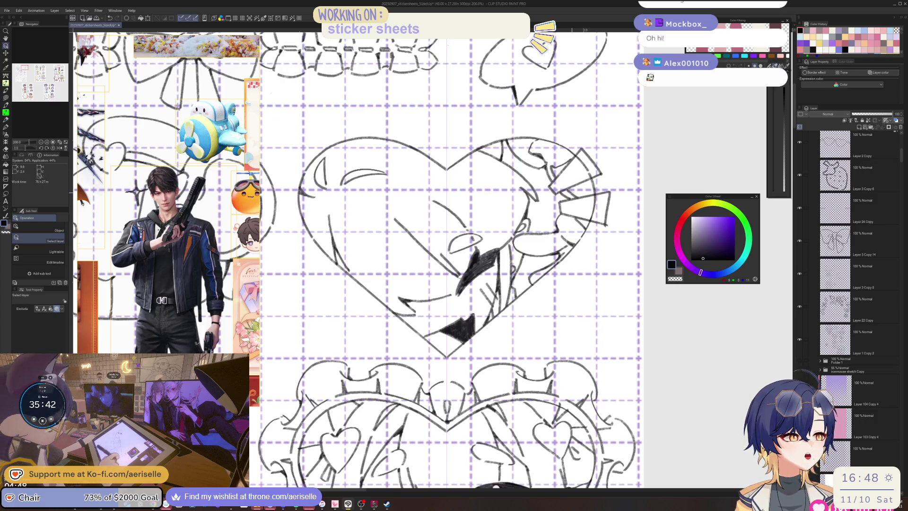
Erase stray lines around the heart sticker on its sketch layer, with the eraser at sizes 7 and 12
{"action": "left_click", "coordinate": [582, 160]}
{"action": "key", "text": "e"}
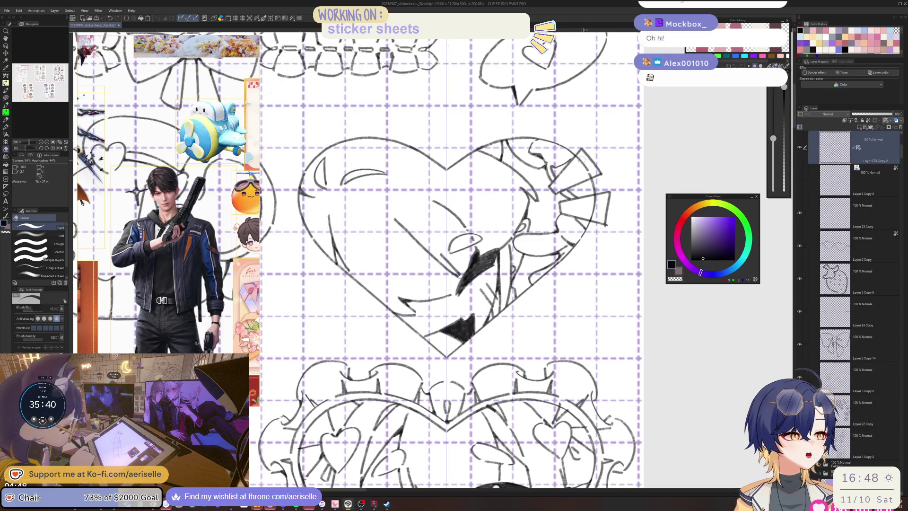
{"action": "mouse_move", "coordinate": [578, 156]}
{"action": "left_mouse_down"}
{"action": "mouse_move", "coordinate": [592, 175]}
{"action": "mouse_move", "coordinate": [593, 214]}
{"action": "left_mouse_up"}
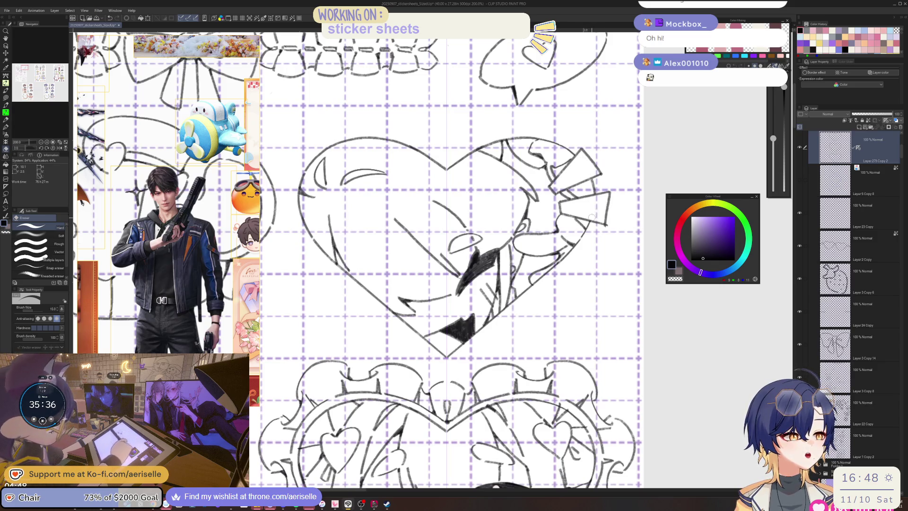
{"action": "scroll", "coordinate": [592, 216], "scroll_direction": "down", "scroll_amount": 5}
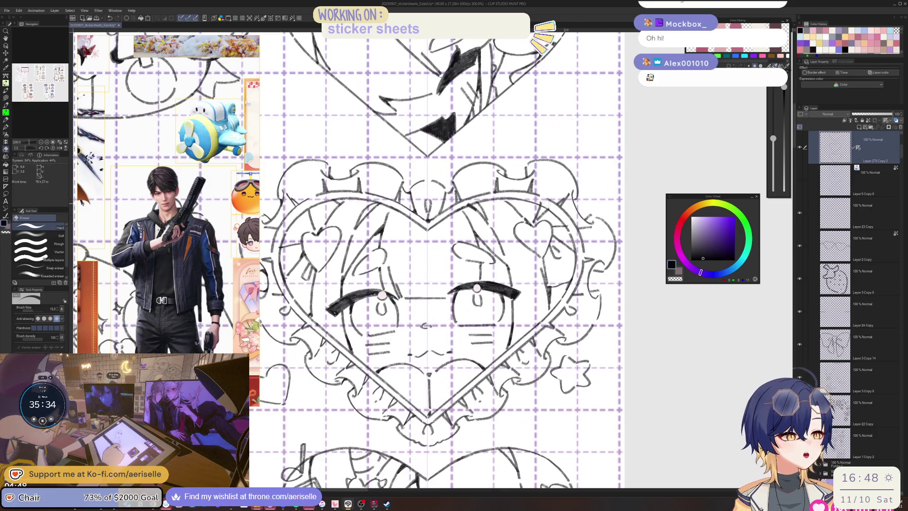
{"action": "left_click_drag", "start_coordinate": [561, 246], "coordinate": [606, 211]}
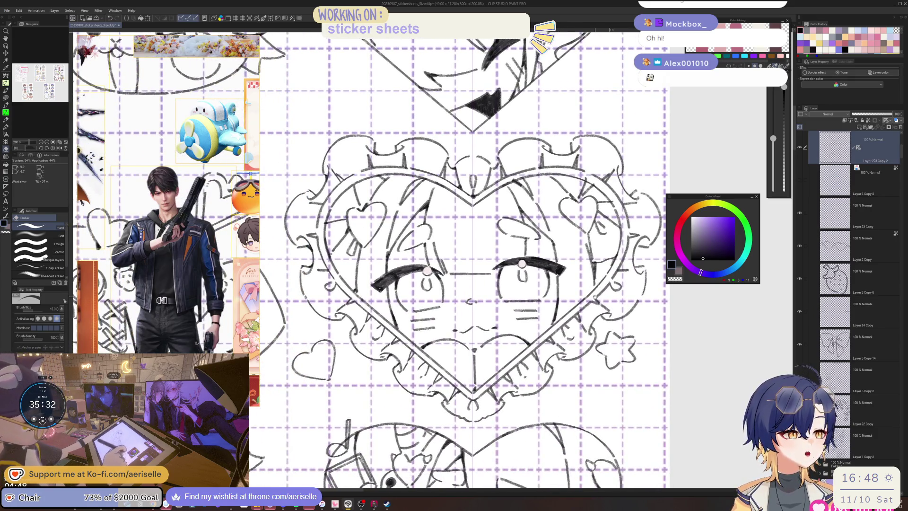
{"action": "scroll", "coordinate": [454, 255], "scroll_direction": "down", "scroll_amount": 5}
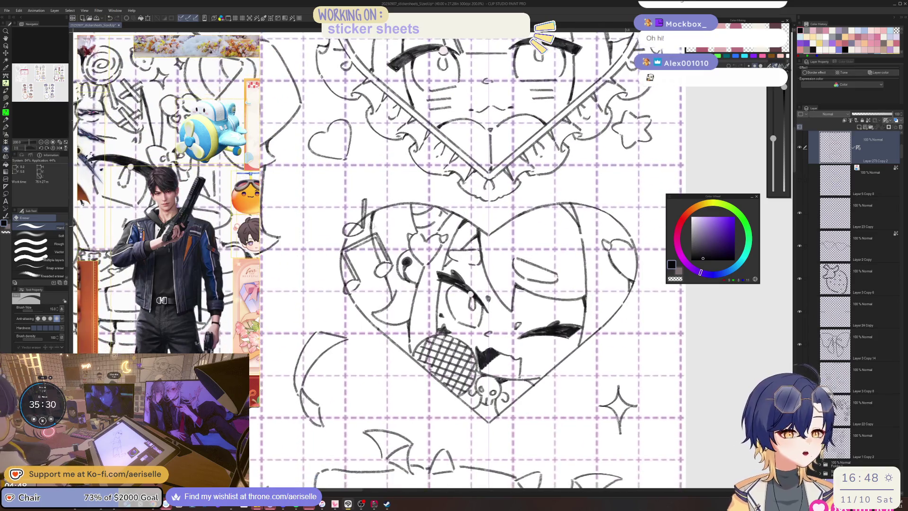
{"action": "scroll", "coordinate": [336, 232], "scroll_direction": "up", "scroll_amount": 2}
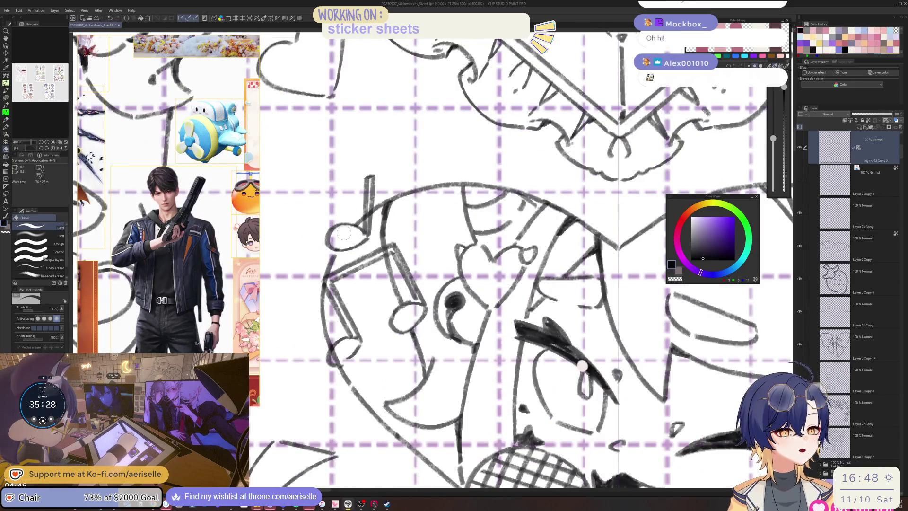
{"action": "key", "text": "bracketleft"}
{"action": "key", "text": "bracketleft"}
{"action": "key", "text": "bracketleft"}
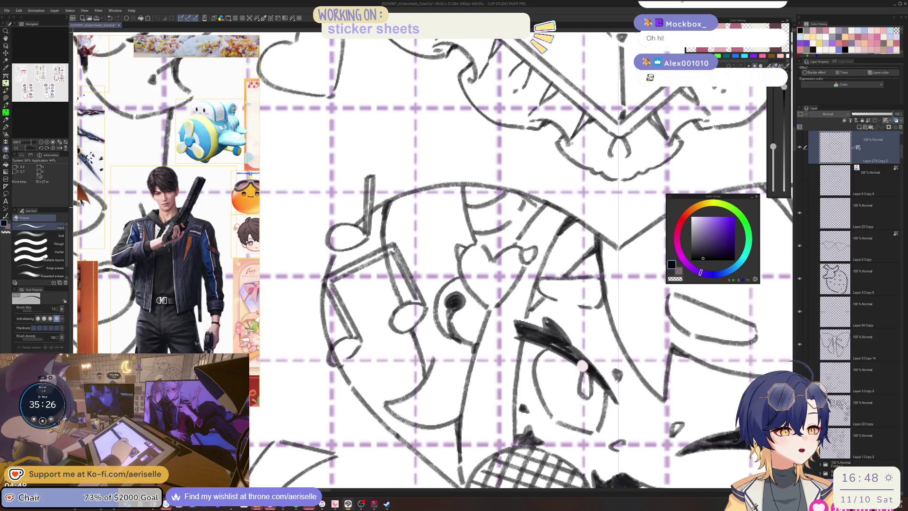
{"action": "left_click_drag", "start_coordinate": [367, 213], "coordinate": [364, 206]}
{"action": "left_click_drag", "start_coordinate": [336, 350], "coordinate": [341, 273]}
{"action": "key", "text": "bracketright"}
{"action": "key", "text": "bracketright"}
{"action": "key", "text": "bracketright"}
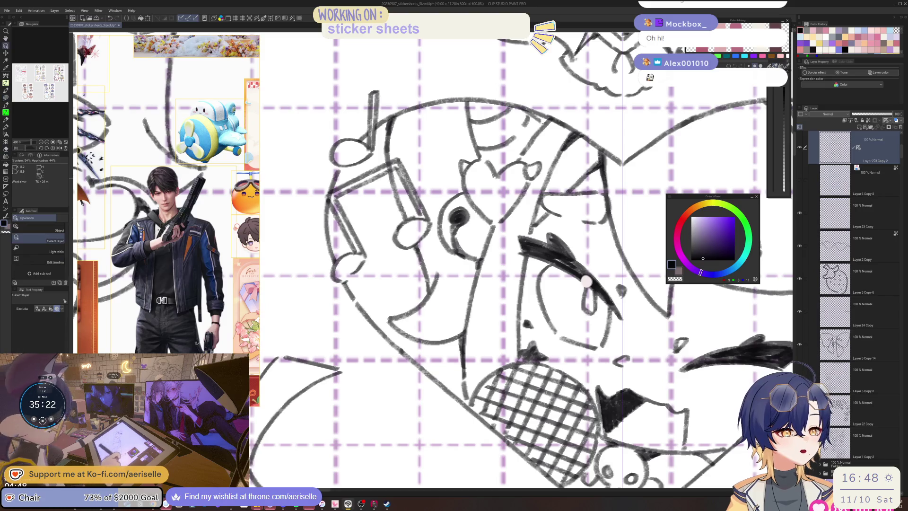
Switch to the Layer 1 Copy 2 sketch layer with the eraser shrunk to size 4
{"action": "left_click", "coordinate": [392, 168], "text": "ctrl+shift"}
{"action": "key", "text": "bracketleft"}
{"action": "key", "text": "bracketleft"}
{"action": "key", "text": "bracketleft"}
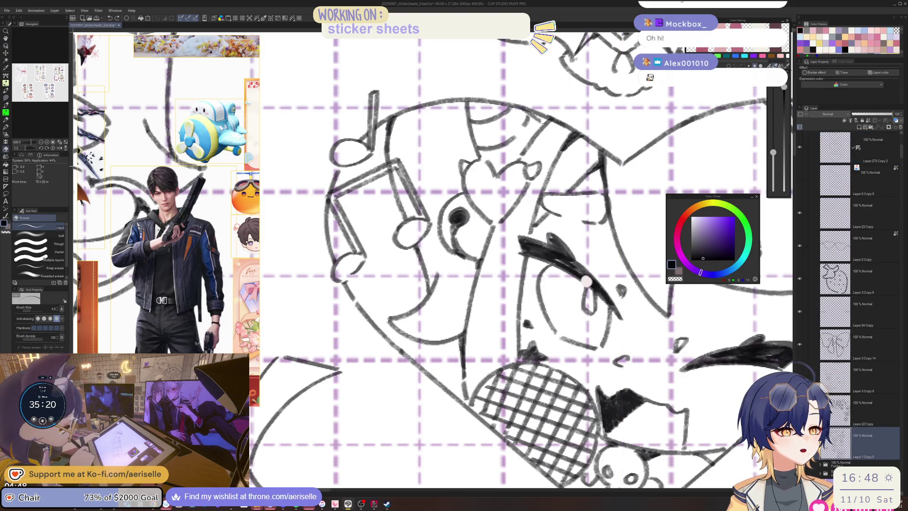
{"action": "scroll", "coordinate": [586, 281], "scroll_direction": "down", "scroll_amount": 5}
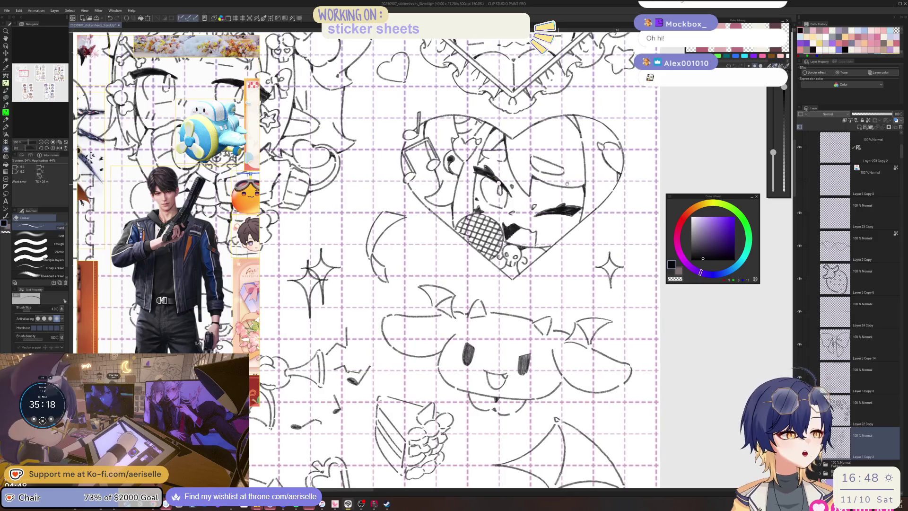
{"action": "scroll", "coordinate": [540, 221], "scroll_direction": "down", "scroll_amount": 4}
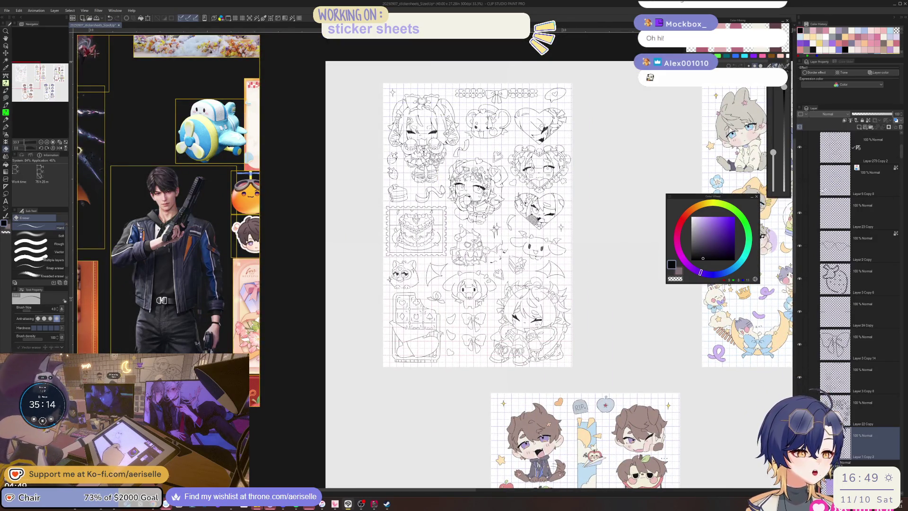
Turn Folder 1's coloured artwork back on, leaving the grey shading hidden, and save with Ctrl+S
{"action": "left_click_drag", "start_coordinate": [898, 152], "coordinate": [900, 164]}
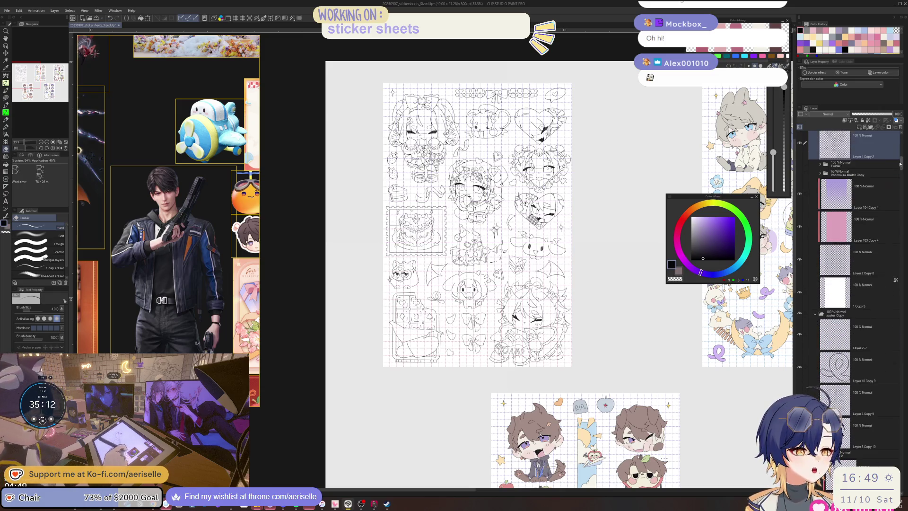
{"action": "left_click", "coordinate": [799, 174]}
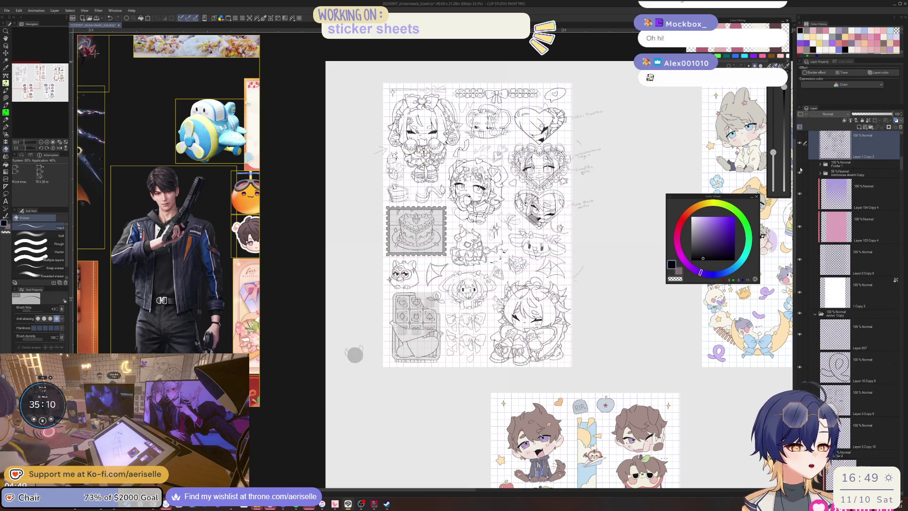
{"action": "left_click", "coordinate": [798, 167]}
{"action": "left_click", "coordinate": [798, 166]}
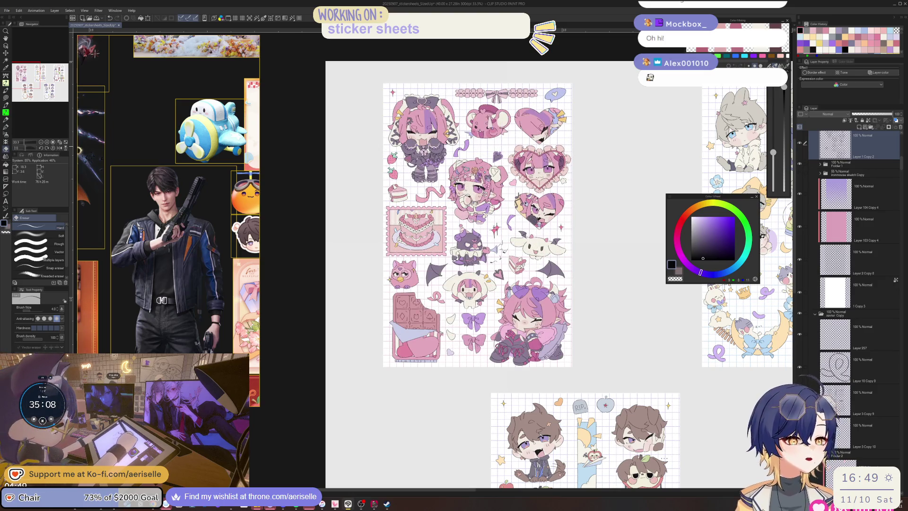
{"action": "key", "text": "ctrl+s"}
{"action": "scroll", "coordinate": [463, 327], "scroll_direction": "up", "scroll_amount": 3}
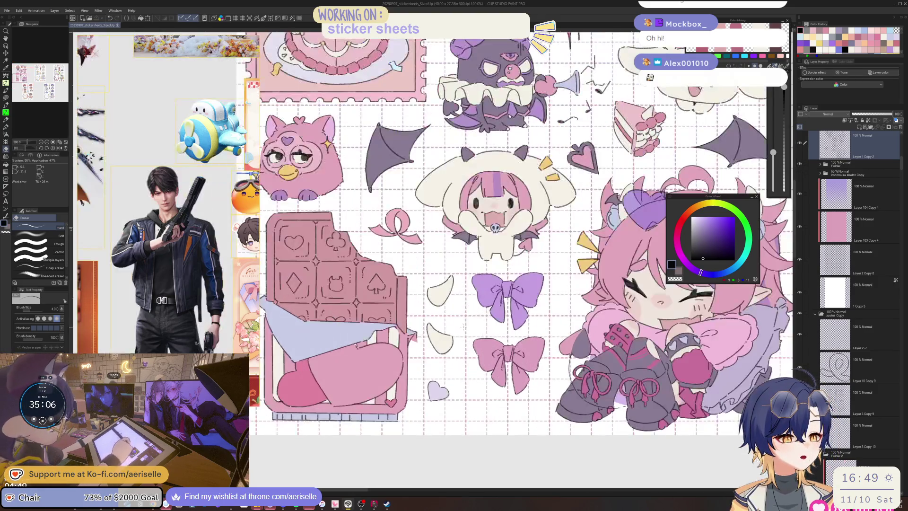
{"action": "left_click_drag", "start_coordinate": [473, 284], "coordinate": [464, 231]}
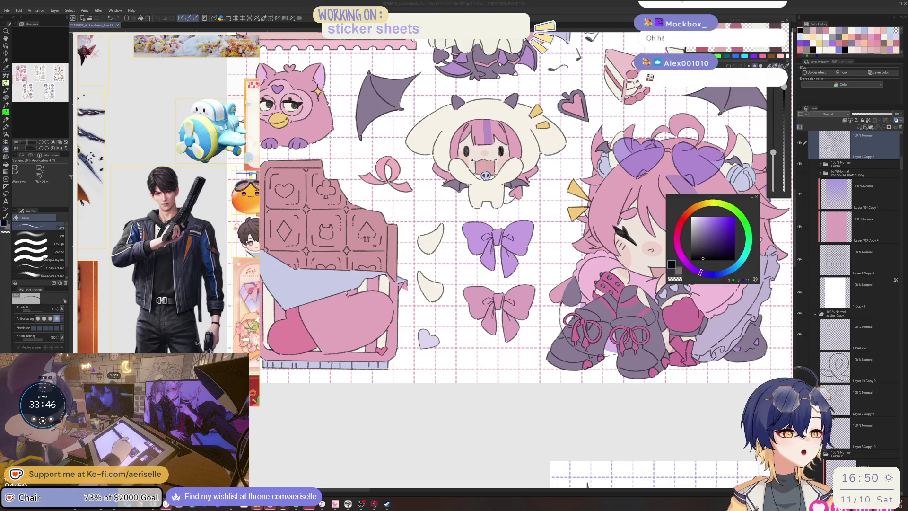
Look over the coloured stickers, then show the Recent files submenu from the right-click menu
{"action": "scroll", "coordinate": [520, 260], "scroll_direction": "up", "scroll_amount": 5}
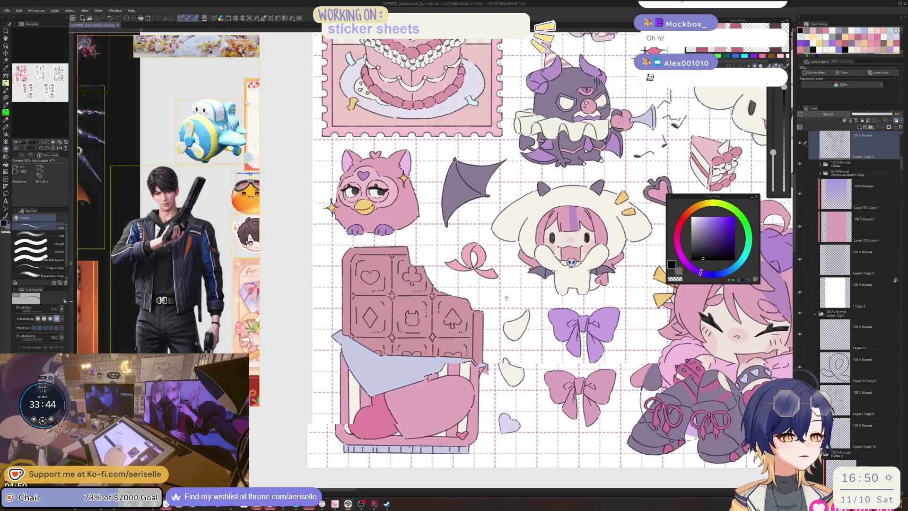
{"action": "scroll", "coordinate": [520, 260], "scroll_direction": "up", "scroll_amount": 5}
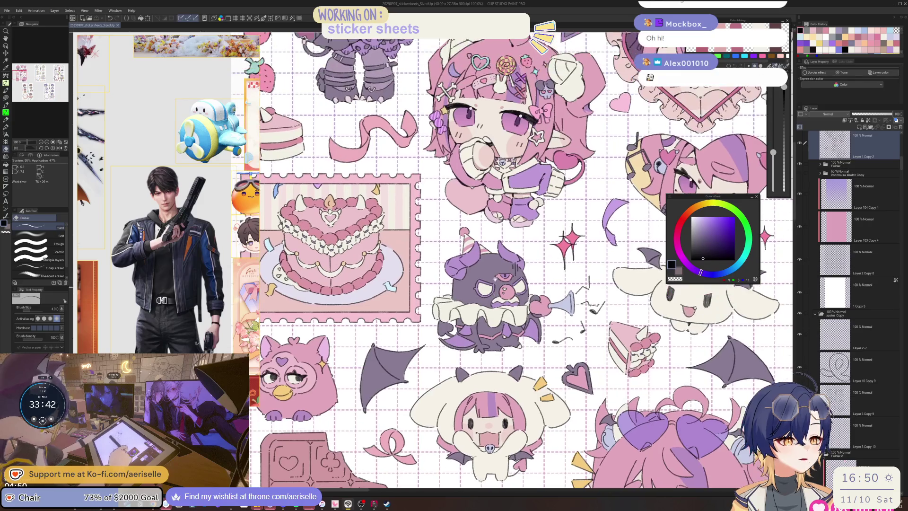
{"action": "scroll", "coordinate": [520, 260], "scroll_direction": "up", "scroll_amount": 2}
{"action": "scroll", "coordinate": [521, 260], "scroll_direction": "up", "scroll_amount": 2}
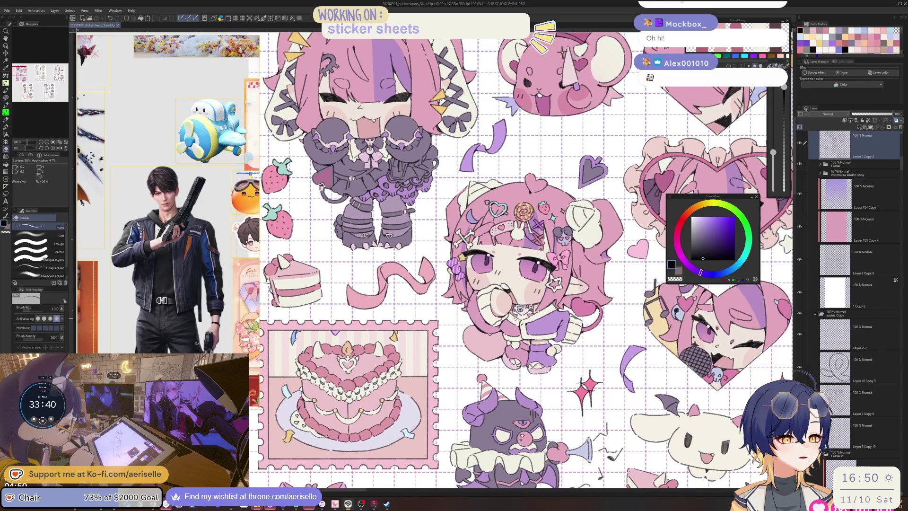
{"action": "scroll", "coordinate": [521, 260], "scroll_direction": "up", "scroll_amount": 3}
{"action": "scroll", "coordinate": [535, 355], "scroll_direction": "right", "scroll_amount": 6}
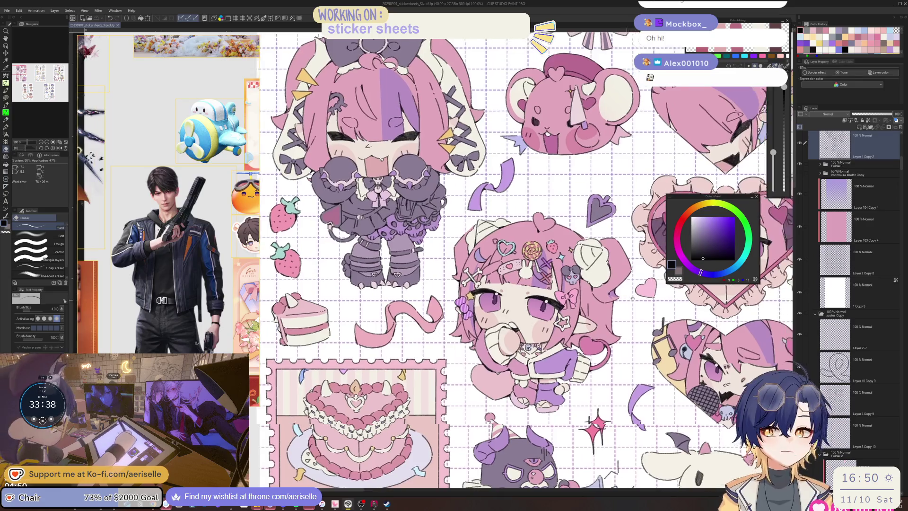
{"action": "scroll", "coordinate": [574, 293], "scroll_direction": "up", "scroll_amount": 3}
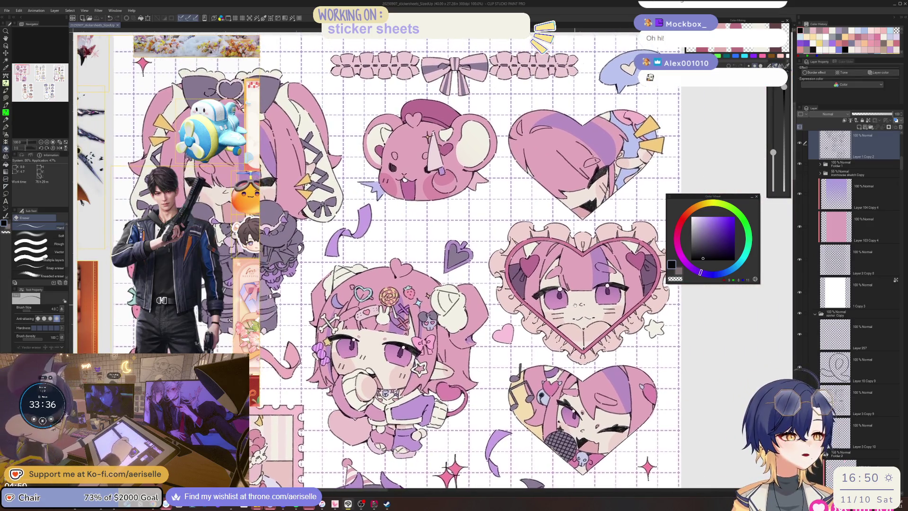
{"action": "scroll", "coordinate": [581, 313], "scroll_direction": "right", "scroll_amount": 3}
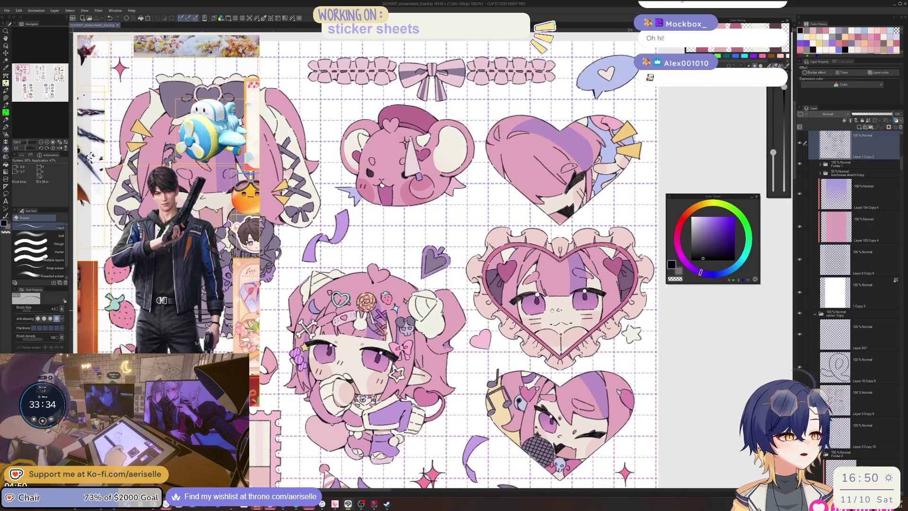
{"action": "scroll", "coordinate": [544, 284], "scroll_direction": "down", "scroll_amount": 3}
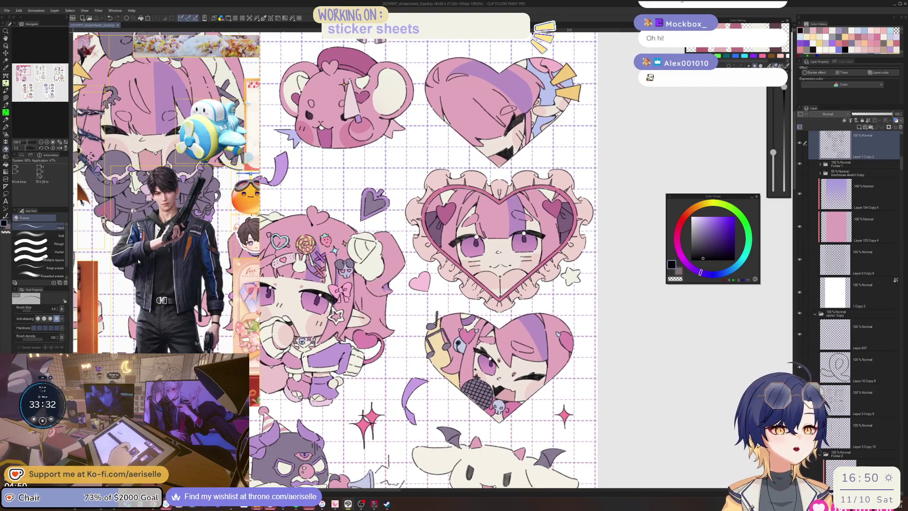
{"action": "right_click", "coordinate": [180, 249]}
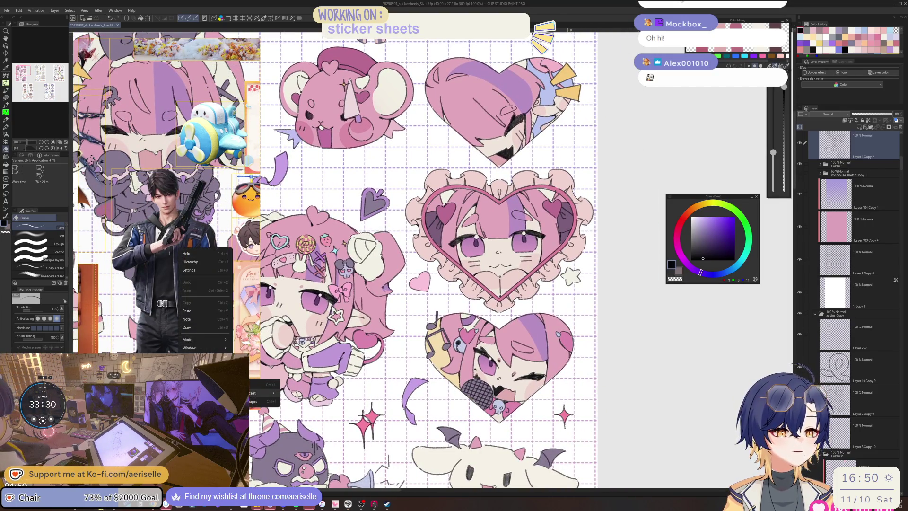
{"action": "mouse_move", "coordinate": [272, 393]}
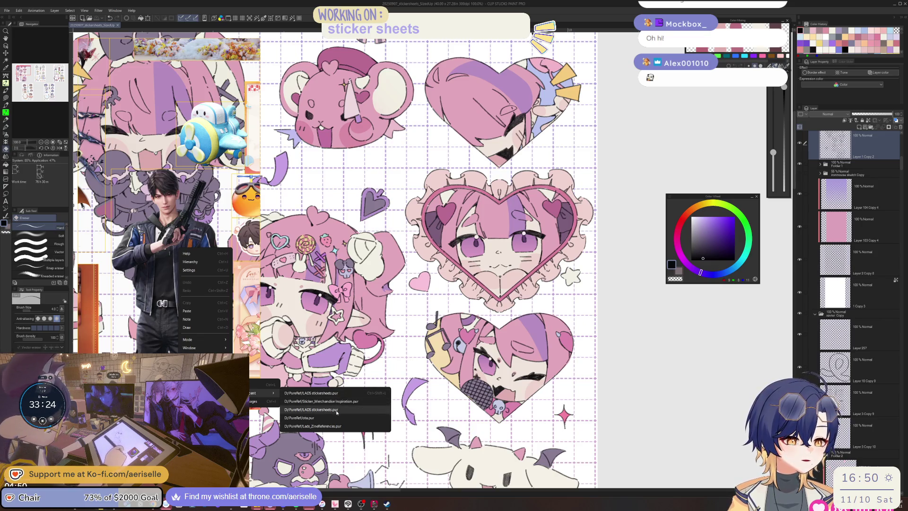
Open the 2025 sticker references scene from the PureRef folder in the reference board
{"action": "left_click", "coordinate": [260, 387]}
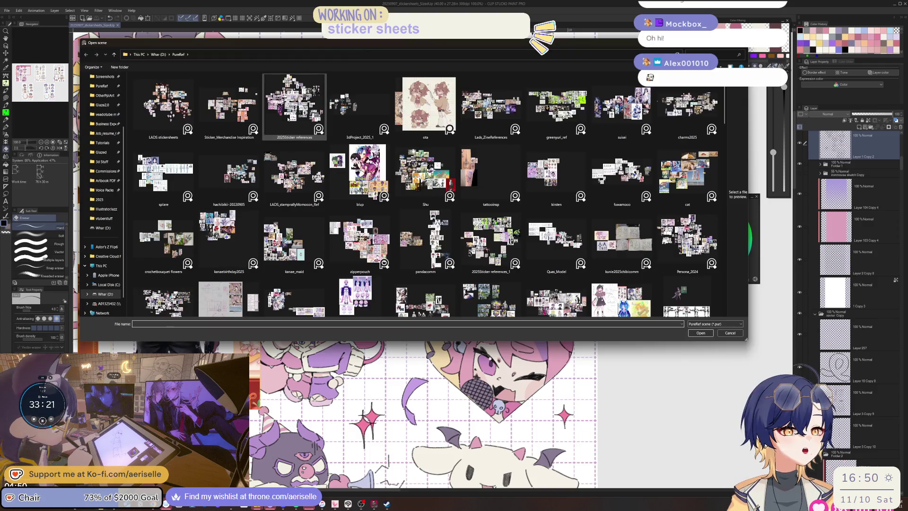
{"action": "double_click", "coordinate": [288, 119]}
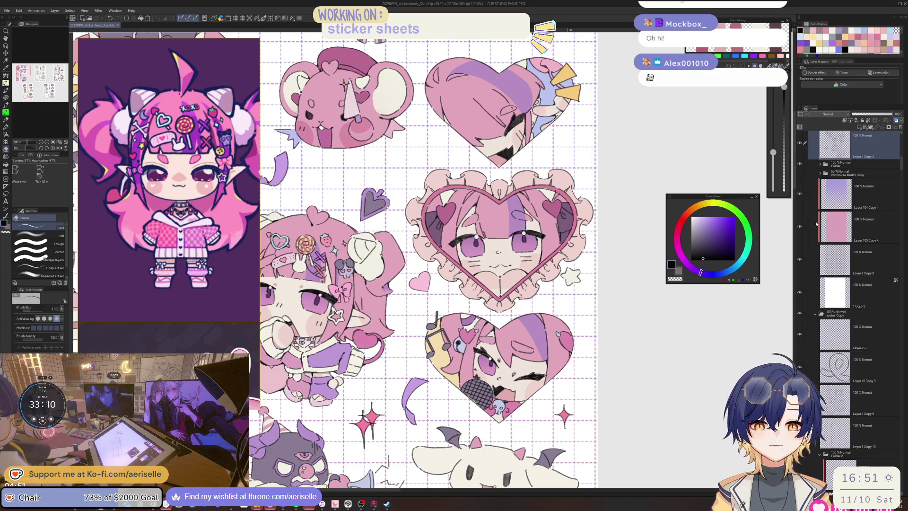
{"action": "scroll", "coordinate": [191, 258], "scroll_direction": "down", "scroll_amount": 3}
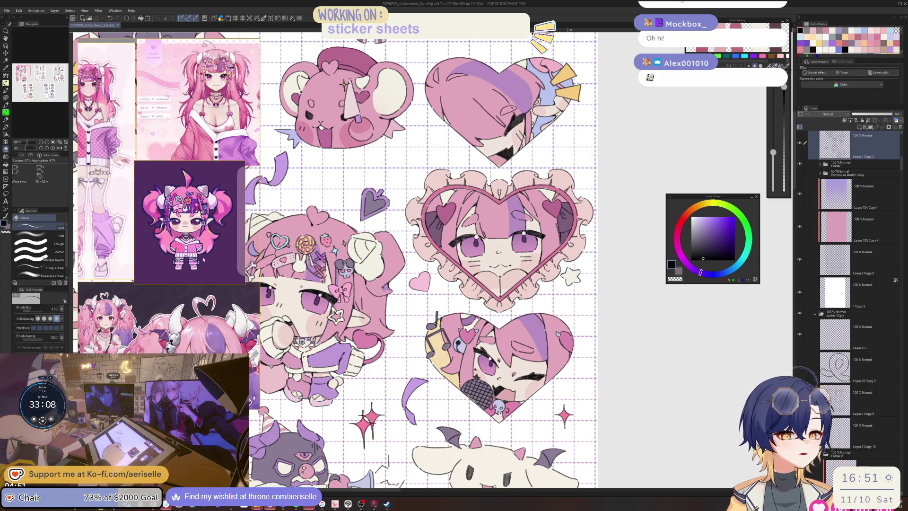
{"action": "scroll", "coordinate": [425, 260], "scroll_direction": "down", "scroll_amount": 5}
{"action": "scroll", "coordinate": [425, 260], "scroll_direction": "up", "scroll_amount": 5}
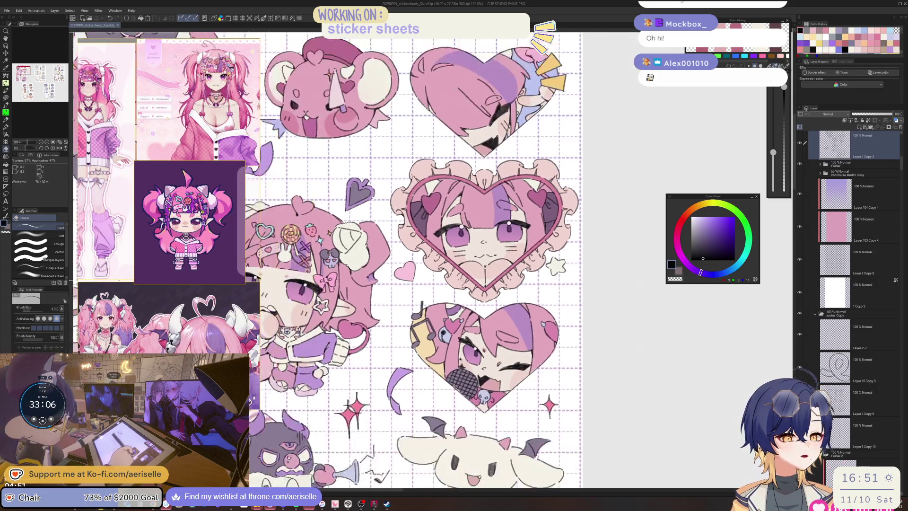
{"action": "scroll", "coordinate": [425, 260], "scroll_direction": "down", "scroll_amount": 2, "text": "ctrl"}
{"action": "scroll", "coordinate": [397, 288], "scroll_direction": "down", "scroll_amount": 1}
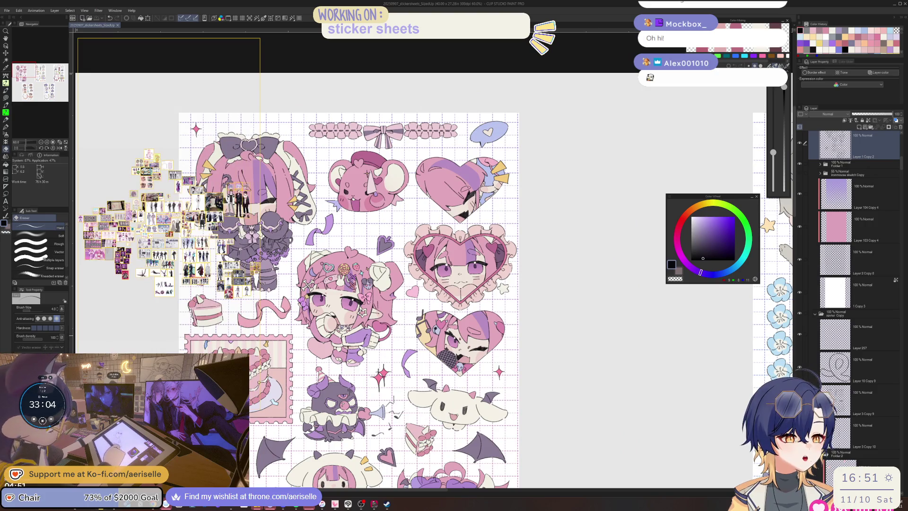
{"action": "left_click_drag", "start_coordinate": [652, 215], "coordinate": [752, 179]}
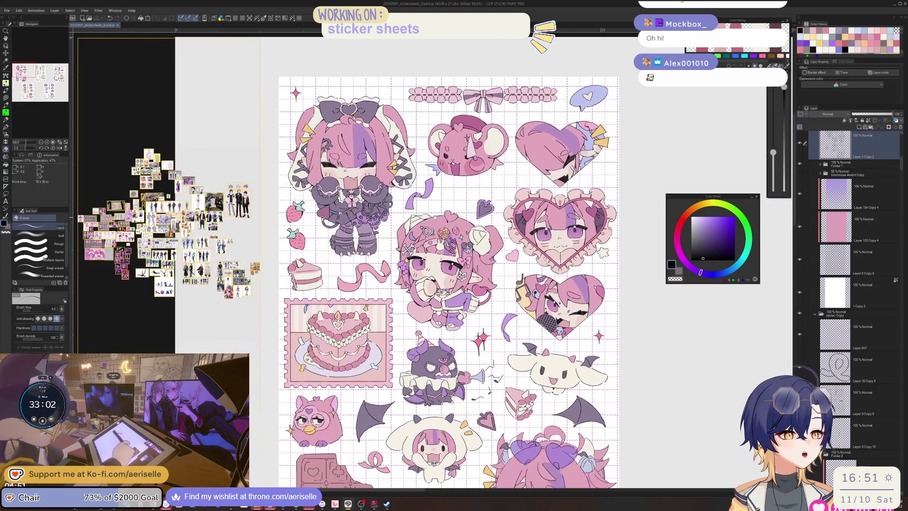
{"action": "scroll", "coordinate": [163, 266], "scroll_direction": "up", "scroll_amount": 5}
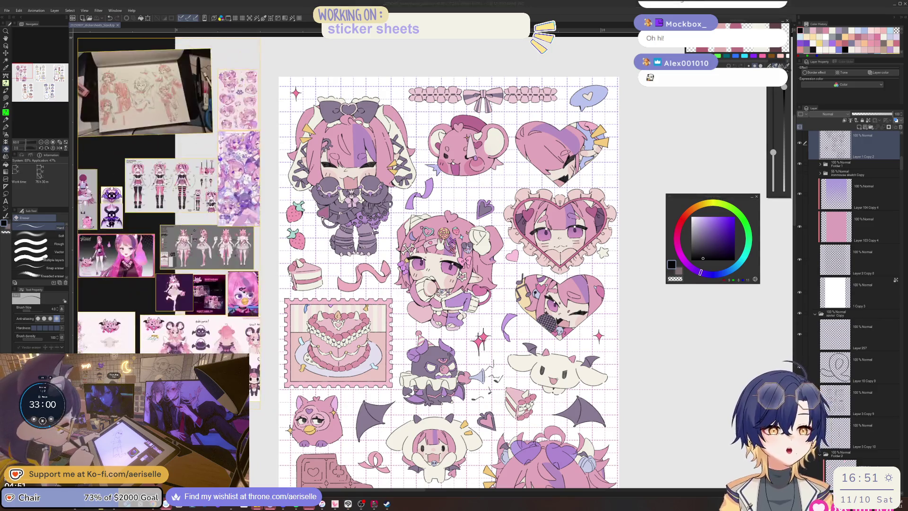
{"action": "scroll", "coordinate": [163, 265], "scroll_direction": "up", "scroll_amount": 8}
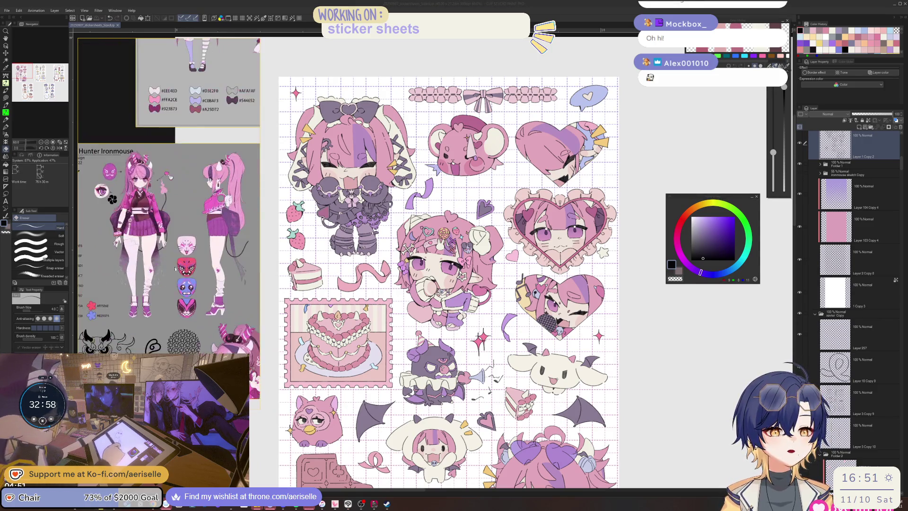
{"action": "scroll", "coordinate": [163, 265], "scroll_direction": "up", "scroll_amount": 2}
{"action": "scroll", "coordinate": [146, 246], "scroll_direction": "down", "scroll_amount": 4}
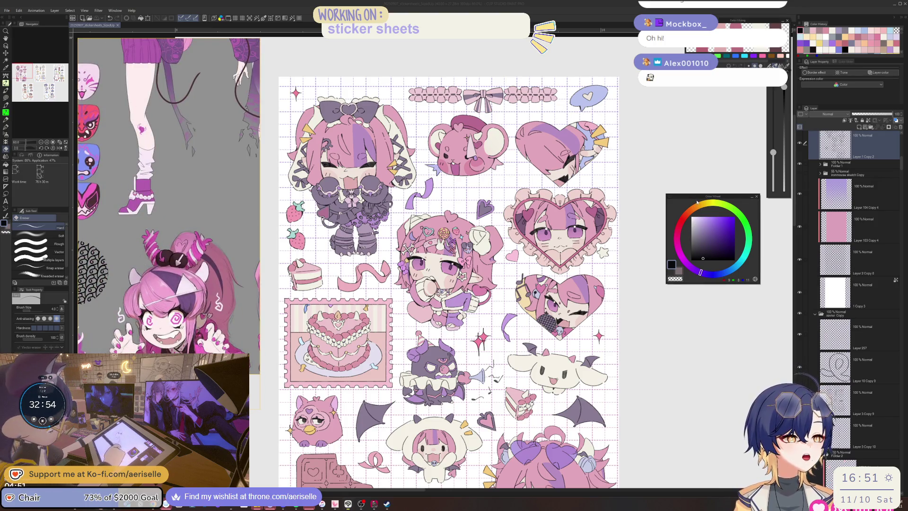
{"action": "scroll", "coordinate": [538, 224], "scroll_direction": "up", "scroll_amount": 5}
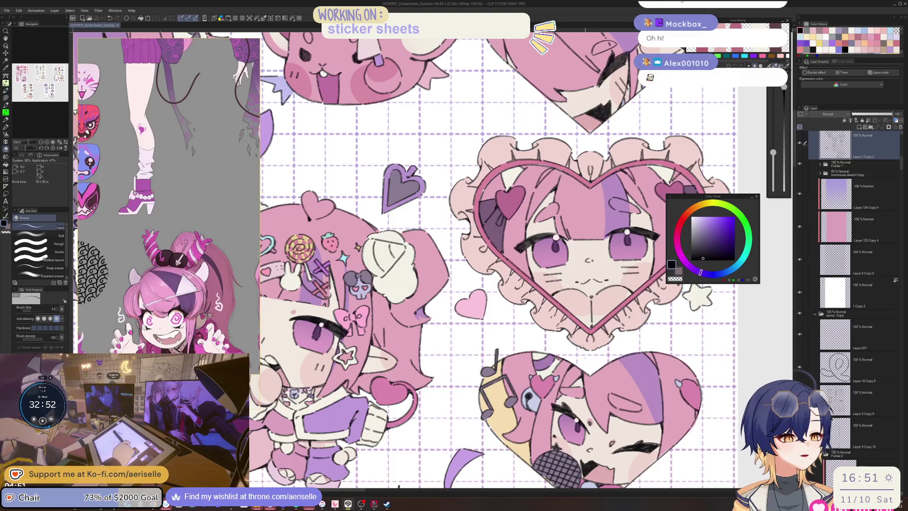
{"action": "key", "text": "o"}
{"action": "left_click", "coordinate": [585, 358]}
Lasso-fill a small dark-pink patch on the top-right rayed heart sticker, then zoom back out
{"action": "scroll", "coordinate": [585, 358], "scroll_direction": "up", "scroll_amount": 5}
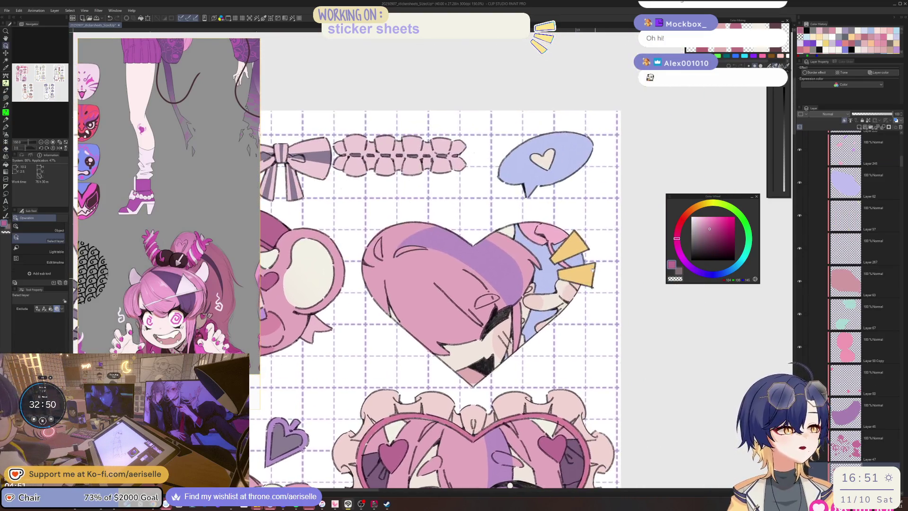
{"action": "scroll", "coordinate": [530, 283], "scroll_direction": "up", "scroll_amount": 5}
{"action": "key", "text": "u"}
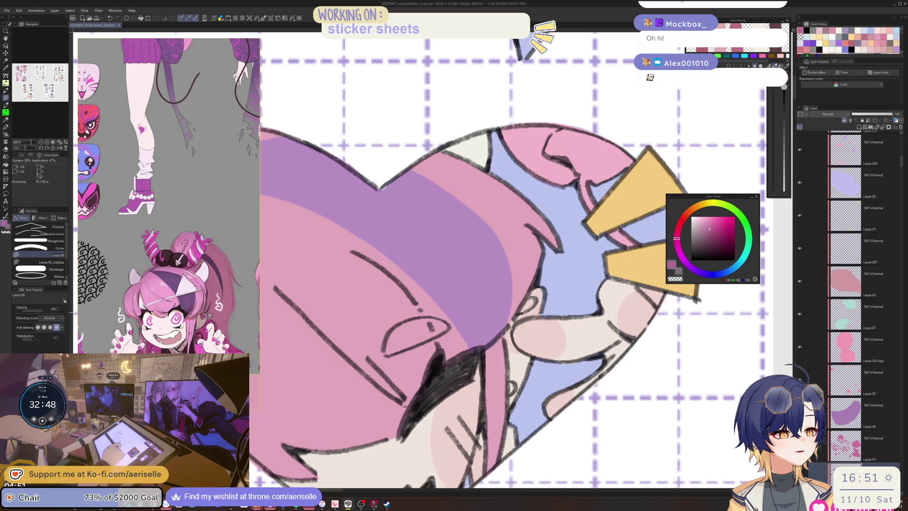
{"action": "mouse_move", "coordinate": [531, 302]}
{"action": "left_mouse_down"}
{"action": "mouse_move", "coordinate": [518, 313]}
{"action": "mouse_move", "coordinate": [529, 289]}
{"action": "left_mouse_up"}
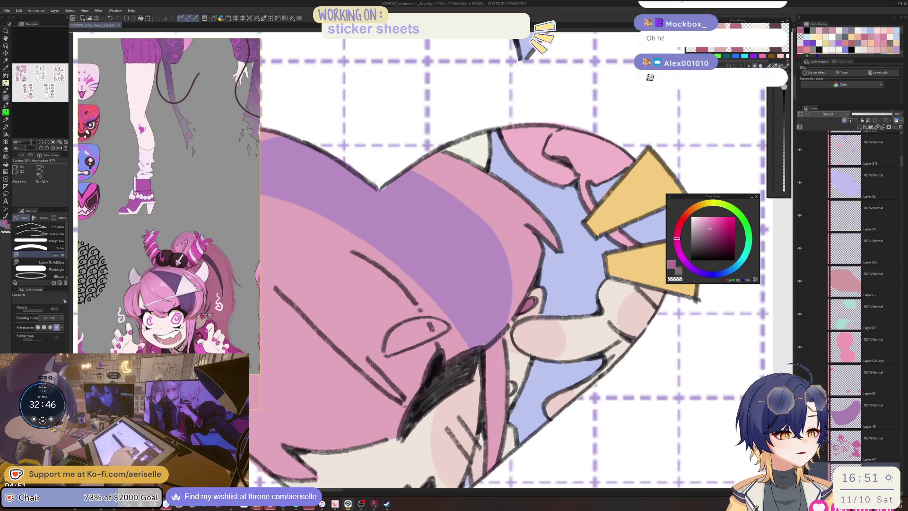
{"action": "mouse_move", "coordinate": [509, 427]}
{"action": "left_mouse_down"}
{"action": "mouse_move", "coordinate": [509, 358]}
{"action": "mouse_move", "coordinate": [497, 409]}
{"action": "mouse_move", "coordinate": [508, 362]}
{"action": "mouse_move", "coordinate": [563, 314]}
{"action": "left_mouse_up"}
{"action": "scroll", "coordinate": [509, 361], "scroll_direction": "down", "scroll_amount": 5}
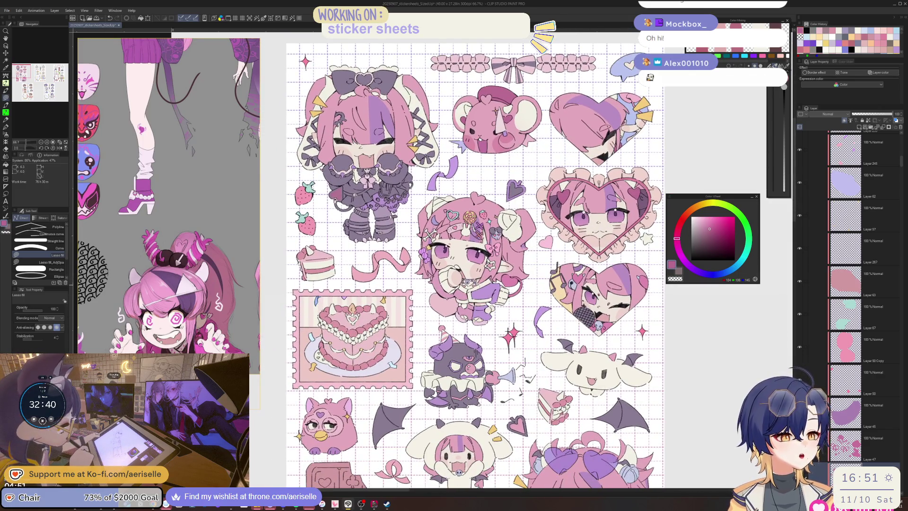
{"action": "key", "text": "o"}
{"action": "scroll", "coordinate": [459, 373], "scroll_direction": "up", "scroll_amount": 5}
{"action": "scroll", "coordinate": [473, 331], "scroll_direction": "down", "scroll_amount": 6}
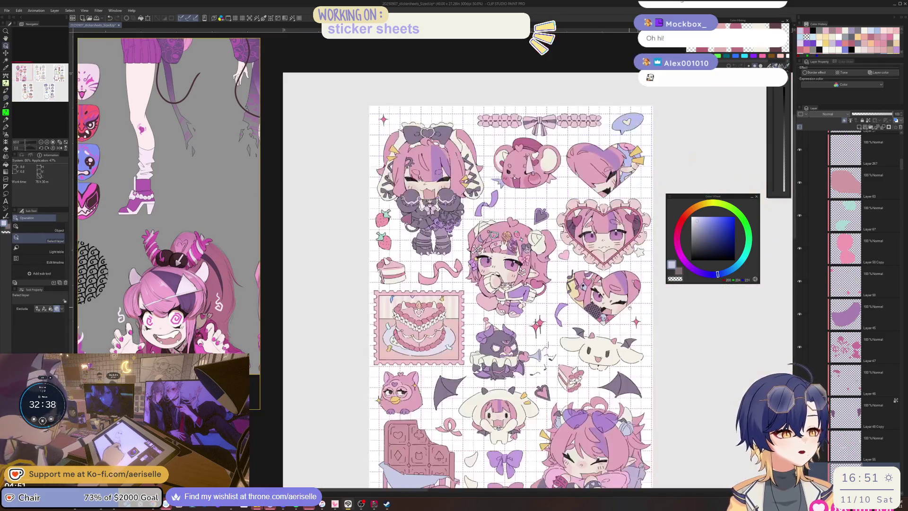
{"action": "scroll", "coordinate": [580, 256], "scroll_direction": "up", "scroll_amount": 8}
{"action": "key", "text": "u"}
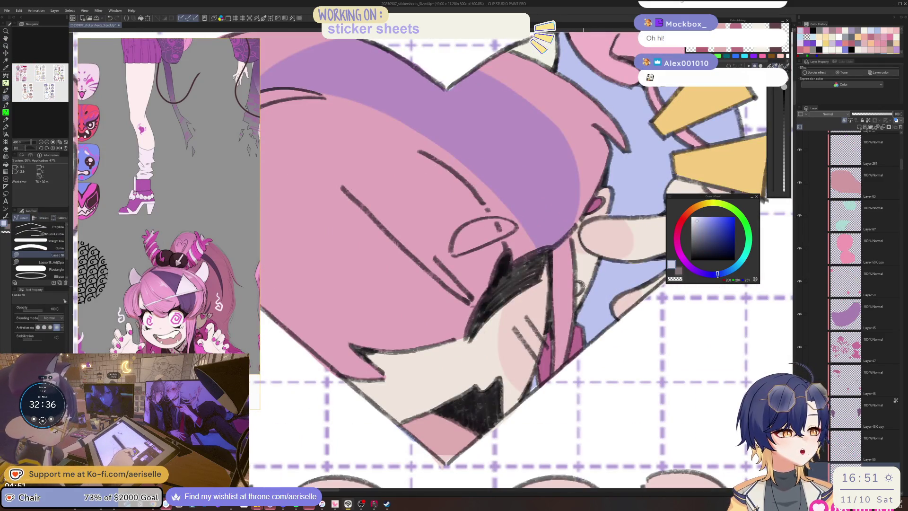
{"action": "scroll", "coordinate": [591, 293], "scroll_direction": "down", "scroll_amount": 8}
{"action": "left_click_drag", "start_coordinate": [633, 331], "coordinate": [633, 273]}
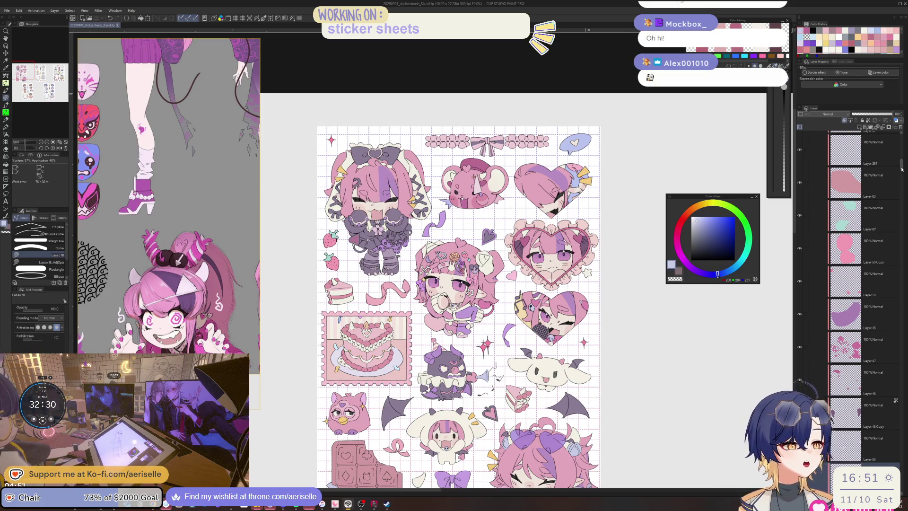
Add Layer 273 above Folder 6 in Folder 1 and lasso-fill the first sticker sheet blue
{"action": "scroll", "coordinate": [858, 209], "scroll_direction": "up", "scroll_amount": 10}
{"action": "left_click", "coordinate": [844, 382]}
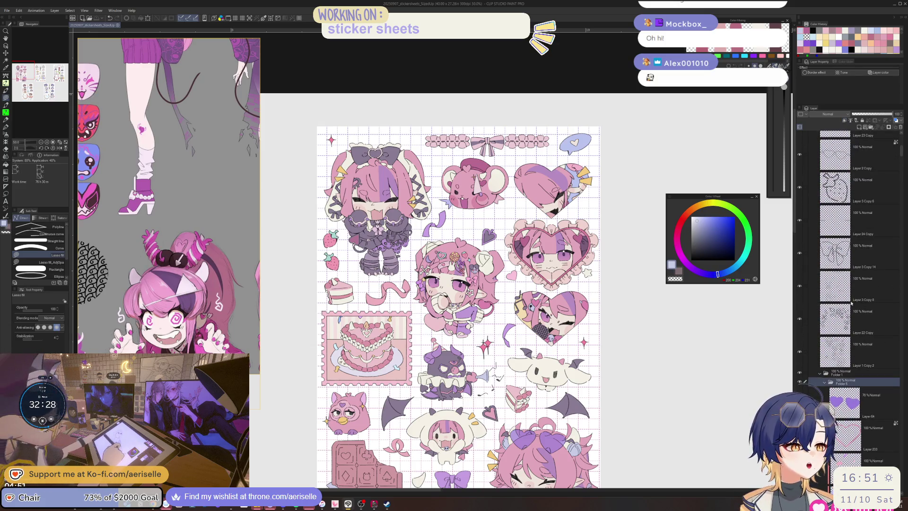
{"action": "left_click", "coordinate": [859, 126]}
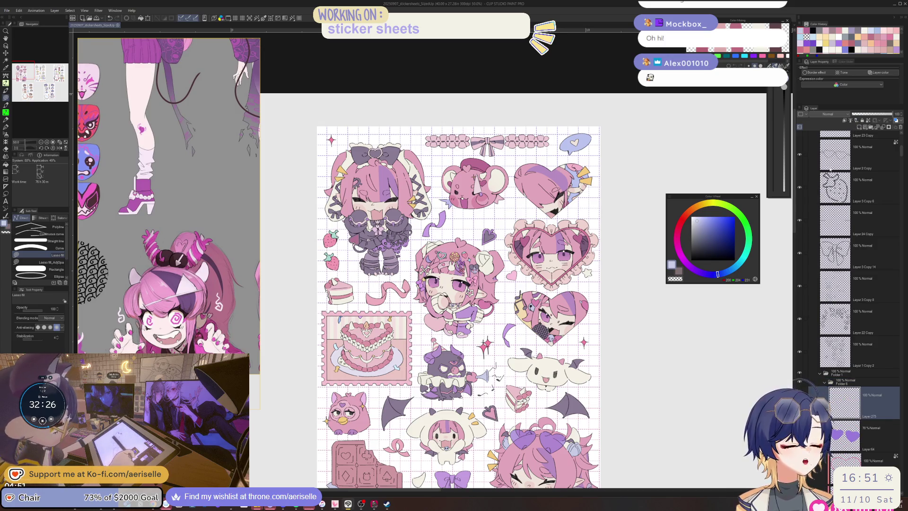
{"action": "left_click_drag", "start_coordinate": [857, 404], "coordinate": [856, 379]}
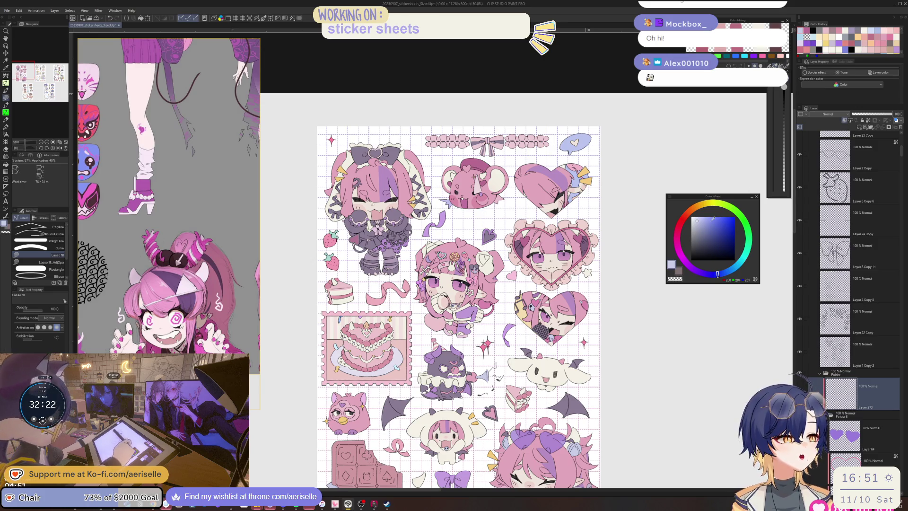
{"action": "scroll", "coordinate": [580, 216], "scroll_direction": "down", "scroll_amount": 4}
{"action": "mouse_move", "coordinate": [589, 193]}
{"action": "left_mouse_down"}
{"action": "mouse_move", "coordinate": [490, 222]}
{"action": "mouse_move", "coordinate": [539, 312]}
{"action": "mouse_move", "coordinate": [598, 255]}
{"action": "left_mouse_up"}
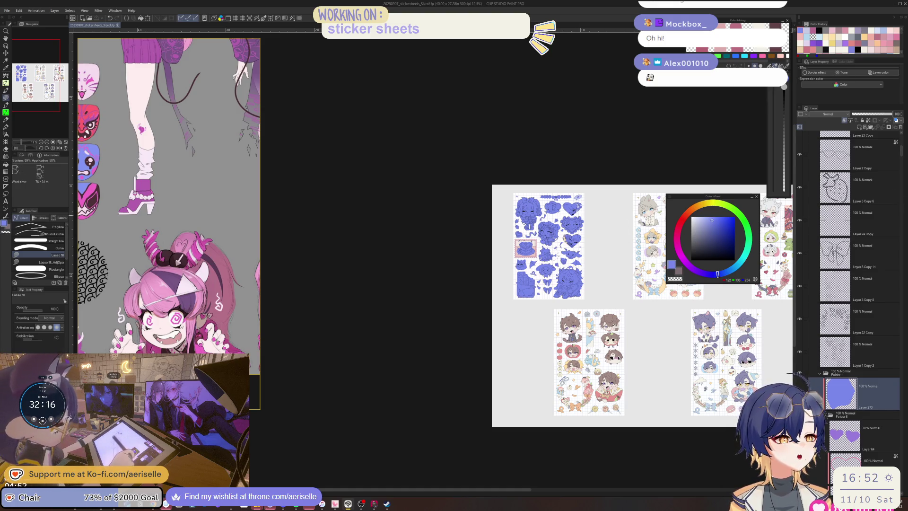
Select Layer 26, set the eraser to size 8, and rotate the view onto the character's head
{"action": "scroll", "coordinate": [568, 238], "scroll_direction": "up", "scroll_amount": 2}
{"action": "scroll", "coordinate": [573, 238], "scroll_direction": "up", "scroll_amount": 8}
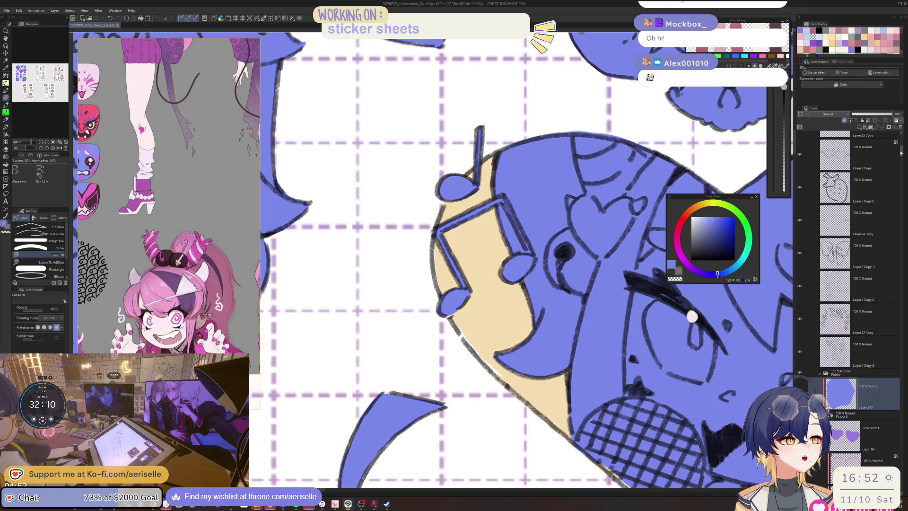
{"action": "left_click_drag", "start_coordinate": [901, 150], "coordinate": [903, 218]}
{"action": "left_click", "coordinate": [847, 239]}
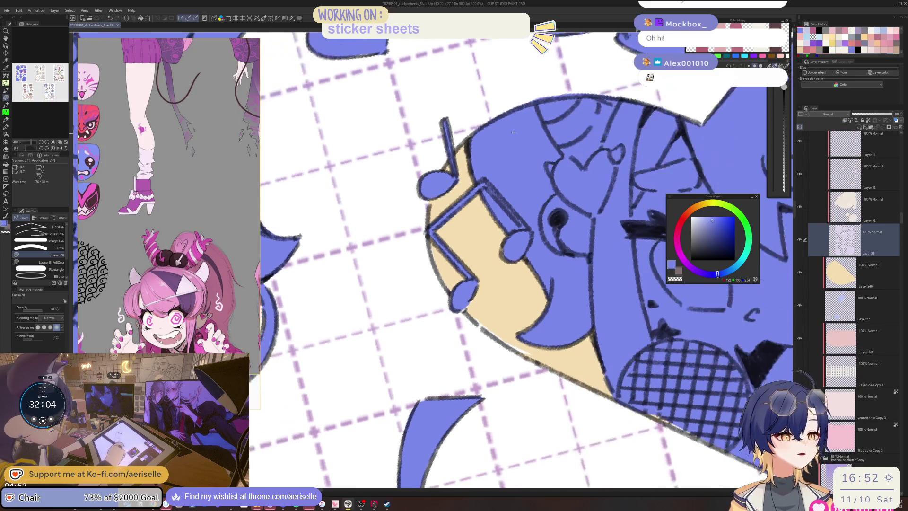
{"action": "key", "text": "e"}
{"action": "key", "text": "bracketright"}
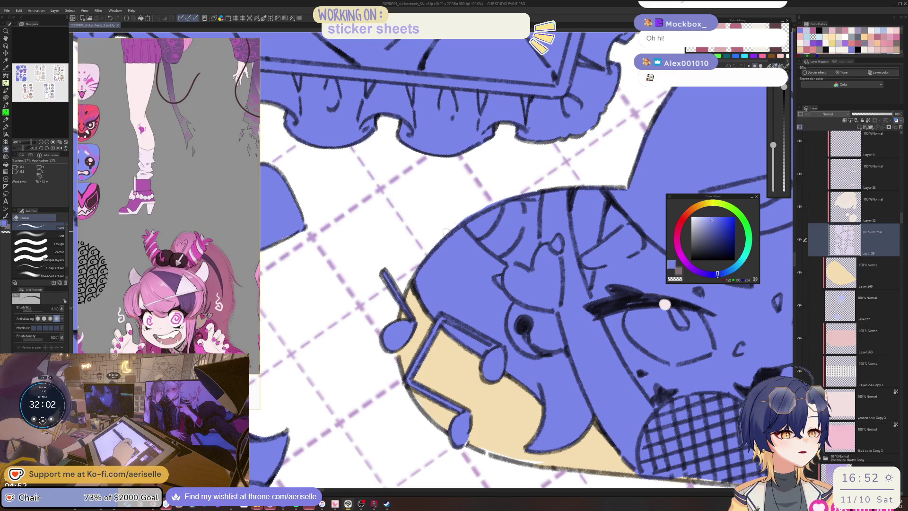
{"action": "left_click_drag", "start_coordinate": [545, 181], "coordinate": [448, 286]}
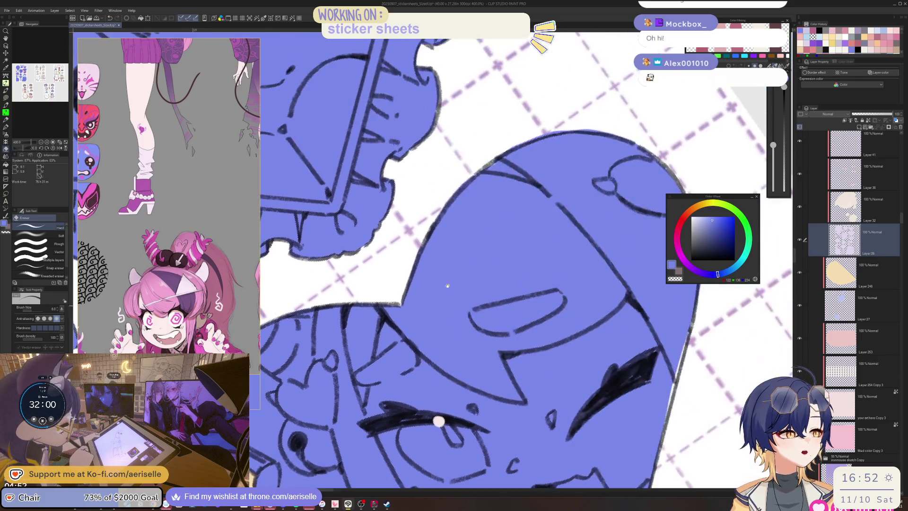
{"action": "left_click_drag", "start_coordinate": [479, 311], "coordinate": [444, 208]}
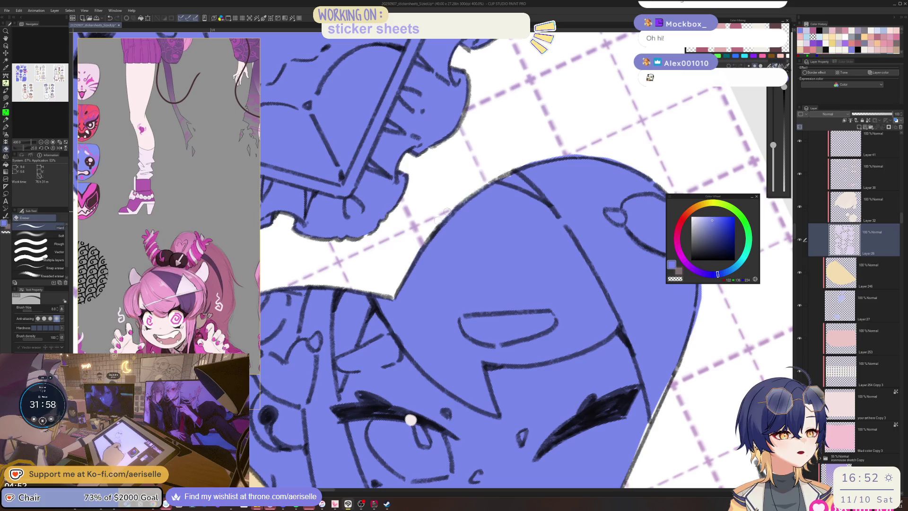
{"action": "scroll", "coordinate": [526, 162], "scroll_direction": "down", "scroll_amount": 5}
{"action": "scroll", "coordinate": [525, 161], "scroll_direction": "up", "scroll_amount": 5}
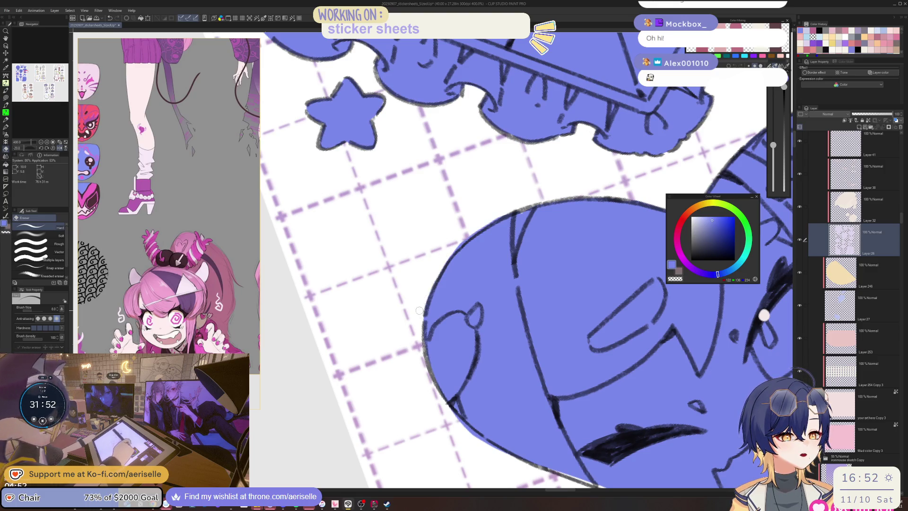
{"action": "key", "text": "asciicircum"}
{"action": "key", "text": "asciicircum"}
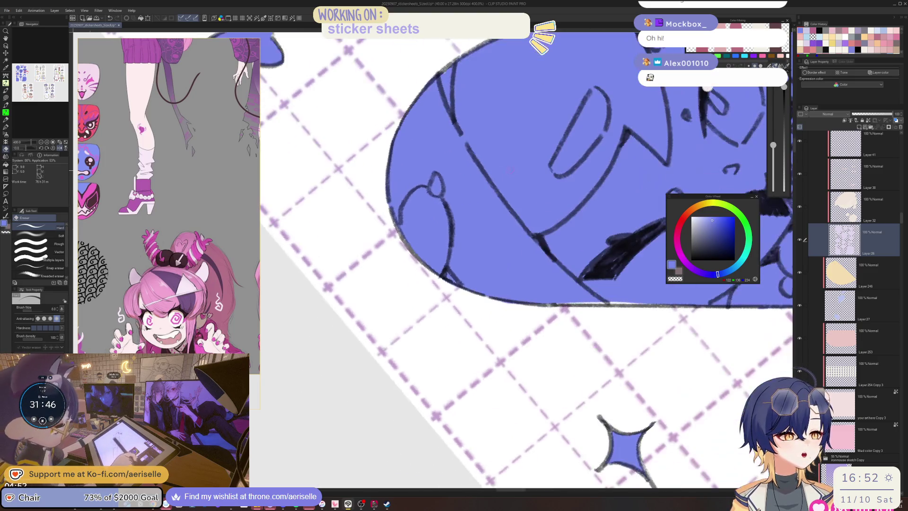
Lasso-fill the gaps along the face's left edge in blue, then reset to the whole sheet
{"action": "key", "text": "u"}
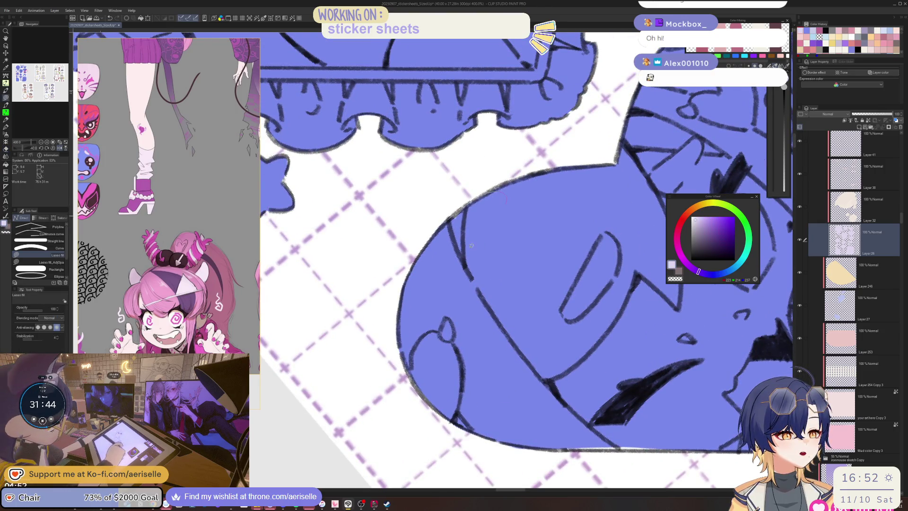
{"action": "key", "text": "ctrl+at"}
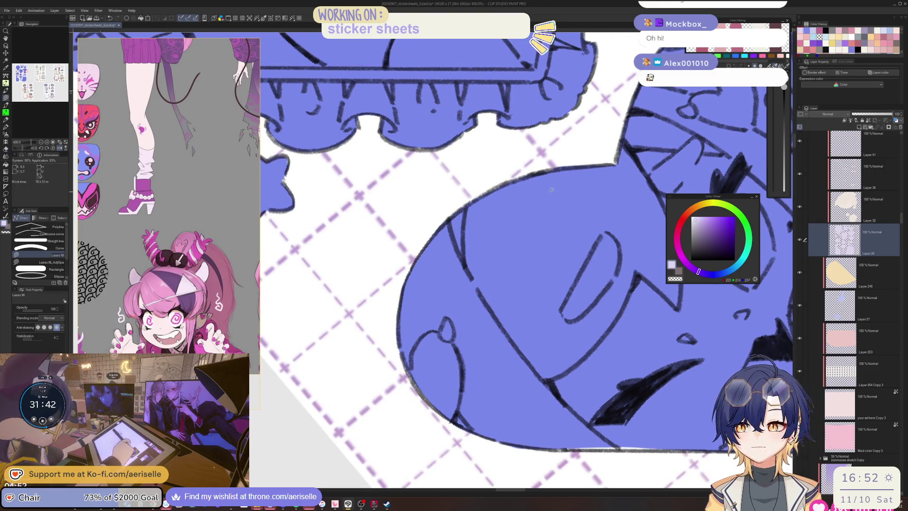
{"action": "key", "text": "asciicircum"}
{"action": "key", "text": "asciicircum"}
{"action": "key", "text": "asciicircum"}
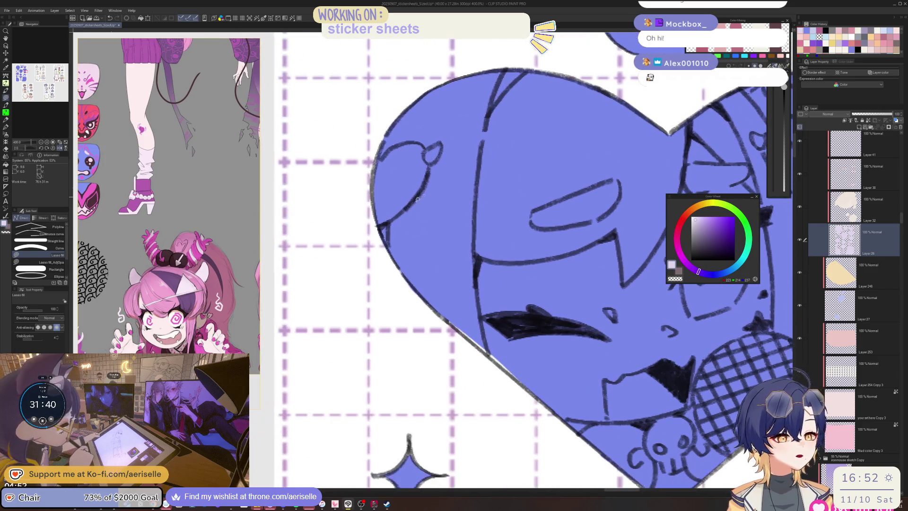
{"action": "key", "text": "e"}
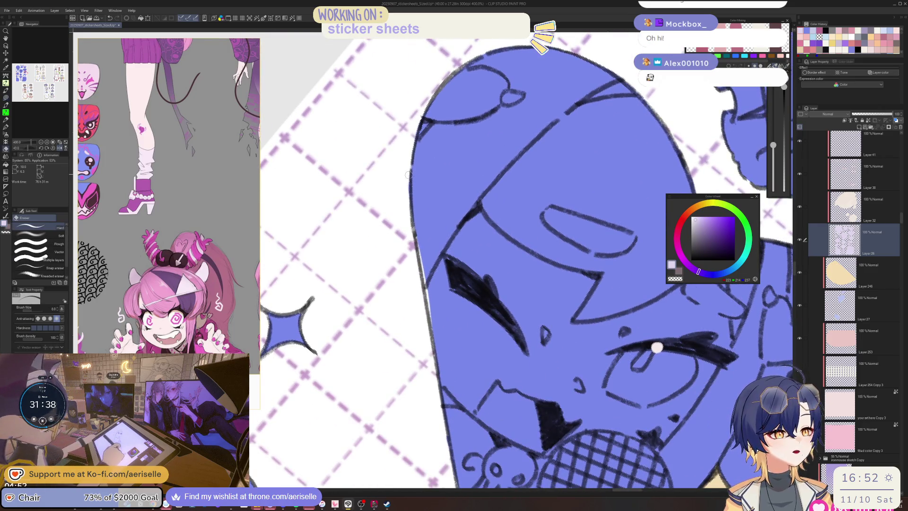
{"action": "scroll", "coordinate": [427, 192], "scroll_direction": "down", "scroll_amount": 2}
{"action": "key", "text": "u"}
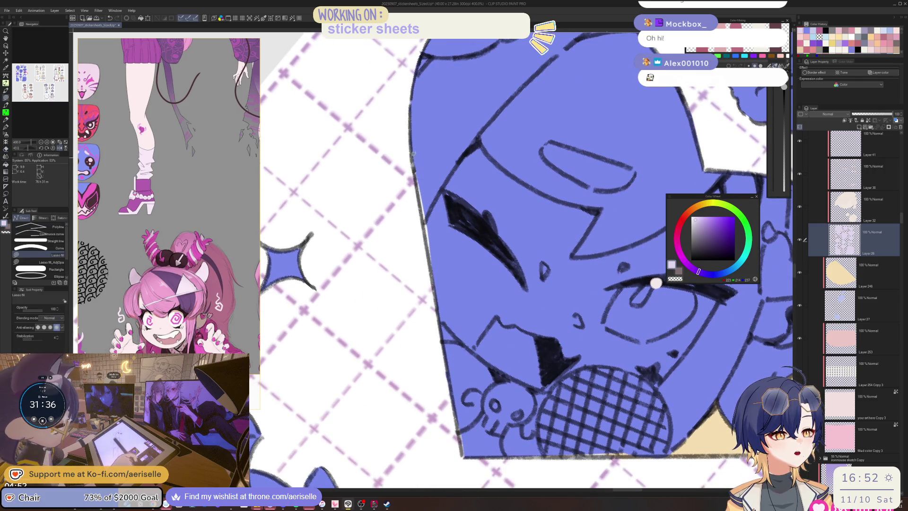
{"action": "mouse_move", "coordinate": [412, 154]}
{"action": "left_mouse_down"}
{"action": "mouse_move", "coordinate": [416, 142]}
{"action": "mouse_move", "coordinate": [474, 297]}
{"action": "left_mouse_up"}
{"action": "mouse_move", "coordinate": [463, 399]}
{"action": "left_mouse_down"}
{"action": "mouse_move", "coordinate": [471, 440]}
{"action": "mouse_move", "coordinate": [463, 455]}
{"action": "left_mouse_up"}
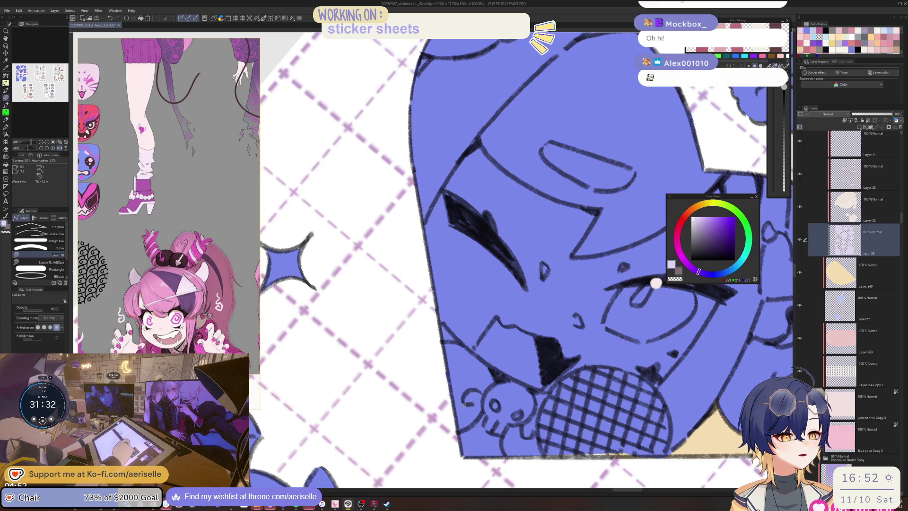
{"action": "key", "text": "ctrl+alt+0"}
{"action": "scroll", "coordinate": [508, 272], "scroll_direction": "up", "scroll_amount": 5}
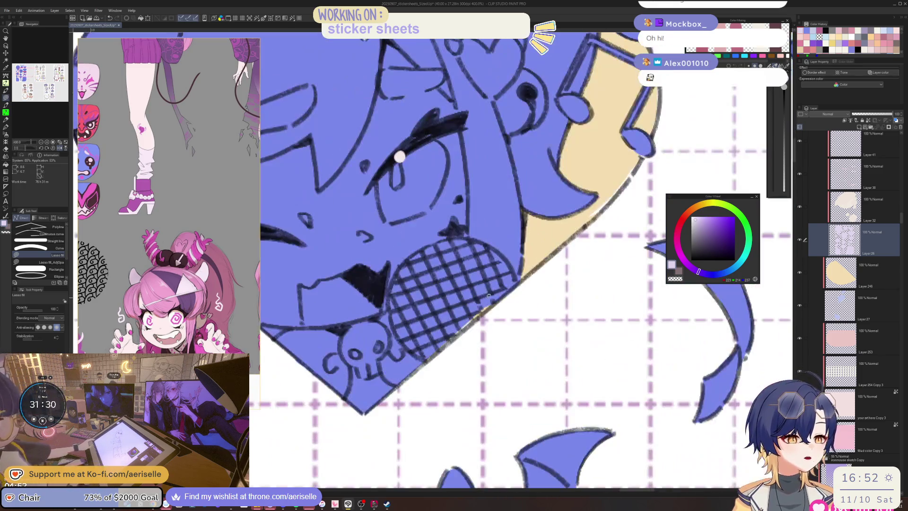
Lasso-fill the gap along the heart's lower-right edge in blue
{"action": "mouse_move", "coordinate": [510, 269]}
{"action": "left_mouse_down"}
{"action": "mouse_move", "coordinate": [376, 376]}
{"action": "mouse_move", "coordinate": [376, 406]}
{"action": "left_mouse_up"}
{"action": "scroll", "coordinate": [538, 233], "scroll_direction": "down", "scroll_amount": 5}
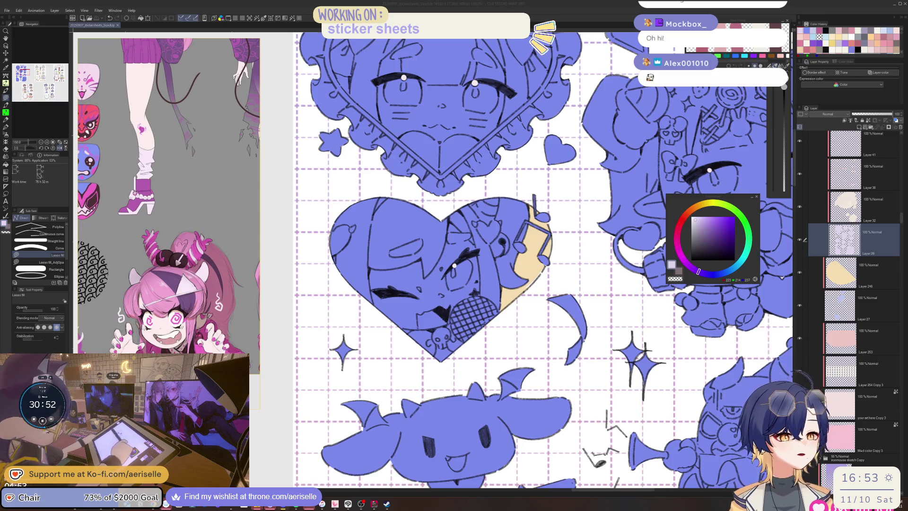
On Layer 27, redraw the right side of the heart's head outline darker
{"action": "left_click", "coordinate": [849, 276]}
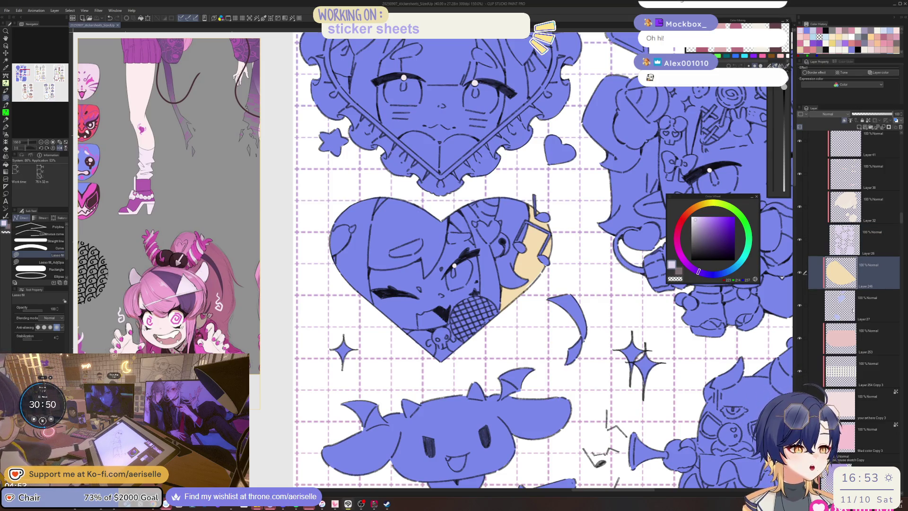
{"action": "left_click", "coordinate": [847, 304]}
{"action": "key", "text": "ctrl+equal"}
{"action": "key", "text": "ctrl+equal"}
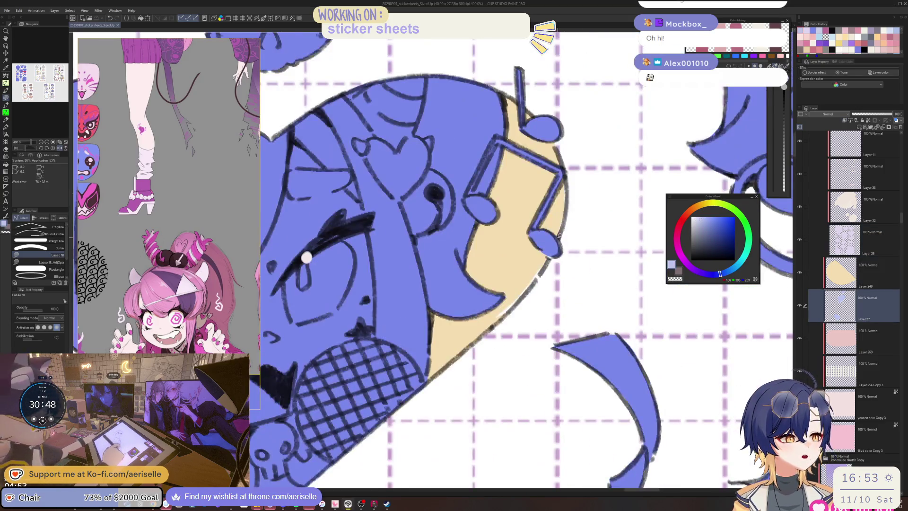
{"action": "left_click_drag", "start_coordinate": [565, 178], "coordinate": [564, 202]}
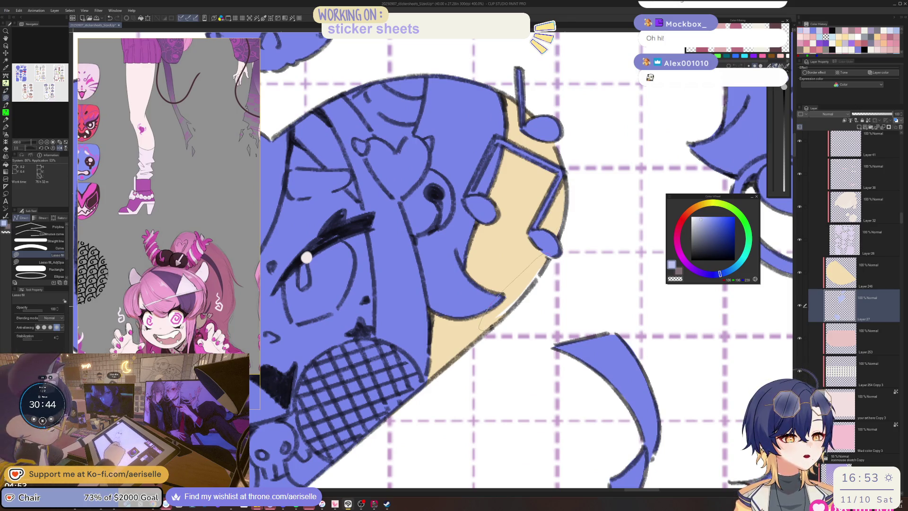
{"action": "key", "text": "ctrl+minus"}
On Layer 26, erase the upper heart's right outline near its tip with a larger eraser
{"action": "left_click_drag", "start_coordinate": [525, 262], "coordinate": [523, 286]}
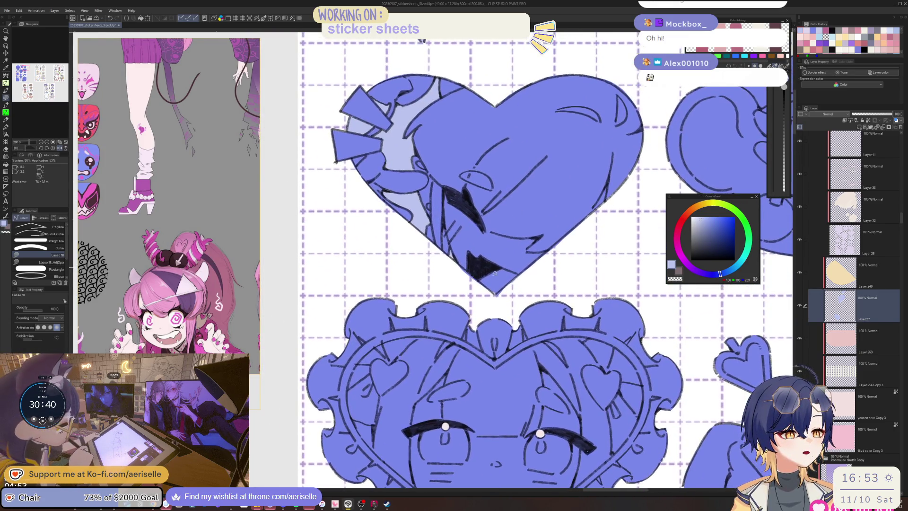
{"action": "key", "text": "ctrl+plus"}
{"action": "key", "text": "e"}
{"action": "left_click", "coordinate": [478, 314], "text": "ctrl+shift"}
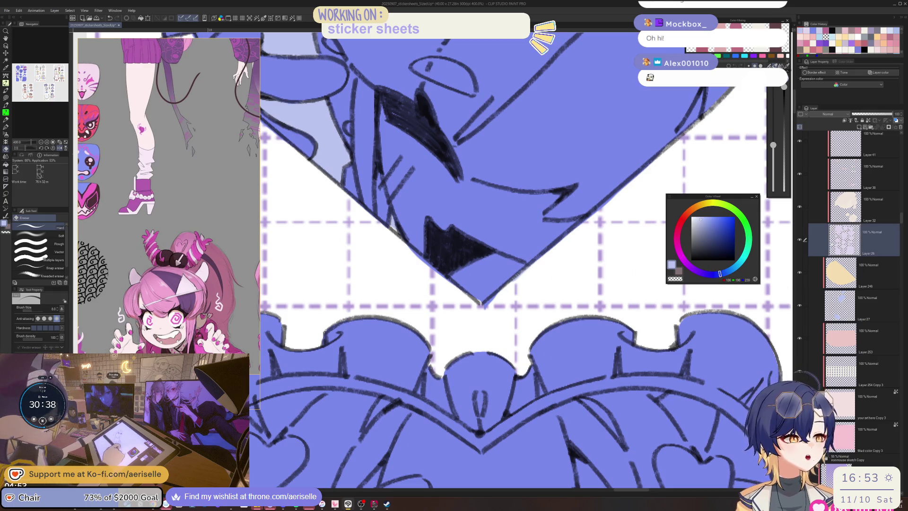
{"action": "key", "text": "bracketright"}
{"action": "key", "text": "bracketright"}
{"action": "left_click_drag", "start_coordinate": [486, 309], "coordinate": [680, 141]}
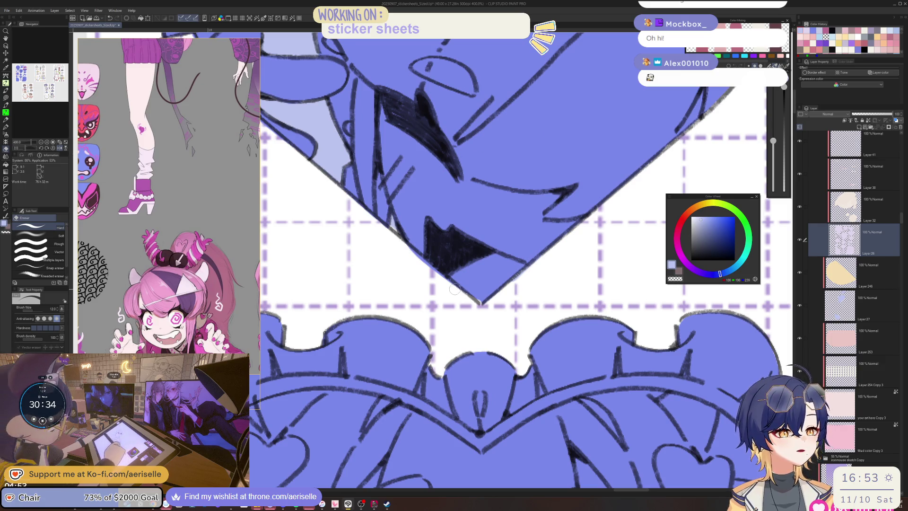
{"action": "mouse_move", "coordinate": [468, 310]}
{"action": "left_mouse_down"}
{"action": "mouse_move", "coordinate": [528, 324]}
{"action": "mouse_move", "coordinate": [416, 227]}
{"action": "mouse_move", "coordinate": [534, 321]}
{"action": "left_mouse_up"}
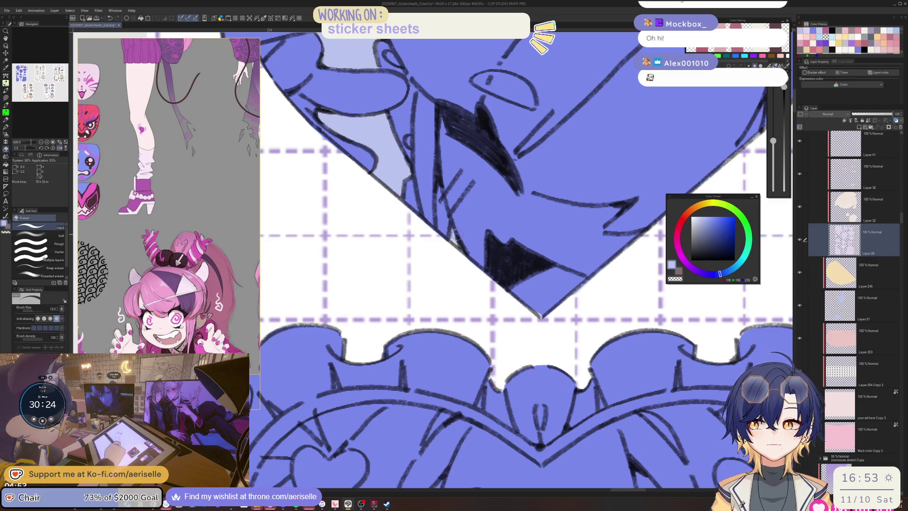
Eyedrop the heart's blue and lasso-fill along its lower-right edge
{"action": "key", "text": "u"}
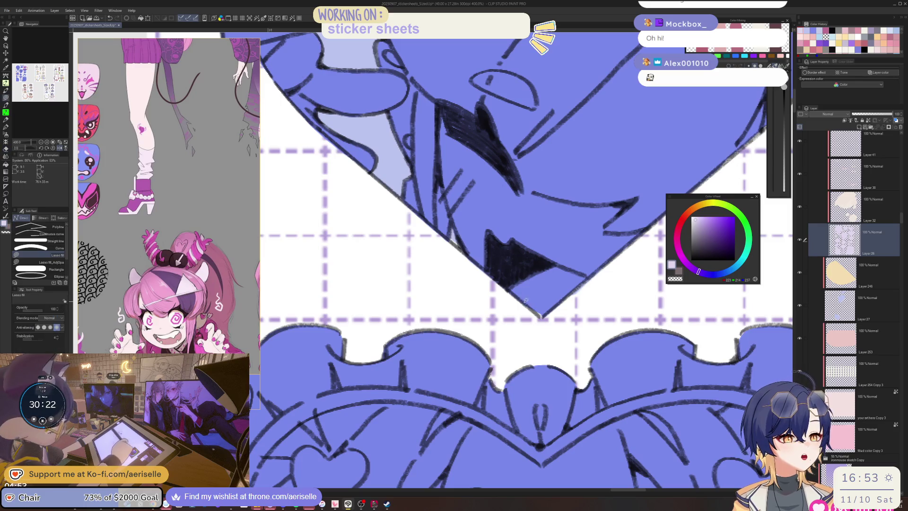
{"action": "mouse_move", "coordinate": [550, 289]}
{"action": "left_mouse_down"}
{"action": "mouse_move", "coordinate": [552, 305]}
{"action": "mouse_move", "coordinate": [540, 314]}
{"action": "left_mouse_up"}
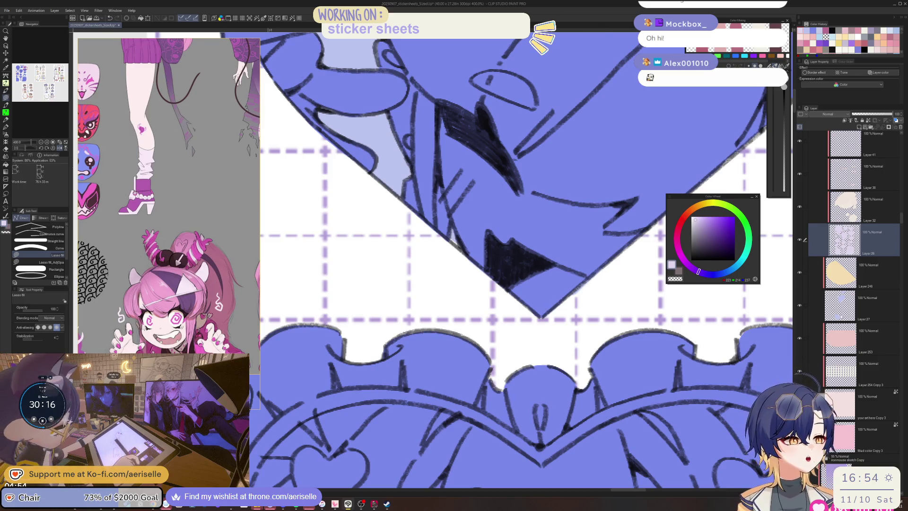
{"action": "left_click", "coordinate": [865, 305]}
{"action": "key", "text": "e"}
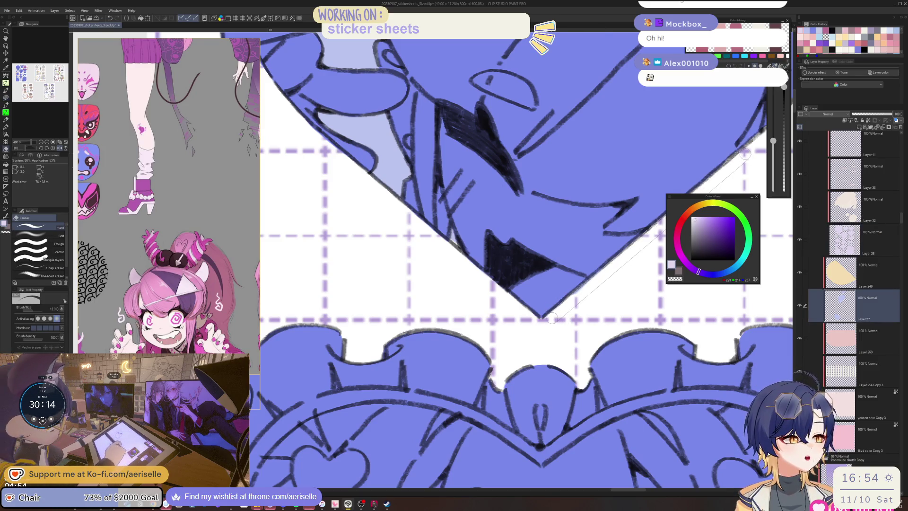
{"action": "left_click", "coordinate": [551, 319], "text": "shift"}
{"action": "scroll", "coordinate": [549, 213], "scroll_direction": "down", "scroll_amount": 3}
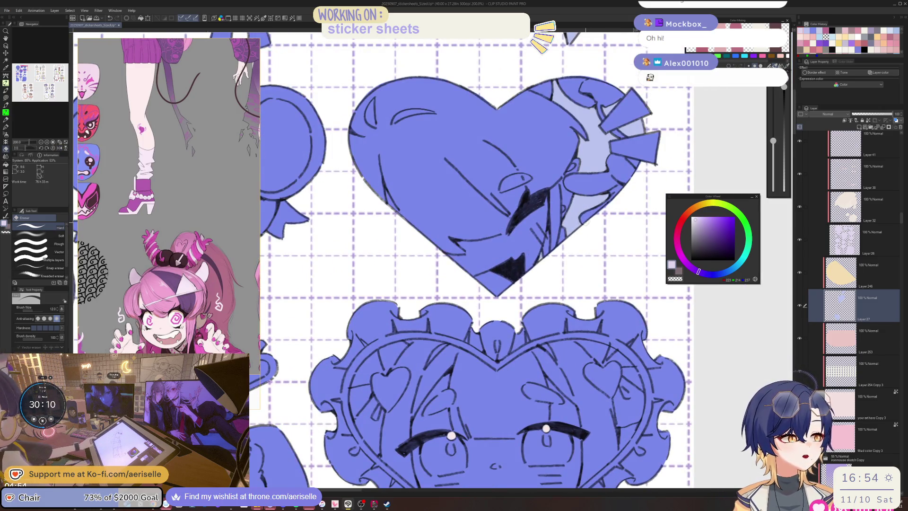
{"action": "left_click", "coordinate": [561, 246], "text": "alt"}
{"action": "key", "text": "u"}
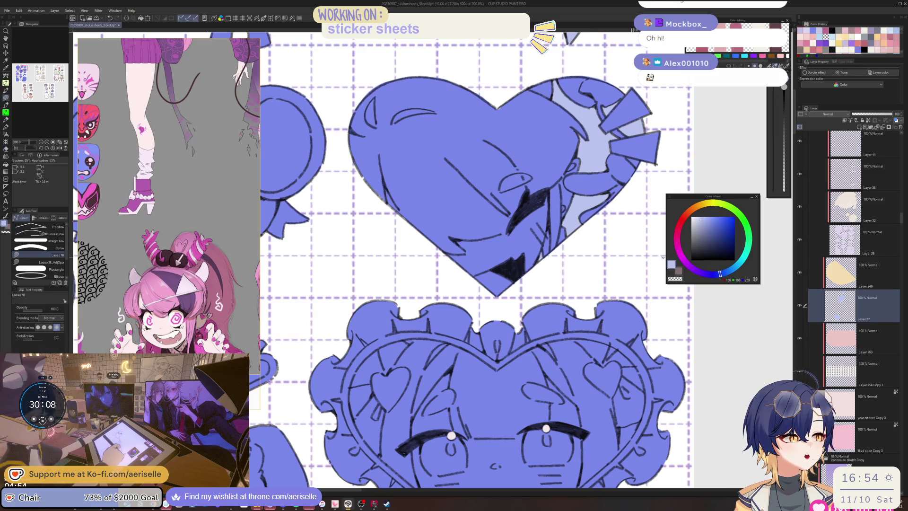
{"action": "scroll", "coordinate": [511, 281], "scroll_direction": "up", "scroll_amount": 3}
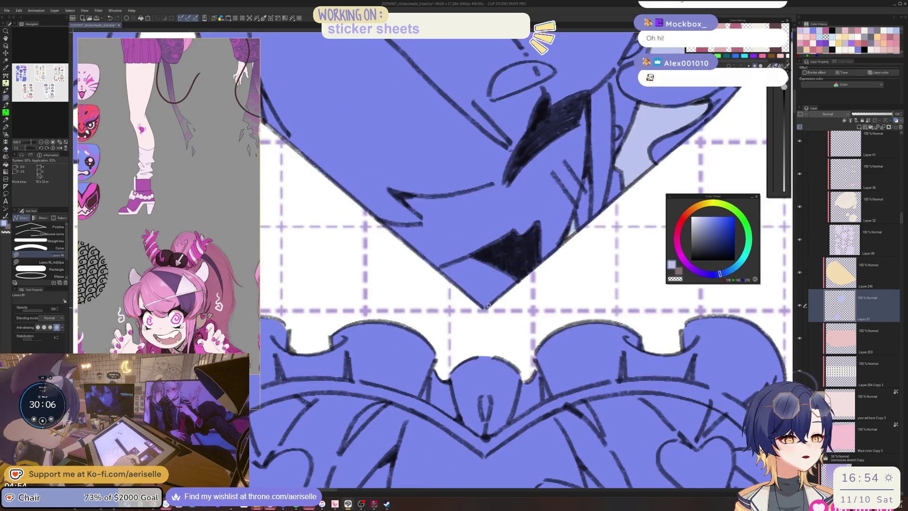
{"action": "mouse_move", "coordinate": [488, 305]}
{"action": "left_mouse_down"}
{"action": "mouse_move", "coordinate": [482, 297]}
{"action": "mouse_move", "coordinate": [650, 153]}
{"action": "mouse_move", "coordinate": [667, 156]}
{"action": "left_mouse_up"}
{"action": "scroll", "coordinate": [595, 224], "scroll_direction": "down", "scroll_amount": 4}
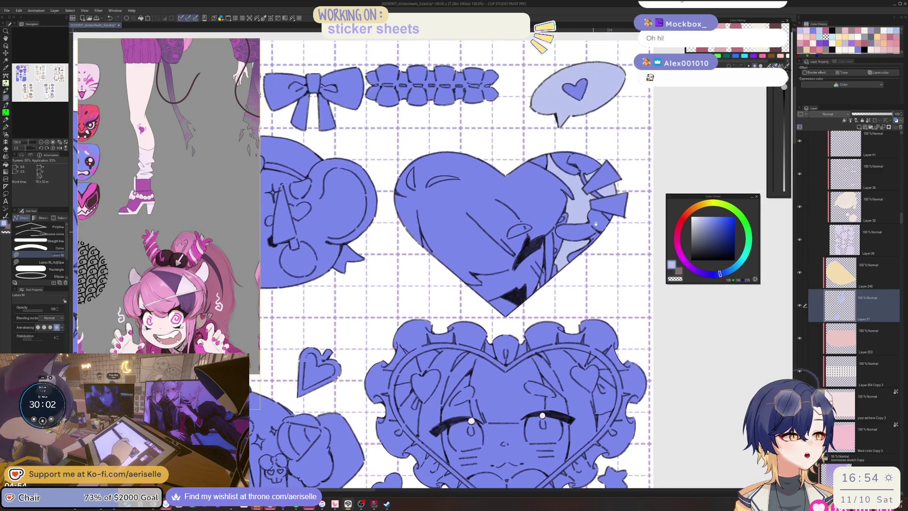
Pan past the cinnamoroll and bat stickers to the cake stamp and select its fill layer
{"action": "scroll", "coordinate": [575, 252], "scroll_direction": "up", "scroll_amount": 4}
{"action": "scroll", "coordinate": [515, 298], "scroll_direction": "down", "scroll_amount": 4}
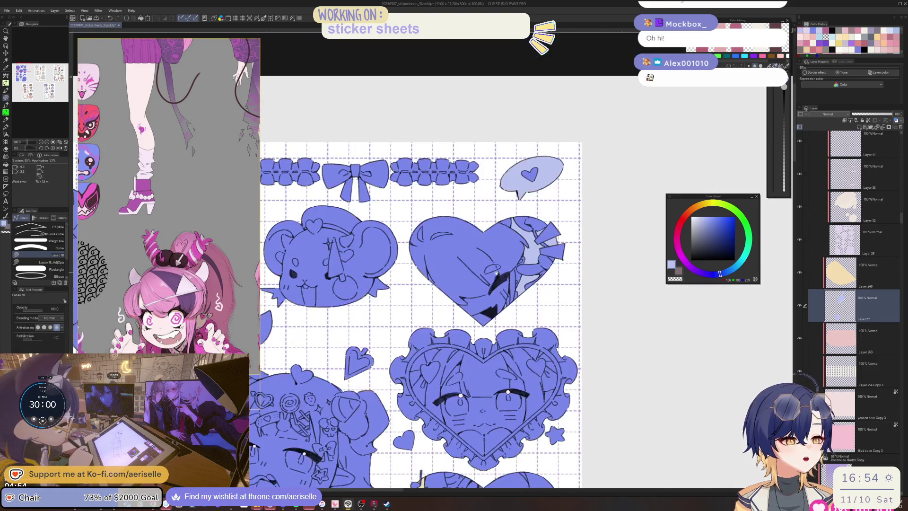
{"action": "scroll", "coordinate": [480, 277], "scroll_direction": "up", "scroll_amount": 4}
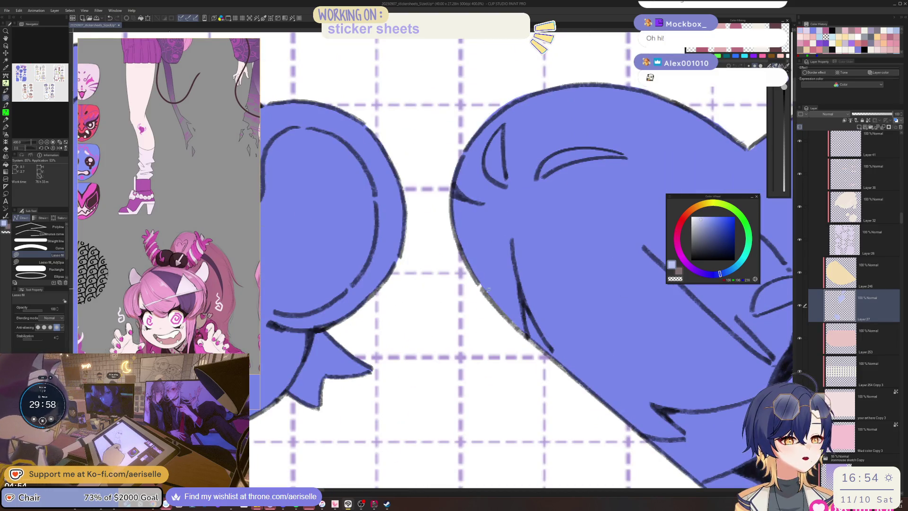
{"action": "scroll", "coordinate": [503, 288], "scroll_direction": "down", "scroll_amount": 5}
{"action": "scroll", "coordinate": [542, 298], "scroll_direction": "up", "scroll_amount": 3}
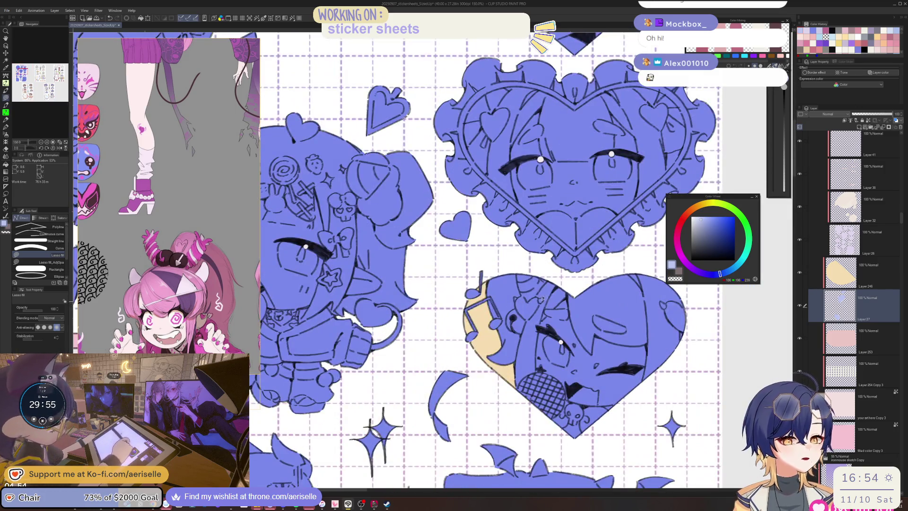
{"action": "scroll", "coordinate": [541, 299], "scroll_direction": "down", "scroll_amount": 1}
{"action": "mouse_move", "coordinate": [543, 416]}
{"action": "left_mouse_down"}
{"action": "mouse_move", "coordinate": [544, 285]}
{"action": "mouse_move", "coordinate": [557, 278]}
{"action": "left_mouse_up"}
{"action": "scroll", "coordinate": [558, 278], "scroll_direction": "up", "scroll_amount": 5}
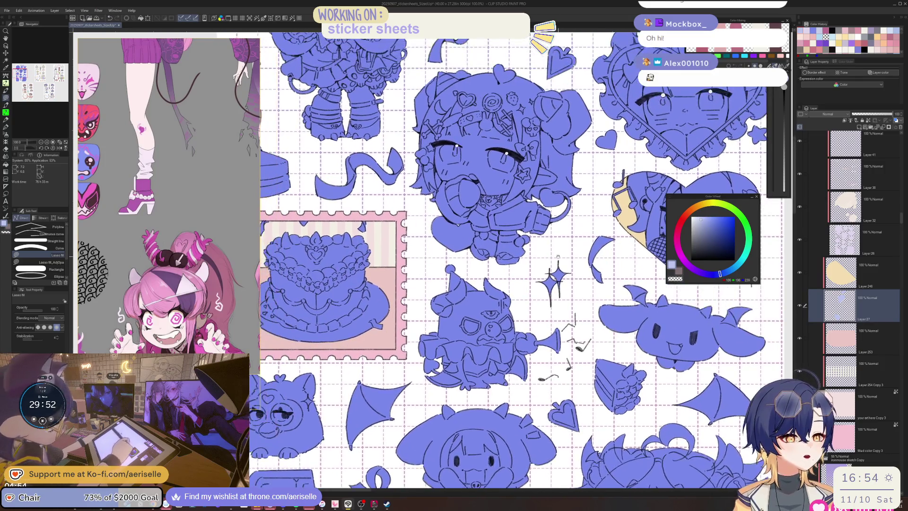
{"action": "scroll", "coordinate": [491, 233], "scroll_direction": "up", "scroll_amount": 5}
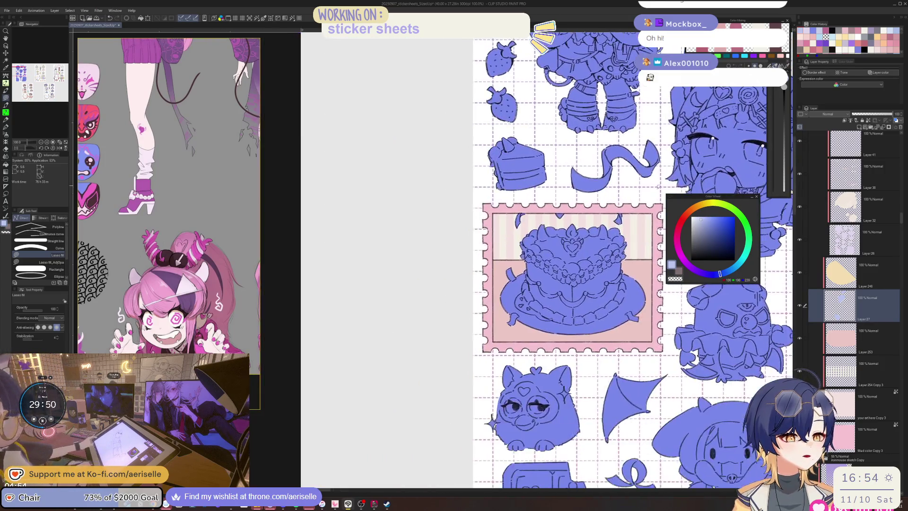
{"action": "left_click", "coordinate": [477, 241], "text": "ctrl+shift"}
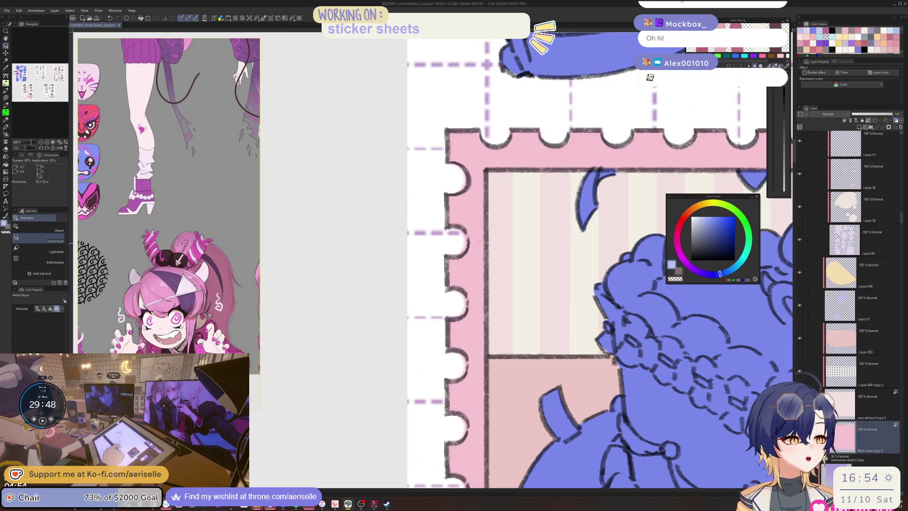
Add Layer 274 above Layer 253 with a lighter colour and move it lower in the stack
{"action": "left_click", "coordinate": [841, 324]}
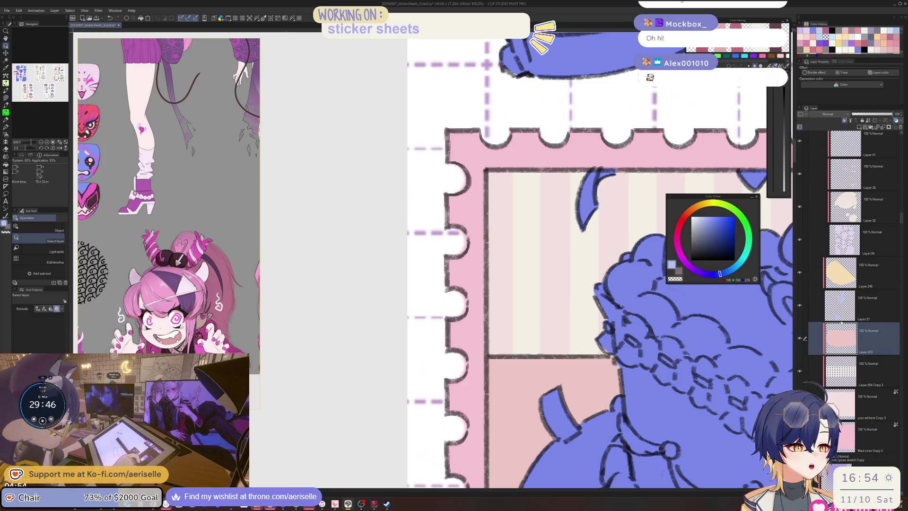
{"action": "left_click", "coordinate": [844, 120]}
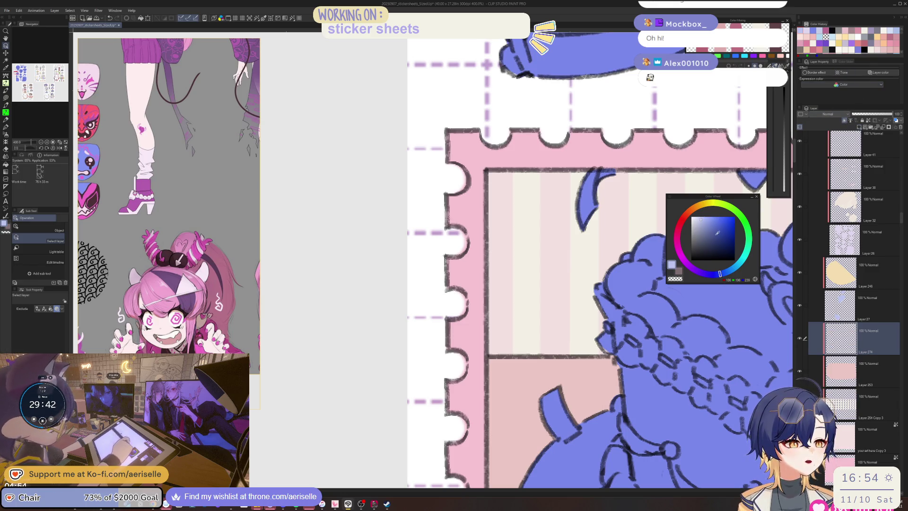
{"action": "left_click_drag", "start_coordinate": [717, 233], "coordinate": [716, 215]}
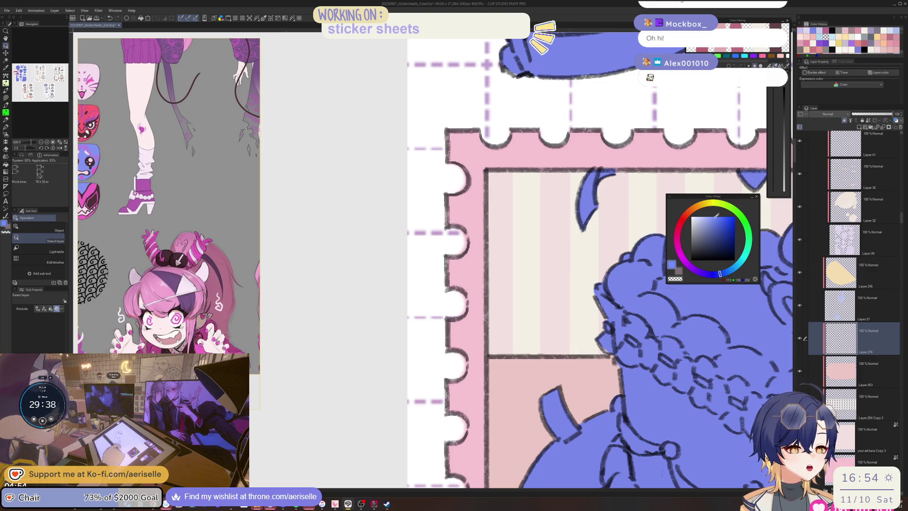
{"action": "key", "text": "ctrl+minus"}
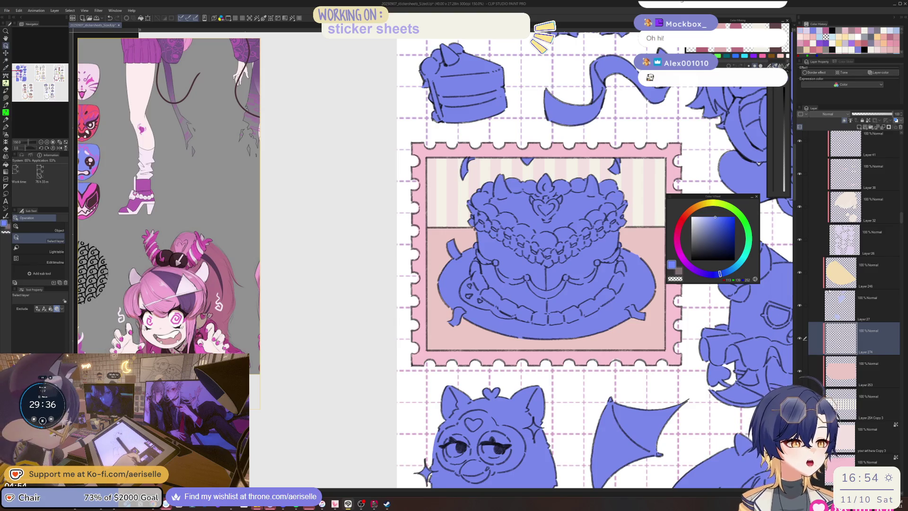
{"action": "left_click_drag", "start_coordinate": [856, 344], "coordinate": [840, 443]}
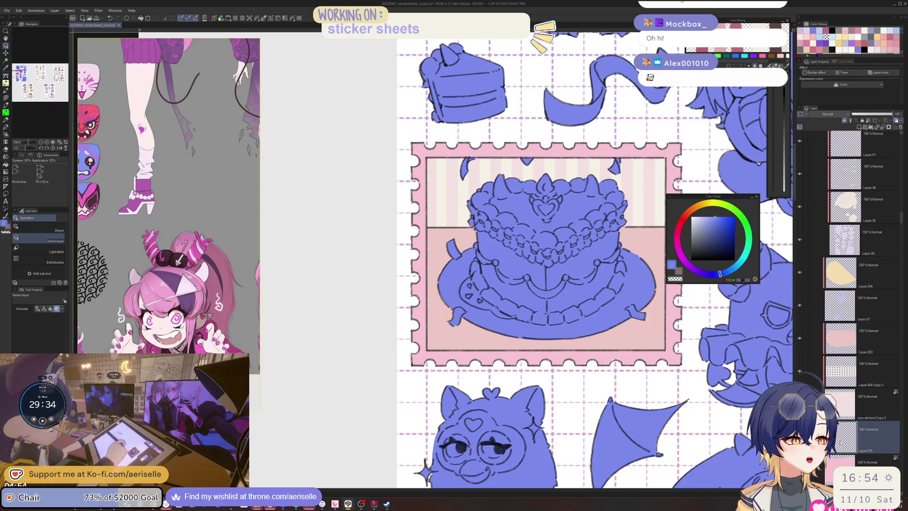
Draw a freehand lasso selection loop around the cake stamp
{"action": "left_click_drag", "start_coordinate": [429, 252], "coordinate": [468, 247]}
{"action": "key", "text": "g"}
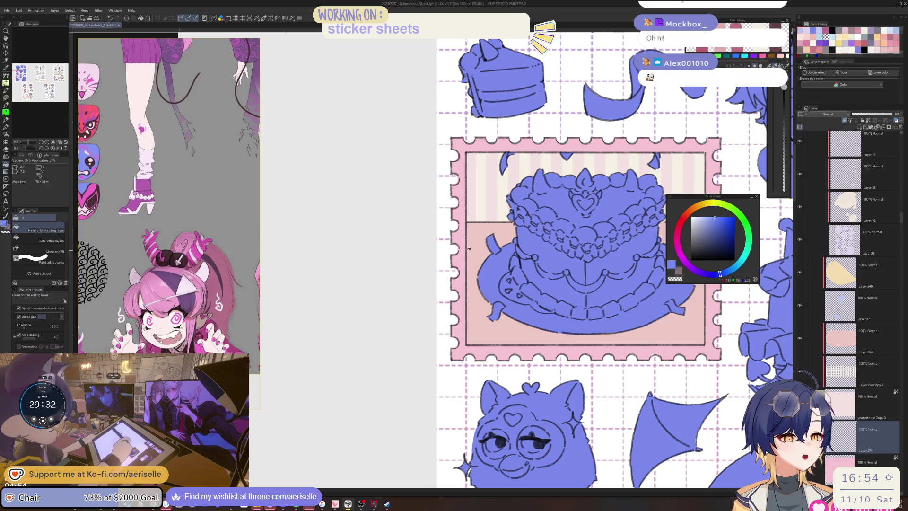
{"action": "key", "text": "ctrl+minus"}
{"action": "key", "text": "ctrl+minus"}
{"action": "key", "text": "m"}
{"action": "mouse_move", "coordinate": [473, 136]}
{"action": "left_mouse_down"}
{"action": "mouse_move", "coordinate": [544, 285]}
{"action": "mouse_move", "coordinate": [610, 260]}
{"action": "left_mouse_up"}
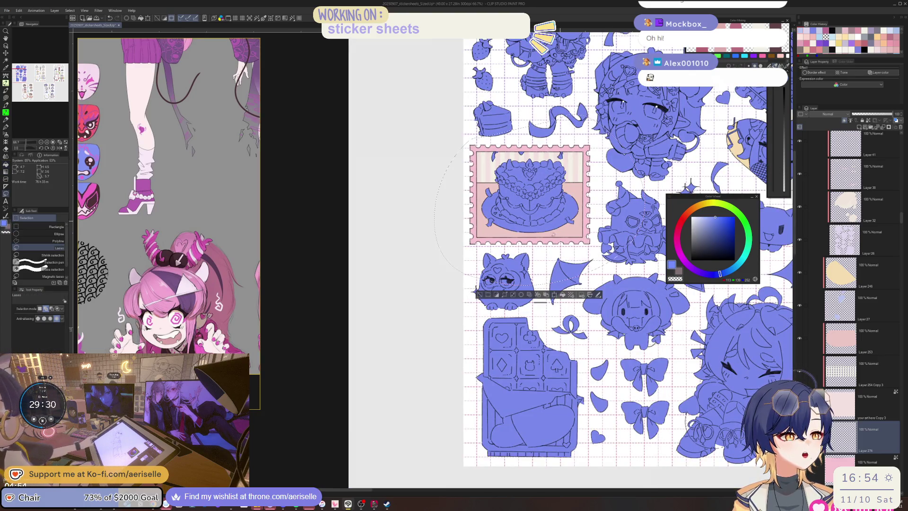
Fill the selected stamp border blue and clear the selection
{"action": "key", "text": "alt+BackSpace"}
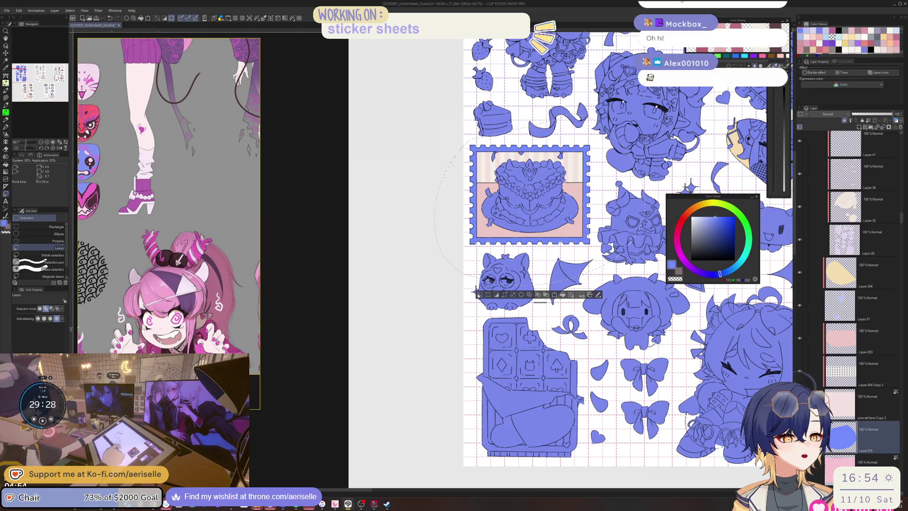
{"action": "key", "text": "ctrl+d"}
{"action": "scroll", "coordinate": [472, 160], "scroll_direction": "up", "scroll_amount": 6}
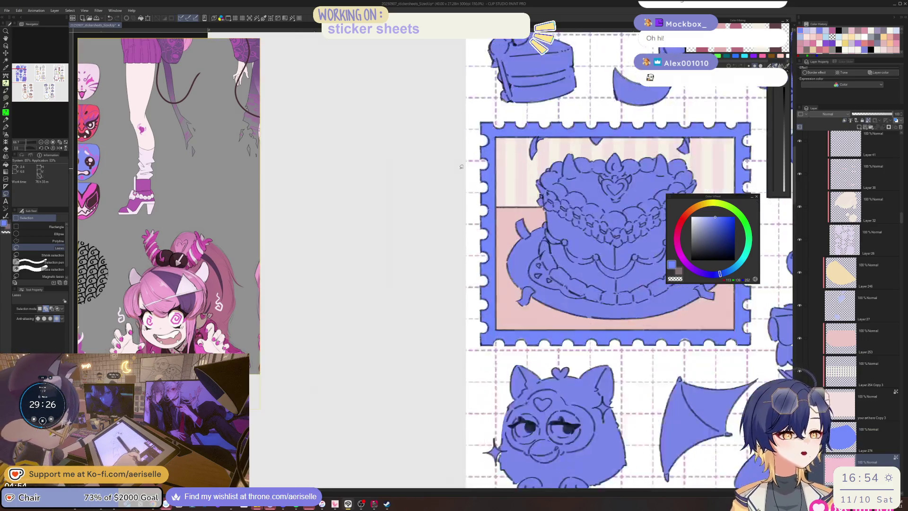
Switch to the Eraser and zoom in to inspect the stamp's edges
{"action": "key", "text": "e"}
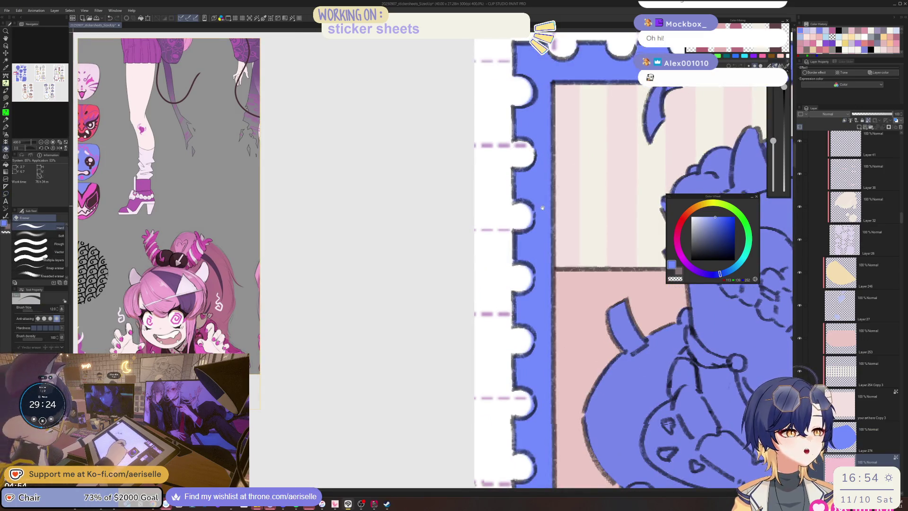
{"action": "scroll", "coordinate": [522, 166], "scroll_direction": "down", "scroll_amount": 2}
{"action": "scroll", "coordinate": [523, 183], "scroll_direction": "down", "scroll_amount": 3}
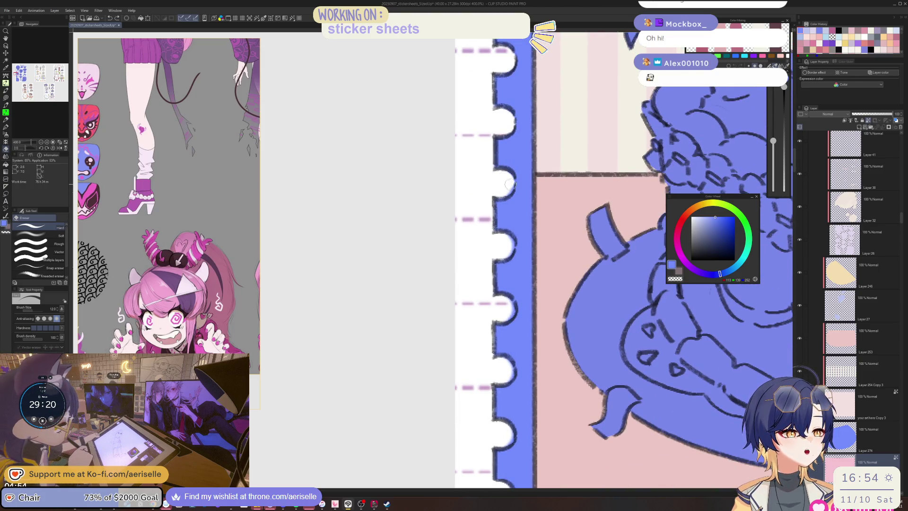
{"action": "scroll", "coordinate": [489, 185], "scroll_direction": "down", "scroll_amount": 1}
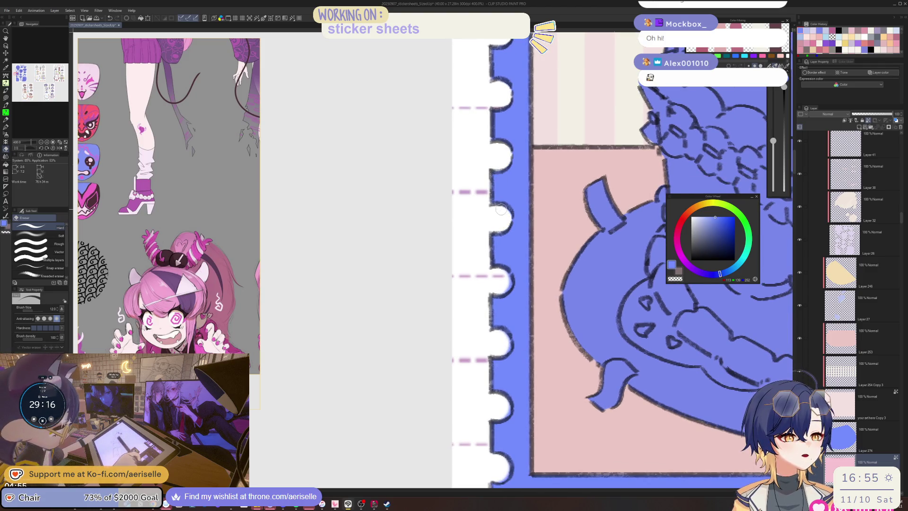
{"action": "scroll", "coordinate": [501, 213], "scroll_direction": "down", "scroll_amount": 3}
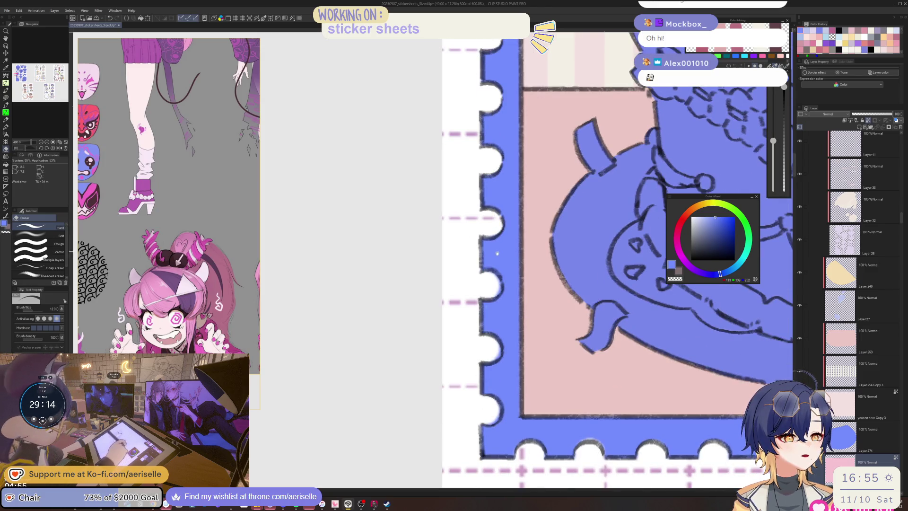
{"action": "scroll", "coordinate": [483, 228], "scroll_direction": "down", "scroll_amount": 2}
{"action": "scroll", "coordinate": [479, 251], "scroll_direction": "down", "scroll_amount": 3}
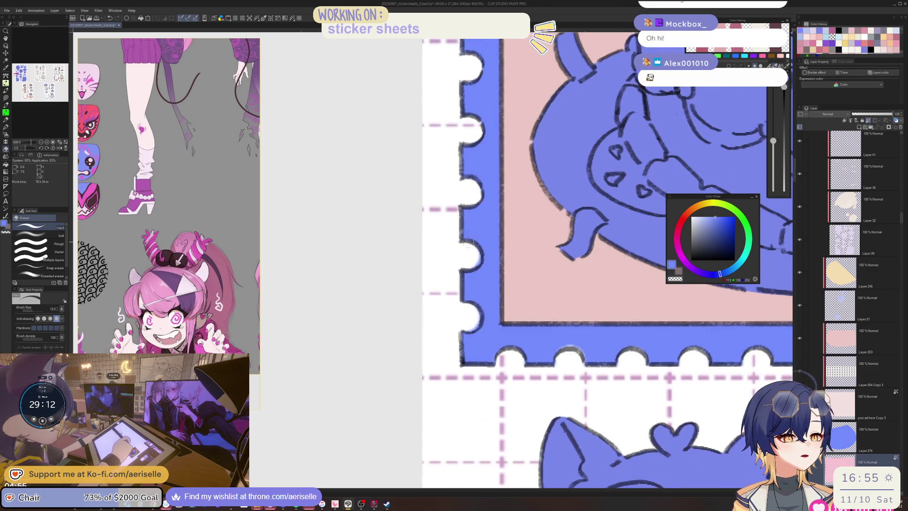
{"action": "scroll", "coordinate": [471, 265], "scroll_direction": "down", "scroll_amount": 3}
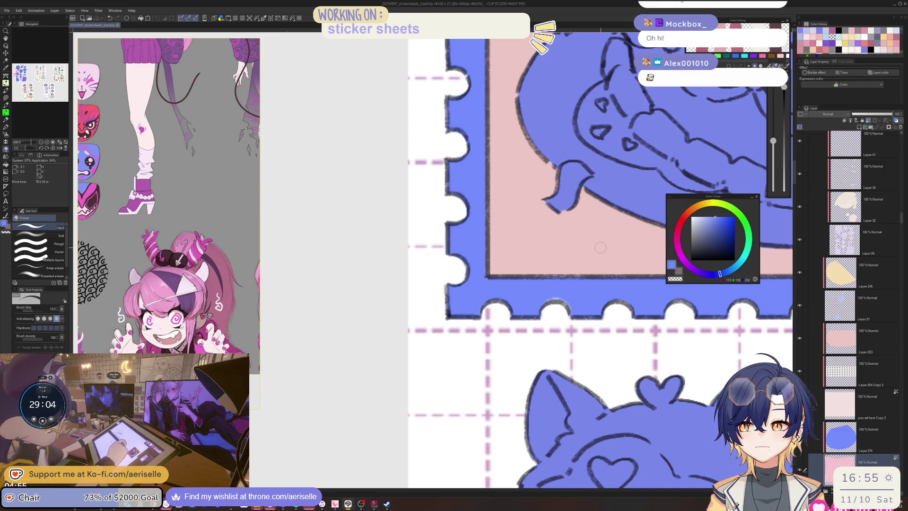
{"action": "scroll", "coordinate": [602, 245], "scroll_direction": "down", "scroll_amount": 2}
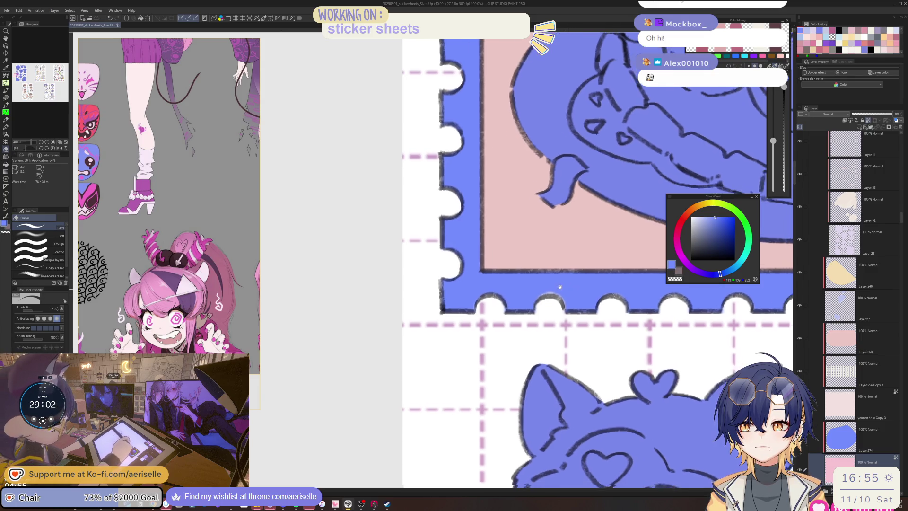
Patch the stamp's scalloped edge with its sampled pink using a lasso fill
{"action": "left_click", "coordinate": [518, 277], "text": "alt"}
{"action": "key", "text": "u"}
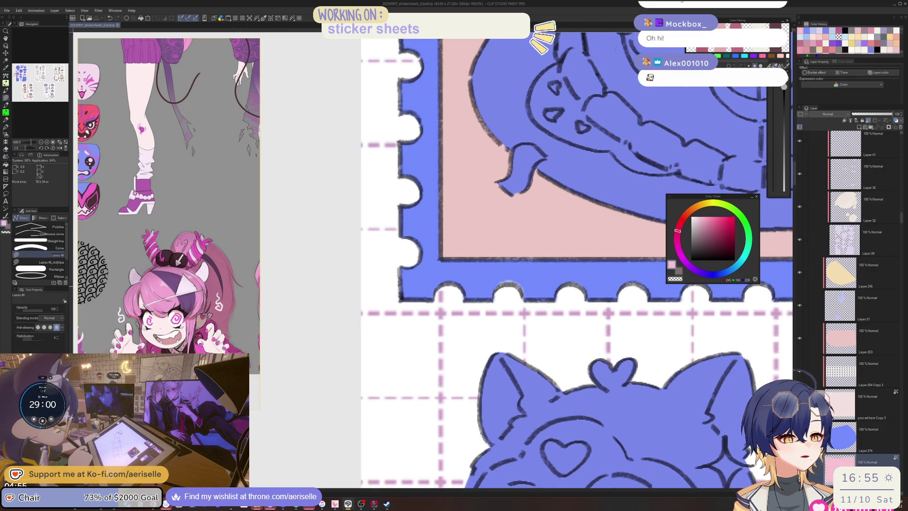
{"action": "left_click_drag", "start_coordinate": [529, 277], "coordinate": [503, 297]}
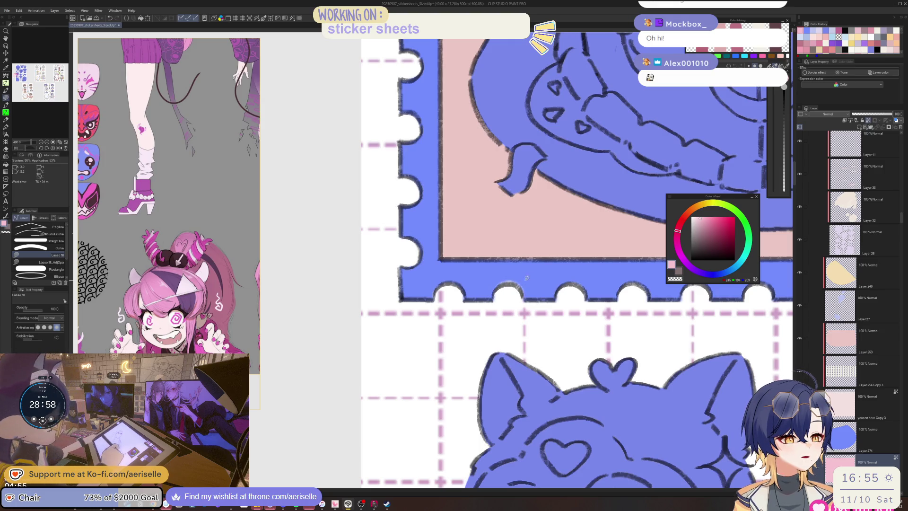
{"action": "left_click_drag", "start_coordinate": [641, 314], "coordinate": [515, 310]}
Inspect the stamp's scalloped border up close with the eraser ready
{"action": "key", "text": "e"}
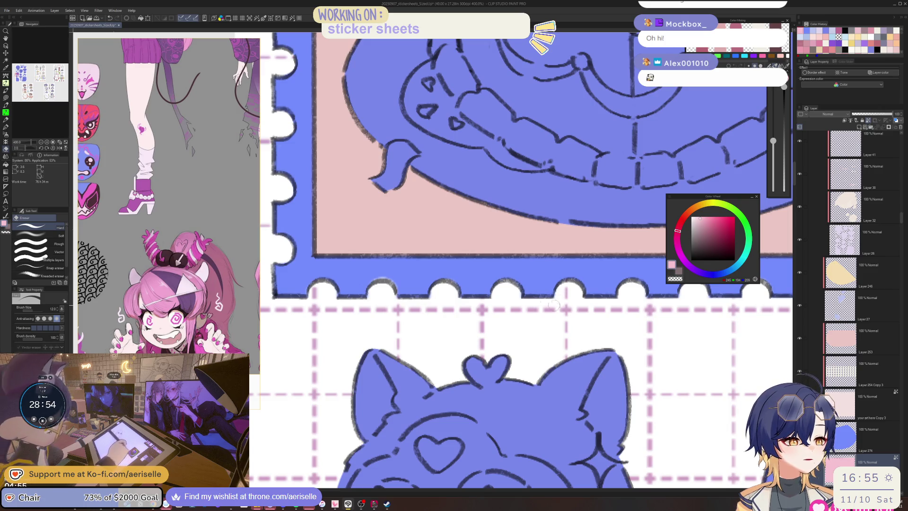
{"action": "scroll", "coordinate": [516, 297], "scroll_direction": "right", "scroll_amount": 5}
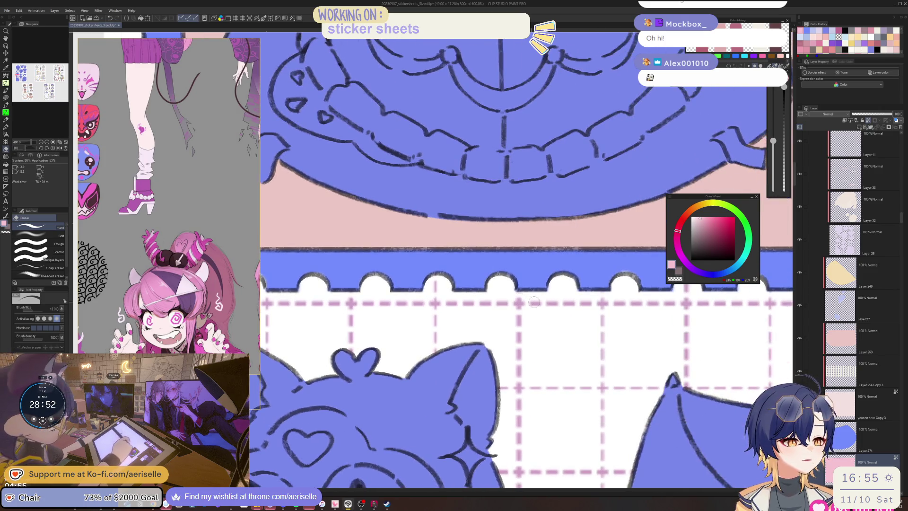
{"action": "left_click_drag", "start_coordinate": [515, 298], "coordinate": [523, 307]}
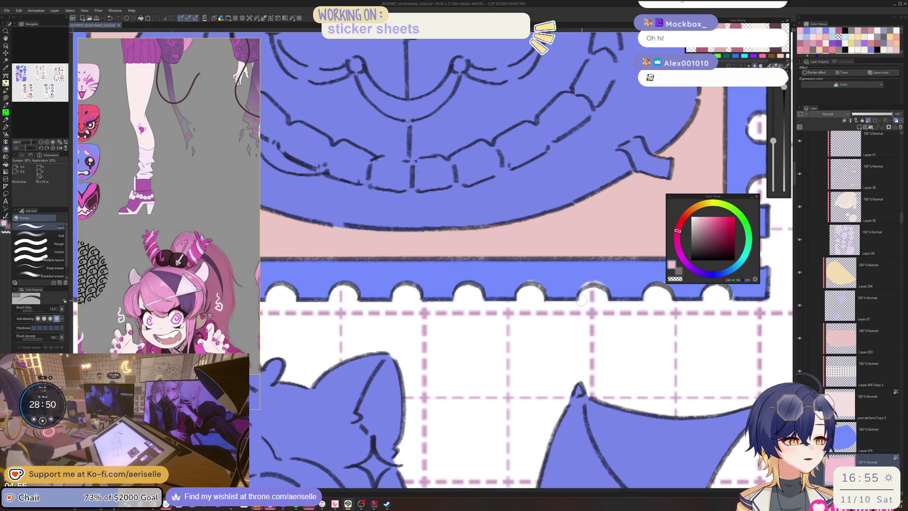
{"action": "scroll", "coordinate": [613, 292], "scroll_direction": "right", "scroll_amount": 7}
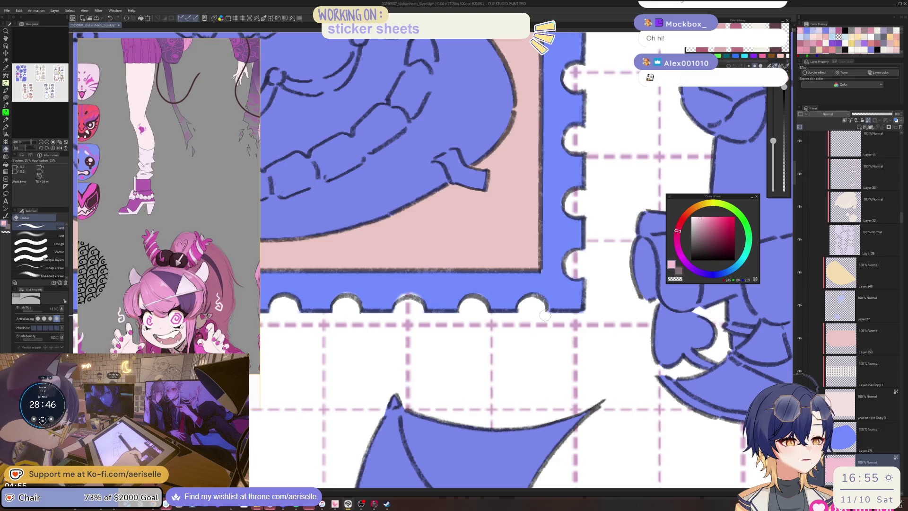
{"action": "scroll", "coordinate": [610, 246], "scroll_direction": "up", "scroll_amount": 3}
{"action": "scroll", "coordinate": [609, 247], "scroll_direction": "up", "scroll_amount": 10}
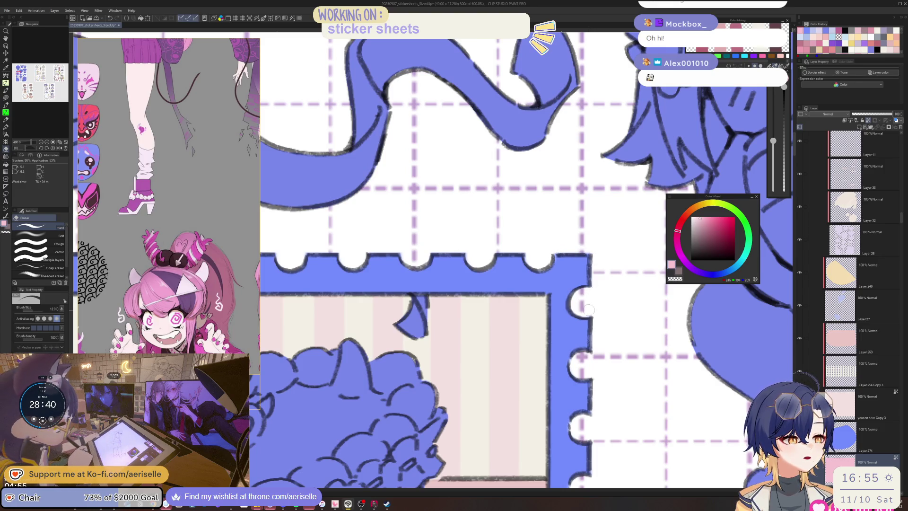
{"action": "scroll", "coordinate": [591, 314], "scroll_direction": "left", "scroll_amount": 2}
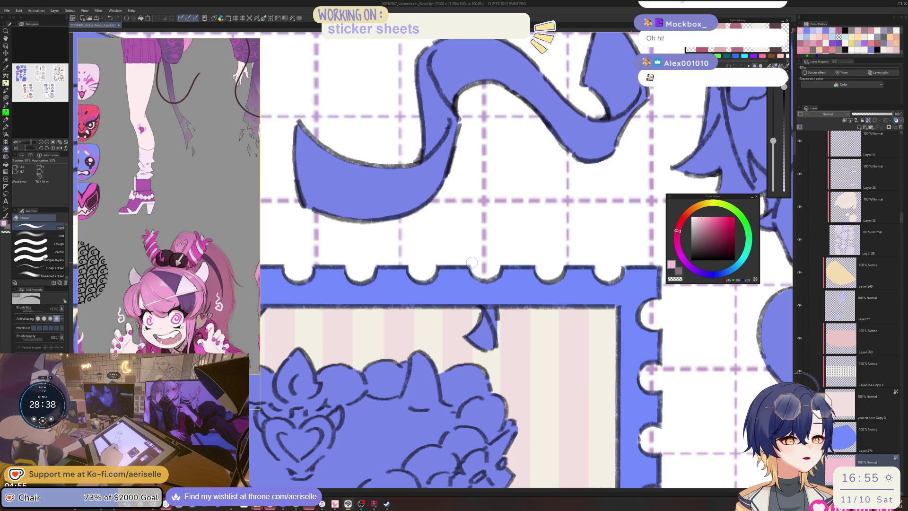
{"action": "scroll", "coordinate": [492, 250], "scroll_direction": "left", "scroll_amount": 5}
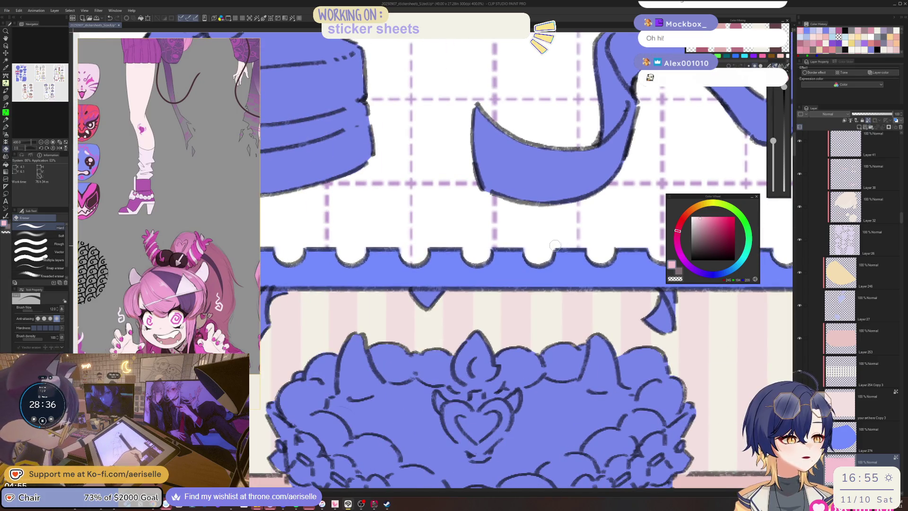
{"action": "scroll", "coordinate": [513, 243], "scroll_direction": "left", "scroll_amount": 5}
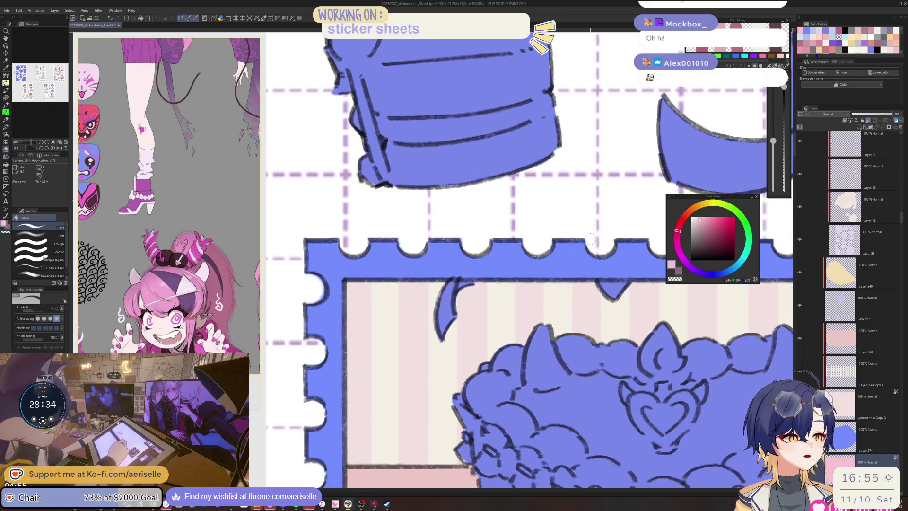
{"action": "scroll", "coordinate": [586, 236], "scroll_direction": "left", "scroll_amount": 4}
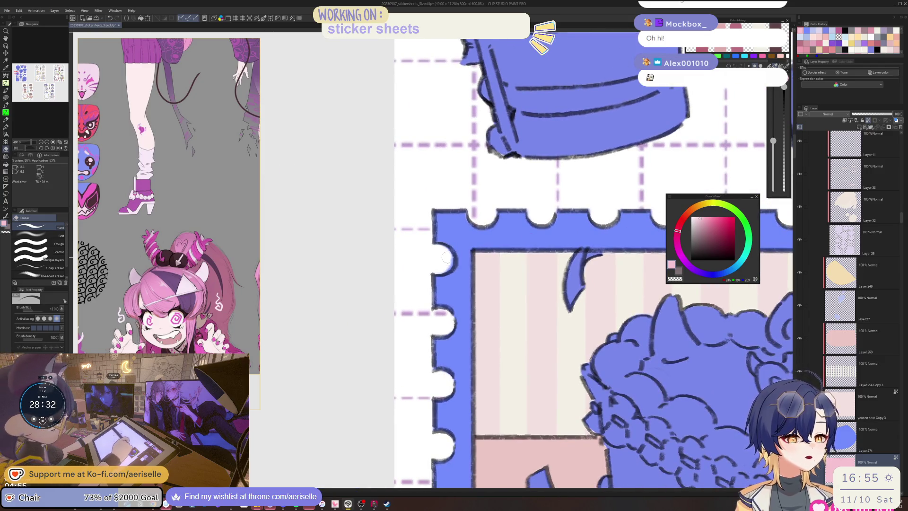
{"action": "scroll", "coordinate": [594, 279], "scroll_direction": "up", "scroll_amount": 1}
{"action": "scroll", "coordinate": [594, 278], "scroll_direction": "right", "scroll_amount": 5}
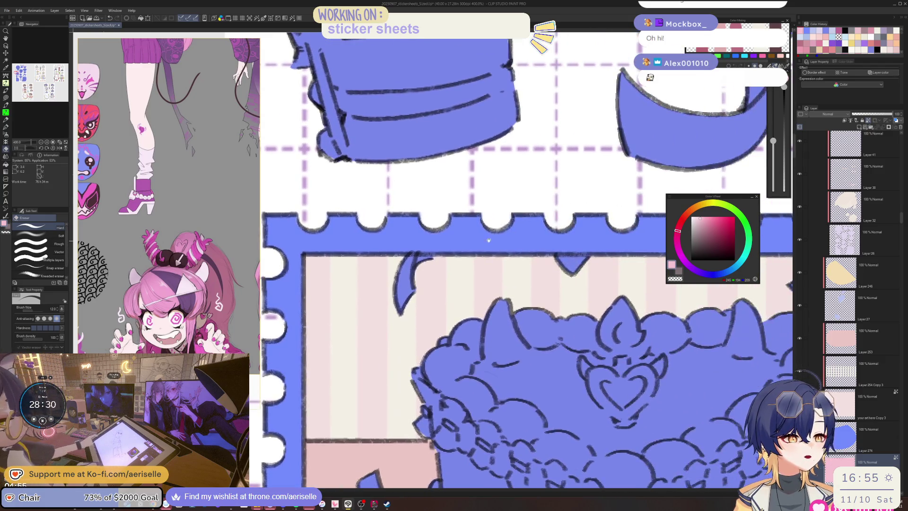
{"action": "scroll", "coordinate": [530, 328], "scroll_direction": "down", "scroll_amount": 10}
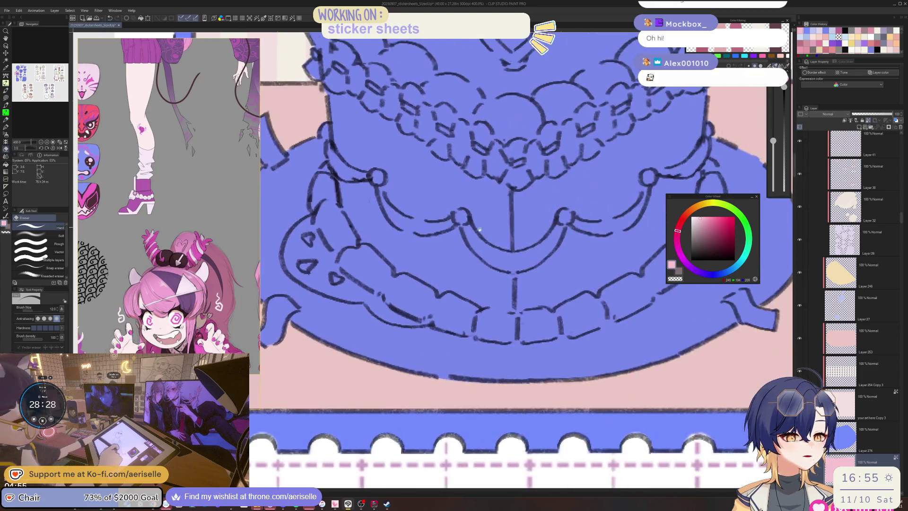
{"action": "scroll", "coordinate": [474, 247], "scroll_direction": "right", "scroll_amount": 4}
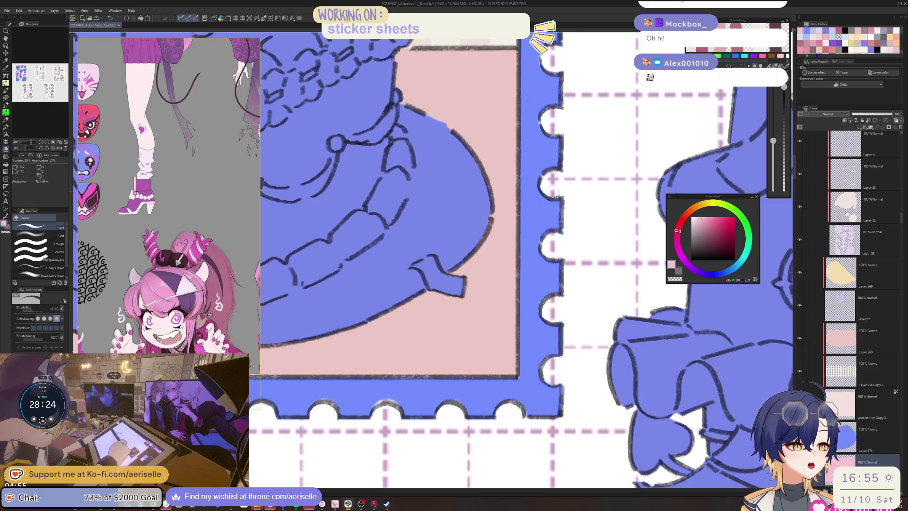
{"action": "scroll", "coordinate": [539, 219], "scroll_direction": "up", "scroll_amount": 2}
{"action": "key", "text": "u"}
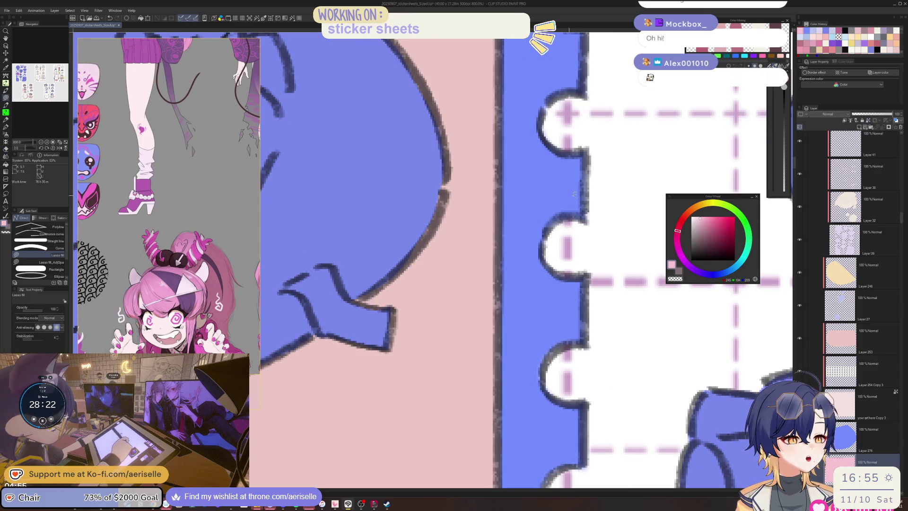
{"action": "scroll", "coordinate": [577, 212], "scroll_direction": "down", "scroll_amount": 4}
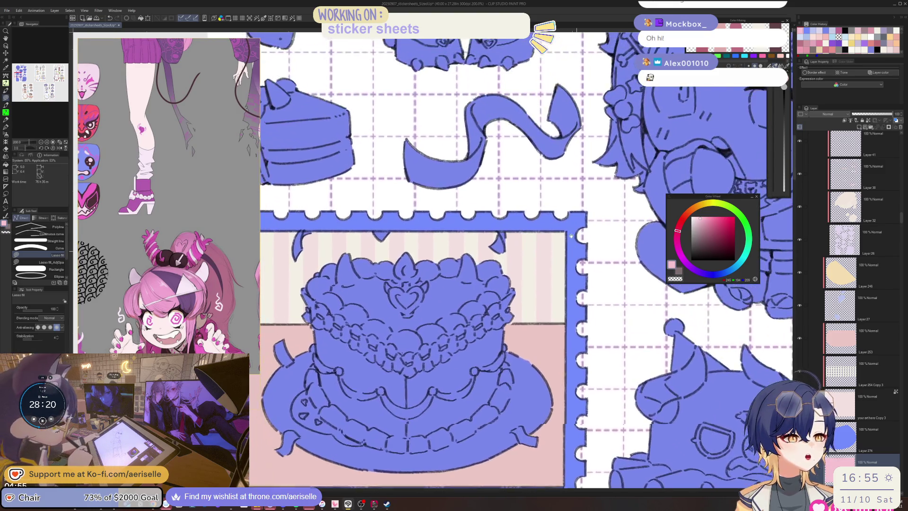
{"action": "scroll", "coordinate": [573, 214], "scroll_direction": "up", "scroll_amount": 4}
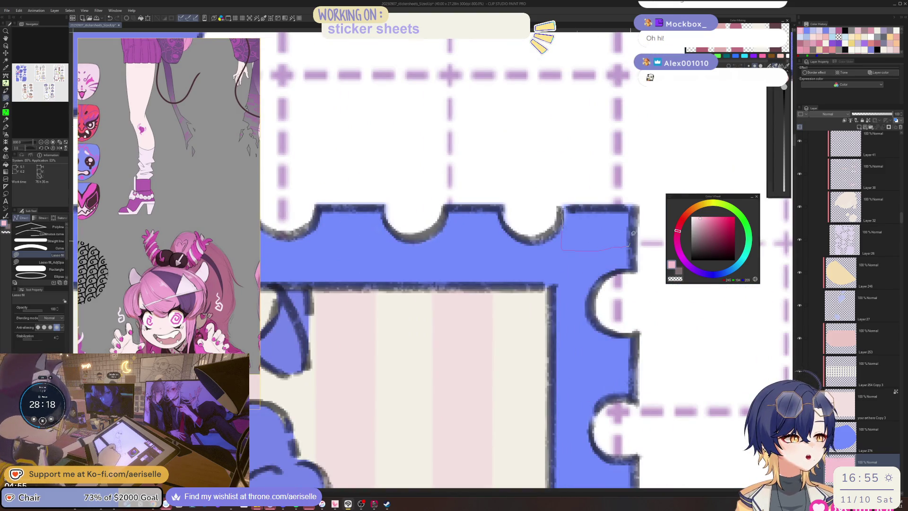
{"action": "scroll", "coordinate": [633, 233], "scroll_direction": "down", "scroll_amount": 3}
{"action": "scroll", "coordinate": [554, 224], "scroll_direction": "up", "scroll_amount": 3}
{"action": "key", "text": "e"}
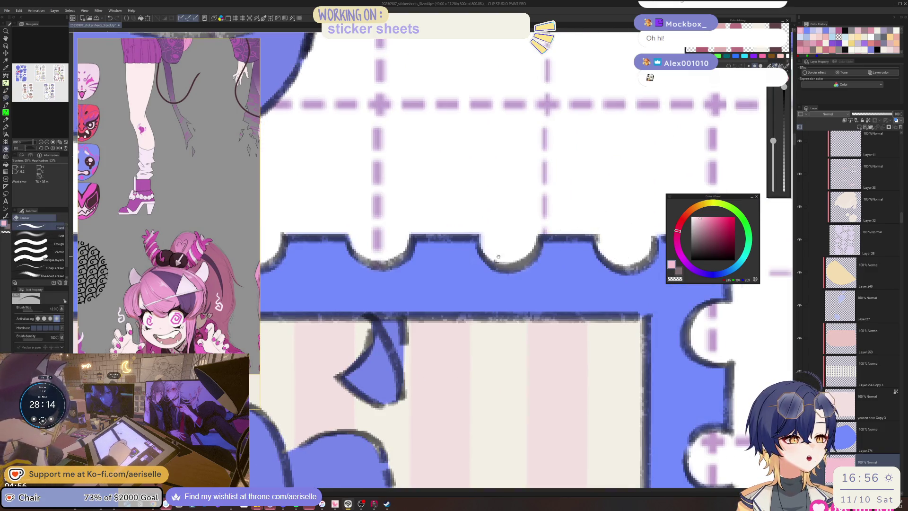
Erase the dark outline along the scallops with a smaller eraser, then zoom out to the whole sheet
{"action": "left_click_drag", "start_coordinate": [498, 257], "coordinate": [605, 250]}
{"action": "key", "text": "bracketleft"}
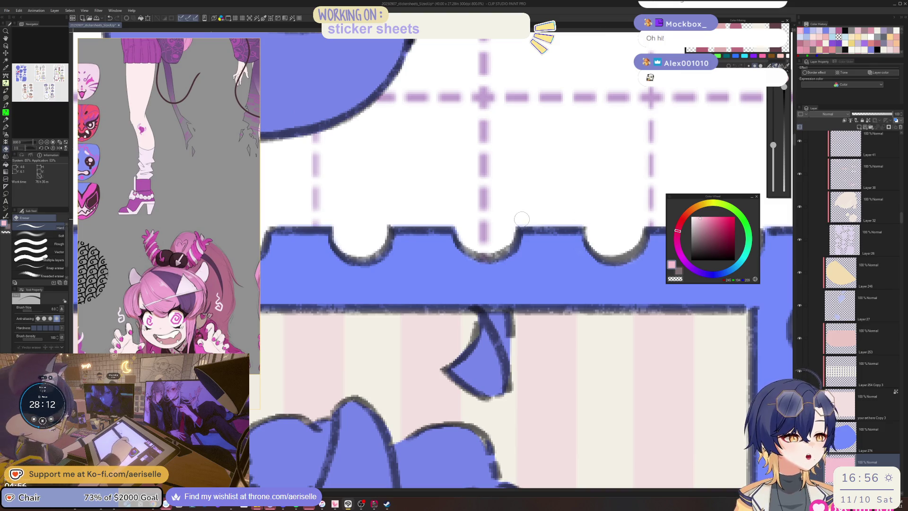
{"action": "left_click_drag", "start_coordinate": [521, 218], "coordinate": [503, 225]}
{"action": "scroll", "coordinate": [496, 224], "scroll_direction": "up", "scroll_amount": 2}
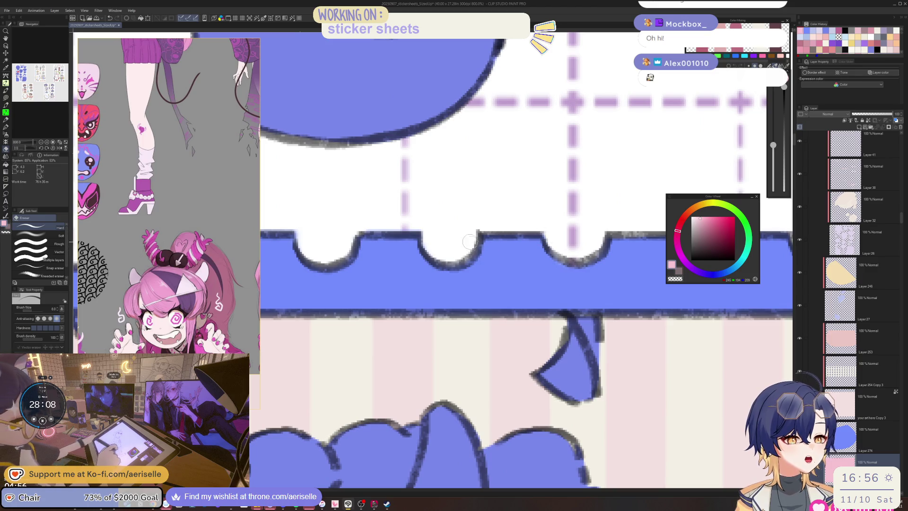
{"action": "left_click_drag", "start_coordinate": [438, 253], "coordinate": [504, 247]}
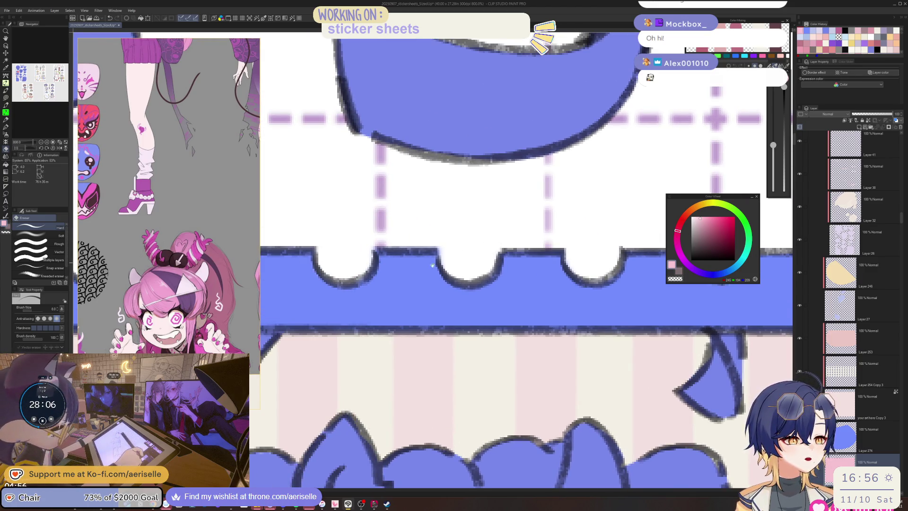
{"action": "left_click_drag", "start_coordinate": [372, 241], "coordinate": [487, 237]}
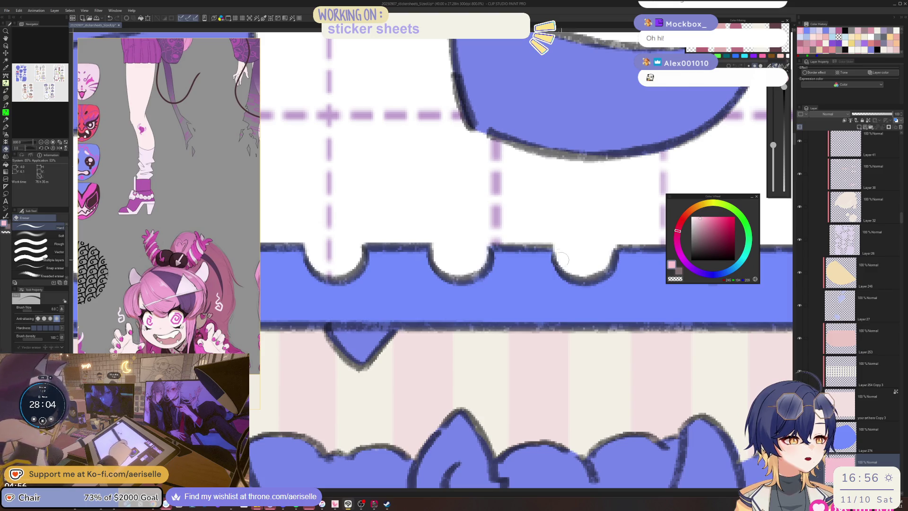
{"action": "scroll", "coordinate": [485, 246], "scroll_direction": "down", "scroll_amount": 2}
{"action": "scroll", "coordinate": [521, 251], "scroll_direction": "down", "scroll_amount": 2}
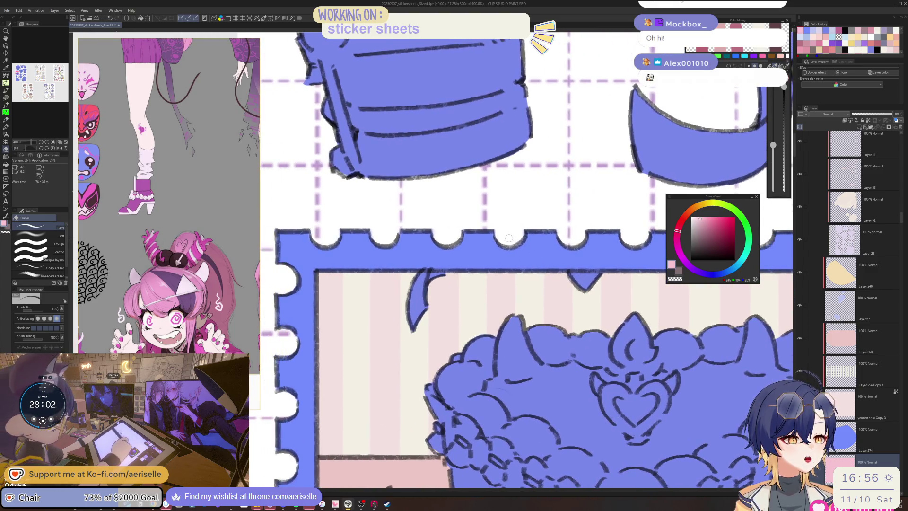
{"action": "scroll", "coordinate": [469, 217], "scroll_direction": "down", "scroll_amount": 4}
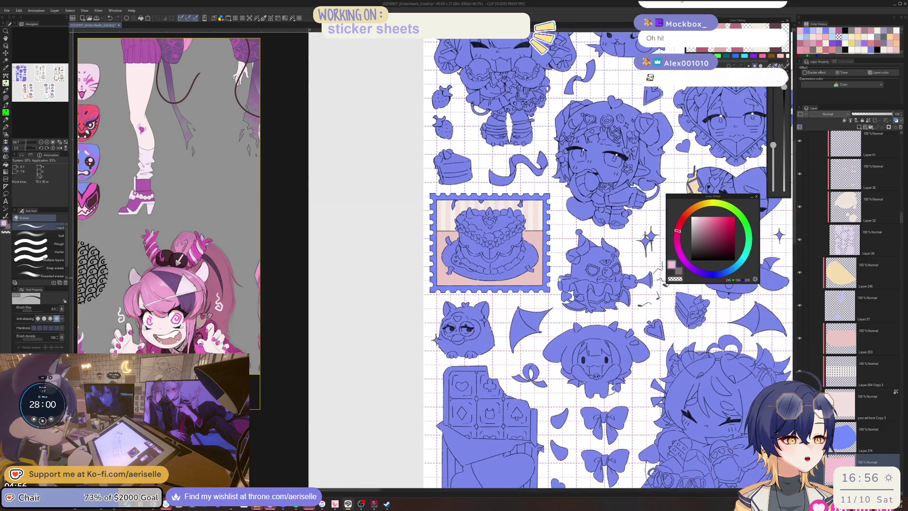
Delete the blue fill layer so the stamp frame shows pink, and save the sticker sheet
{"action": "left_click", "coordinate": [879, 127]}
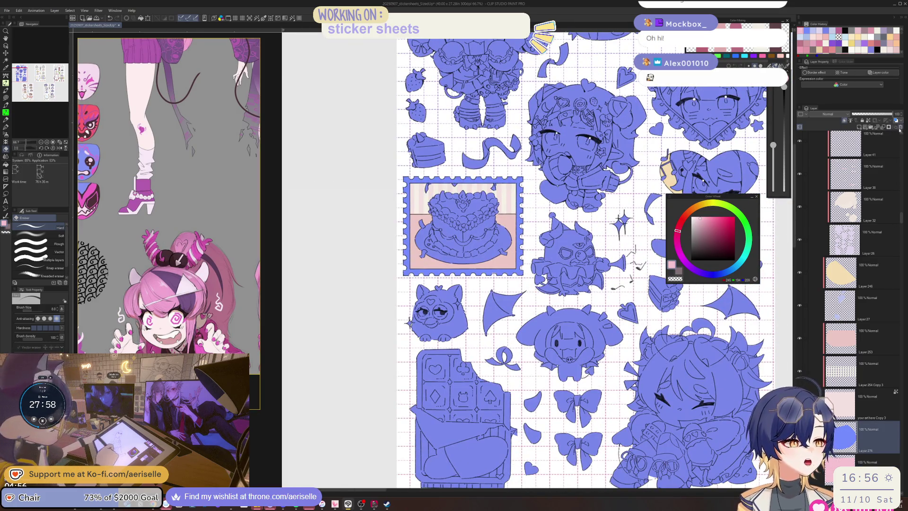
{"action": "key", "text": "ctrl+s"}
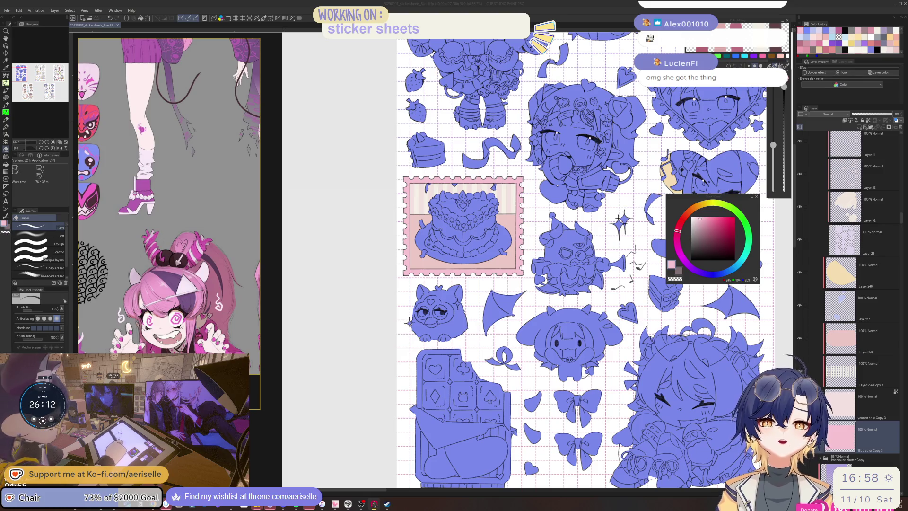
{"action": "left_click", "coordinate": [839, 441]}
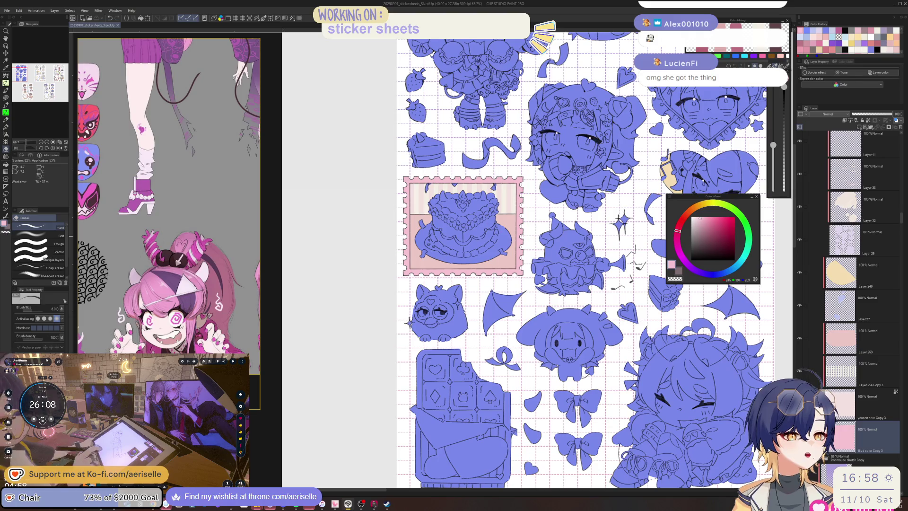
{"action": "scroll", "coordinate": [520, 189], "scroll_direction": "up", "scroll_amount": 5}
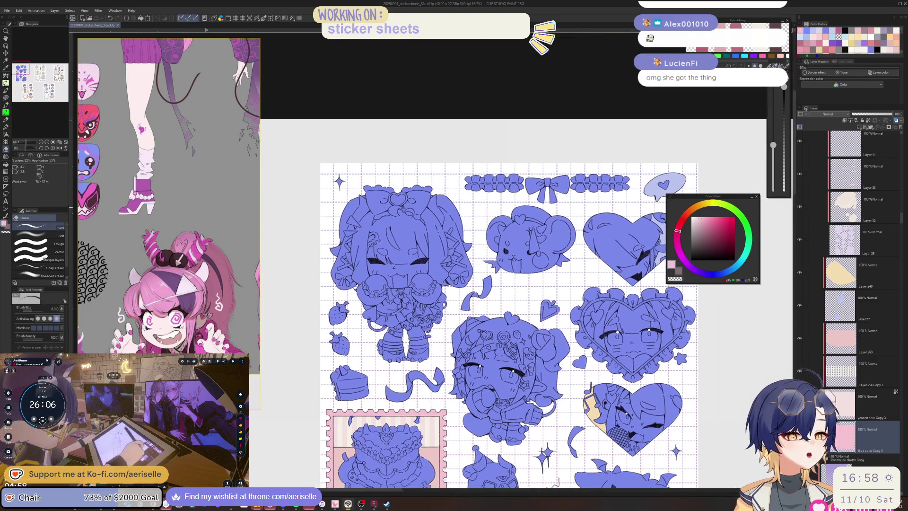
{"action": "scroll", "coordinate": [520, 284], "scroll_direction": "down", "scroll_amount": 5}
{"action": "scroll", "coordinate": [520, 284], "scroll_direction": "up", "scroll_amount": 2}
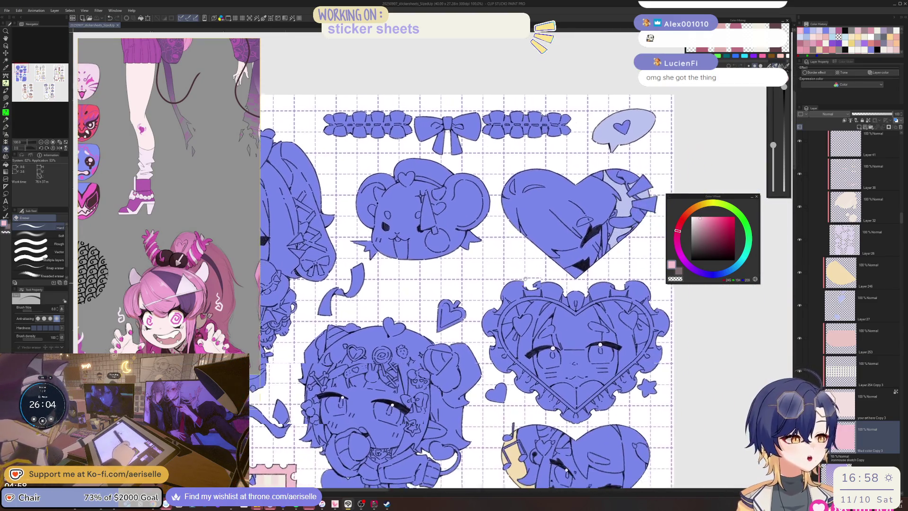
{"action": "scroll", "coordinate": [557, 373], "scroll_direction": "up", "scroll_amount": 3}
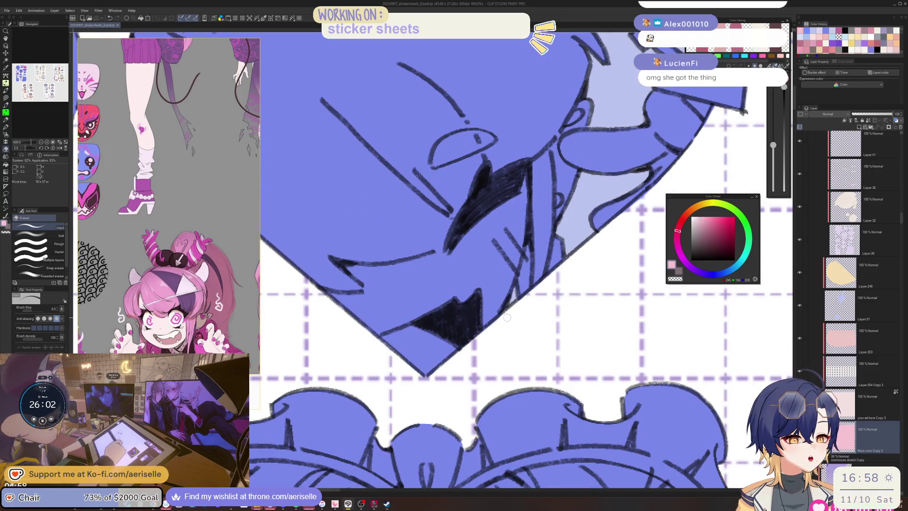
{"action": "scroll", "coordinate": [557, 372], "scroll_direction": "down", "scroll_amount": 3}
{"action": "scroll", "coordinate": [557, 372], "scroll_direction": "down", "scroll_amount": 5}
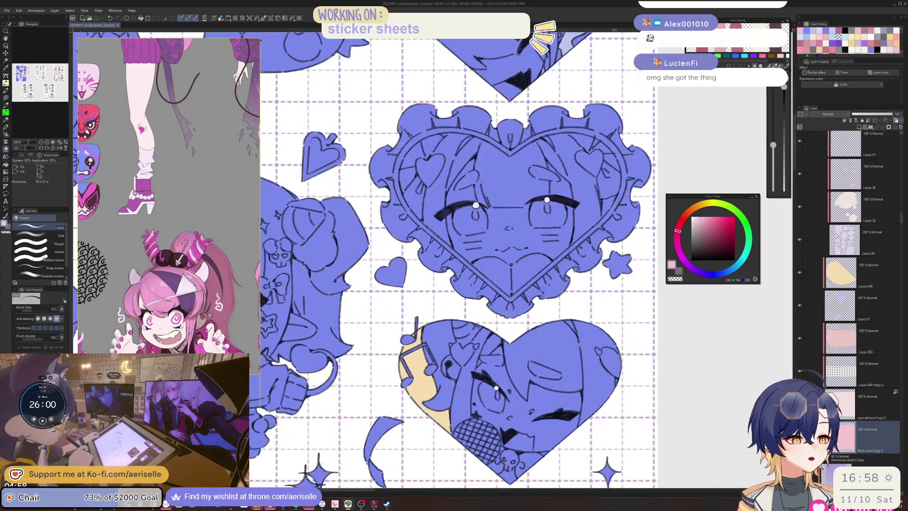
{"action": "scroll", "coordinate": [522, 301], "scroll_direction": "up", "scroll_amount": 2}
{"action": "scroll", "coordinate": [521, 300], "scroll_direction": "down", "scroll_amount": 1}
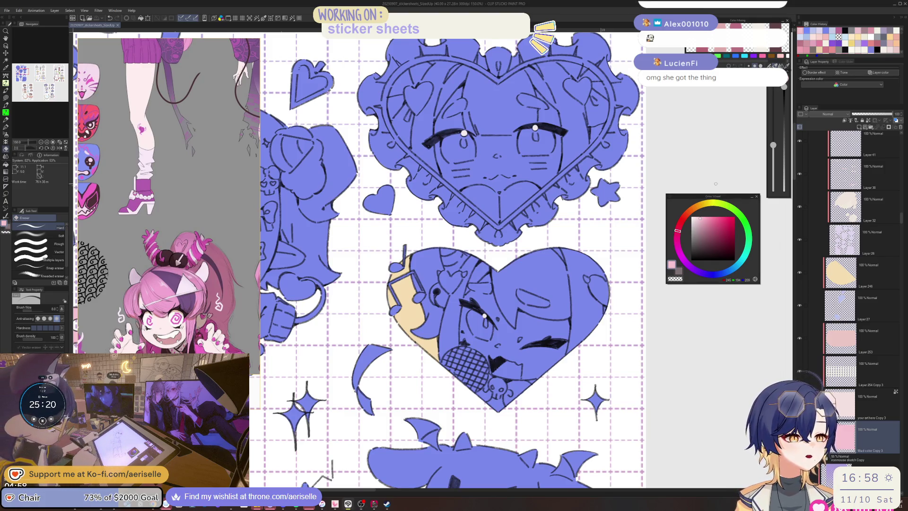
{"action": "key", "text": "ctrl+minus"}
{"action": "key", "text": "ctrl+minus"}
{"action": "key", "text": "ctrl+minus"}
{"action": "key", "text": "u"}
{"action": "key", "text": "o"}
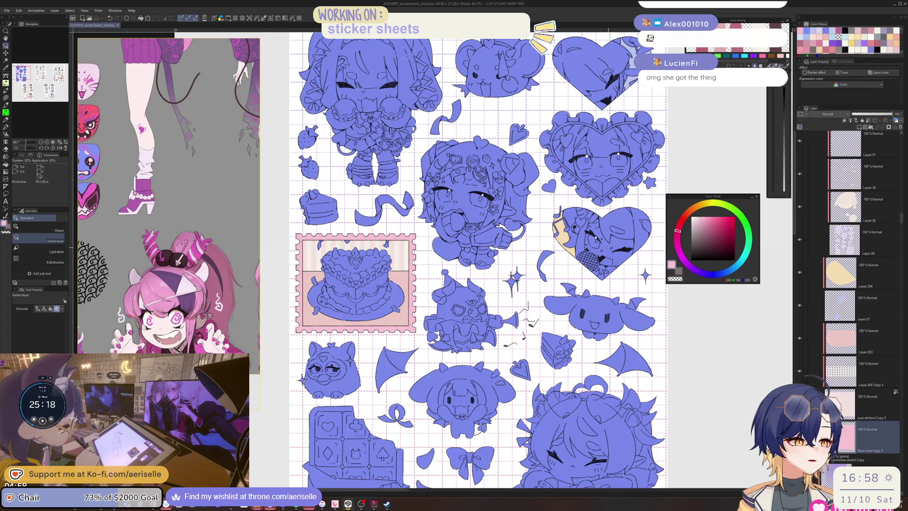
Turn off the blue layer-colour preview and zoom to 400% on the neighbouring sheet's purple ribbon
{"action": "left_click", "coordinate": [865, 129]}
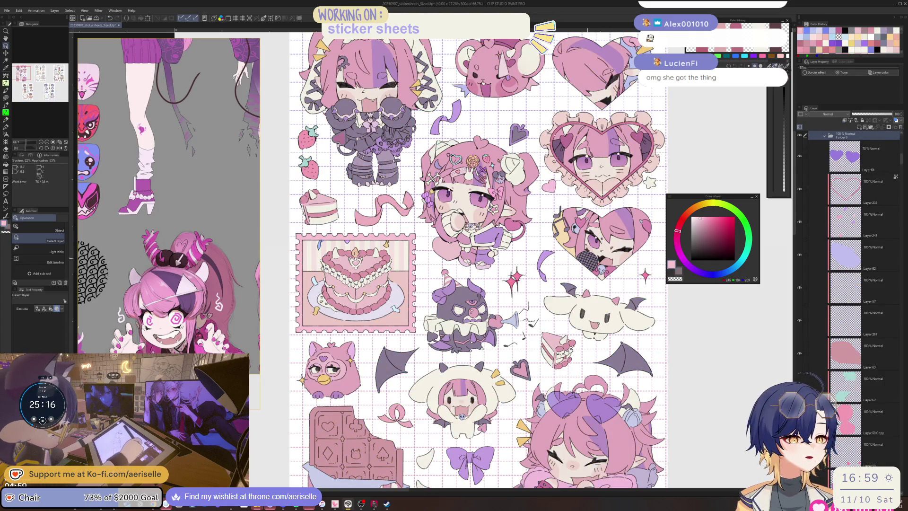
{"action": "scroll", "coordinate": [477, 261], "scroll_direction": "down", "scroll_amount": 5}
{"action": "scroll", "coordinate": [477, 236], "scroll_direction": "down", "scroll_amount": 3}
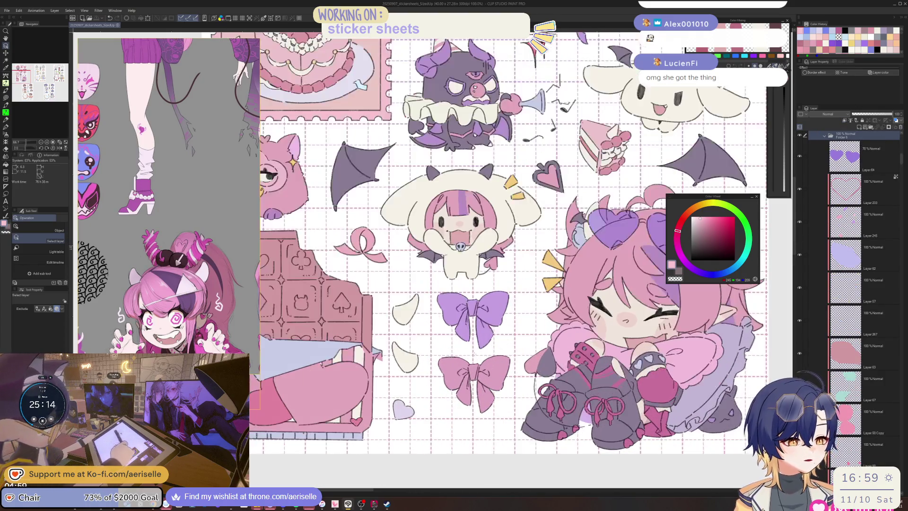
{"action": "key", "text": "ctrl+minus"}
{"action": "scroll", "coordinate": [496, 222], "scroll_direction": "up", "scroll_amount": 2}
{"action": "scroll", "coordinate": [497, 222], "scroll_direction": "up", "scroll_amount": 3}
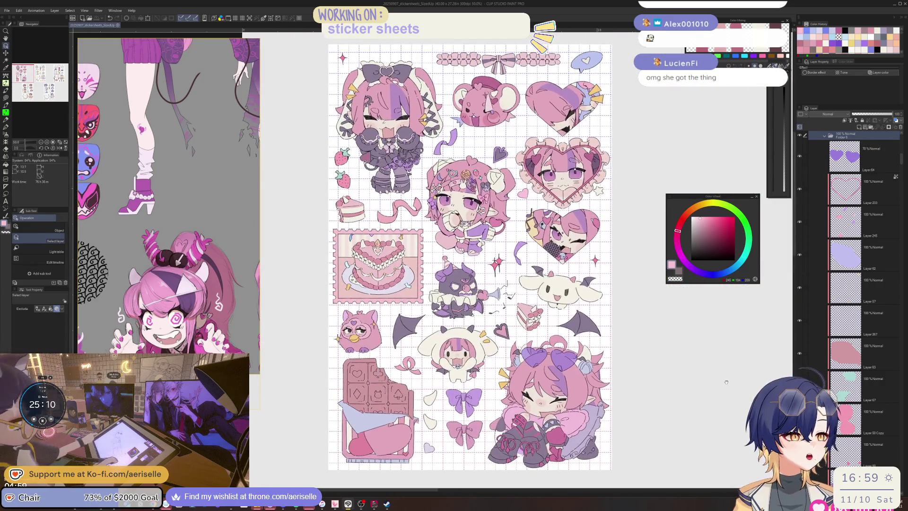
{"action": "scroll", "coordinate": [473, 260], "scroll_direction": "right", "scroll_amount": 8}
{"action": "scroll", "coordinate": [520, 283], "scroll_direction": "down", "scroll_amount": 4}
{"action": "scroll", "coordinate": [520, 284], "scroll_direction": "right", "scroll_amount": 4}
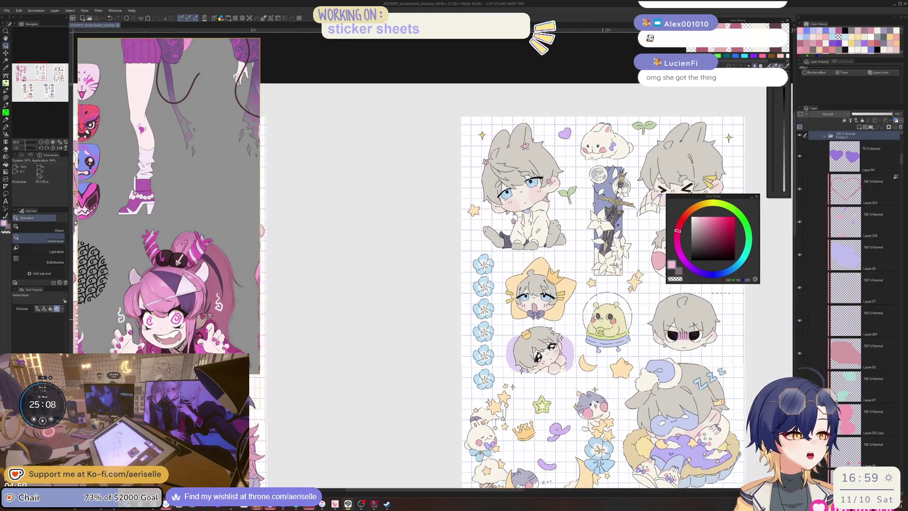
{"action": "scroll", "coordinate": [513, 234], "scroll_direction": "down", "scroll_amount": 1}
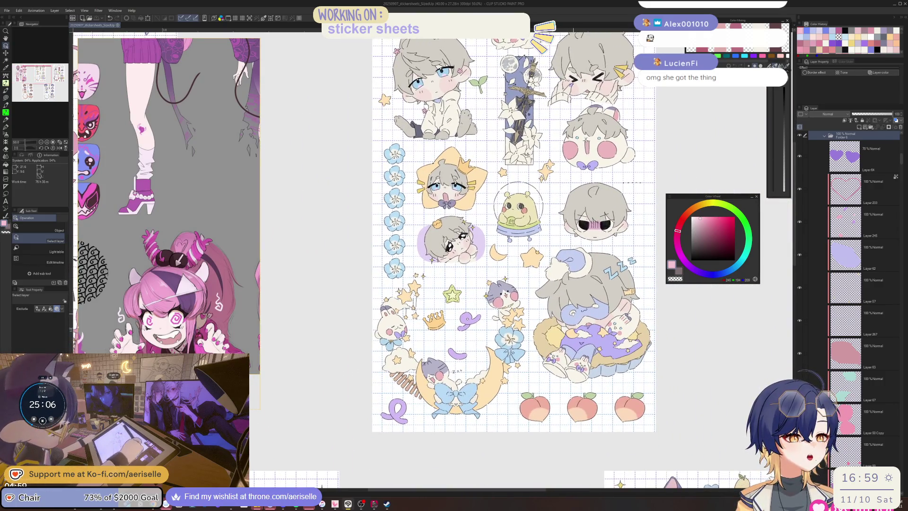
{"action": "scroll", "coordinate": [515, 227], "scroll_direction": "down", "scroll_amount": 2}
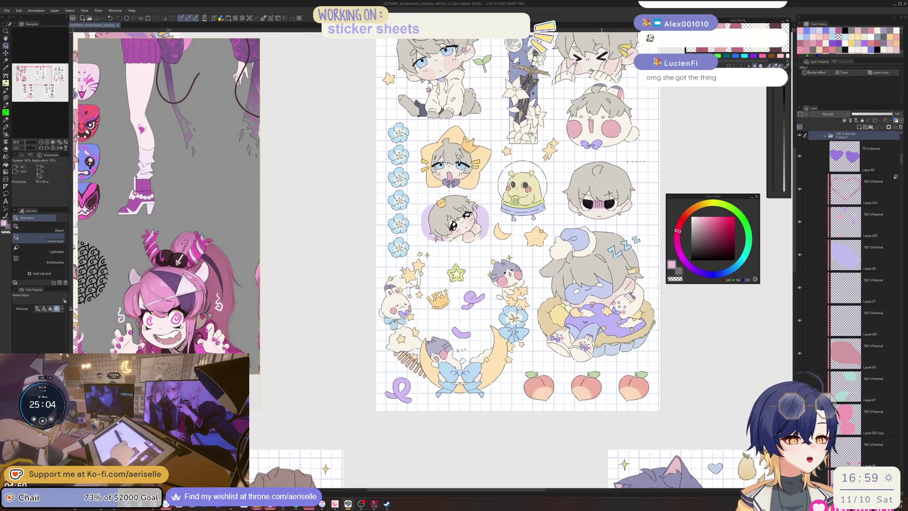
{"action": "scroll", "coordinate": [520, 227], "scroll_direction": "down", "scroll_amount": 5}
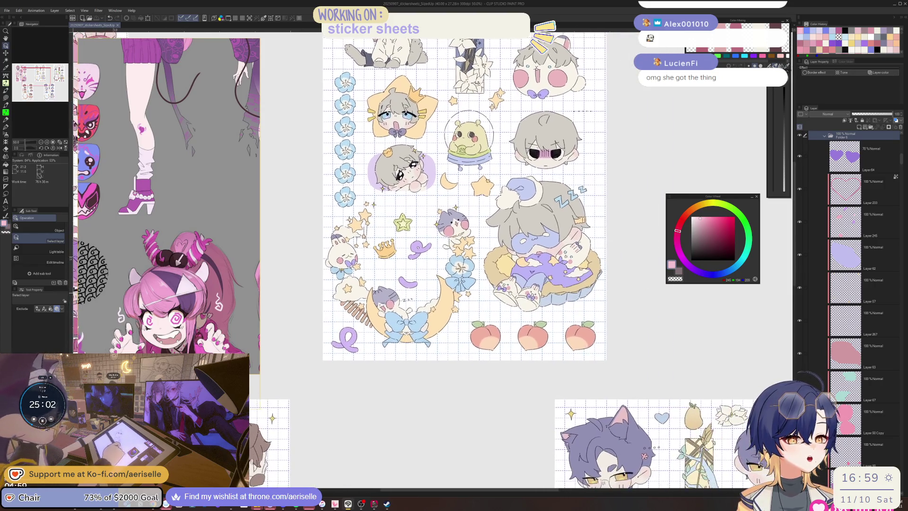
{"action": "scroll", "coordinate": [520, 227], "scroll_direction": "left", "scroll_amount": 5}
{"action": "scroll", "coordinate": [530, 283], "scroll_direction": "up", "scroll_amount": 7}
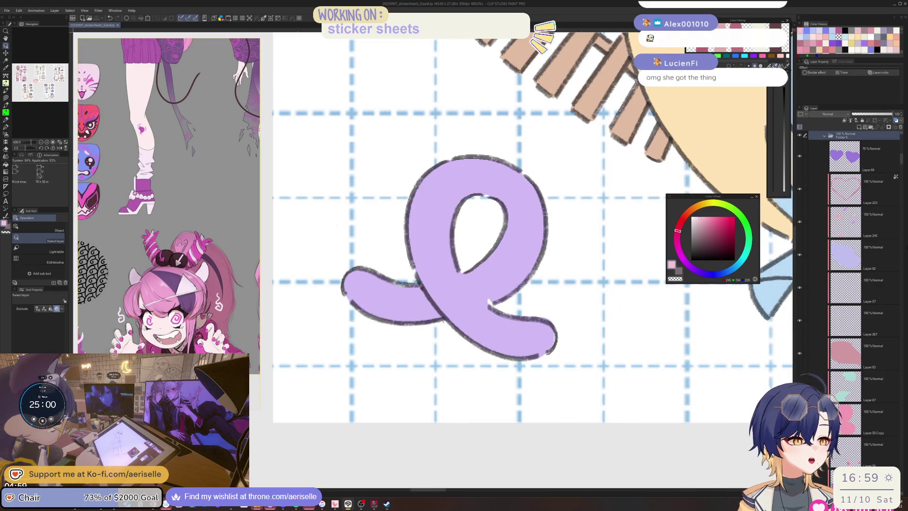
Select the ribbon's fill layer, Layer 28, and pan over to the sleeping chibi on the moon
{"action": "left_click_drag", "start_coordinate": [900, 174], "coordinate": [898, 222]}
{"action": "left_click", "coordinate": [489, 284]}
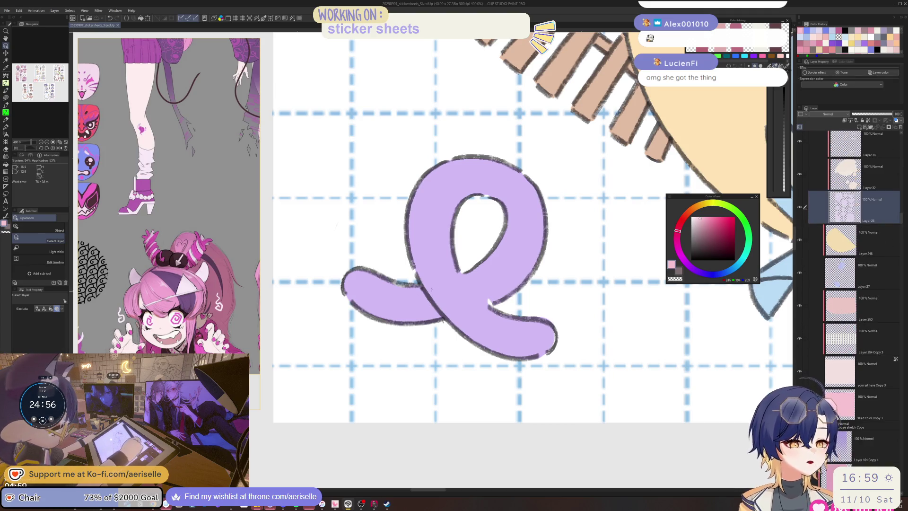
{"action": "key", "text": "u"}
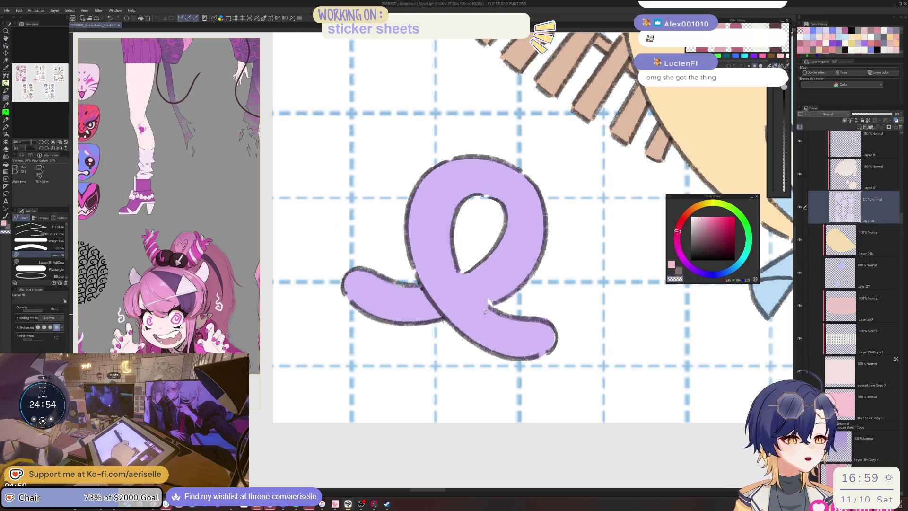
{"action": "key", "text": "o"}
{"action": "left_click", "coordinate": [488, 301]}
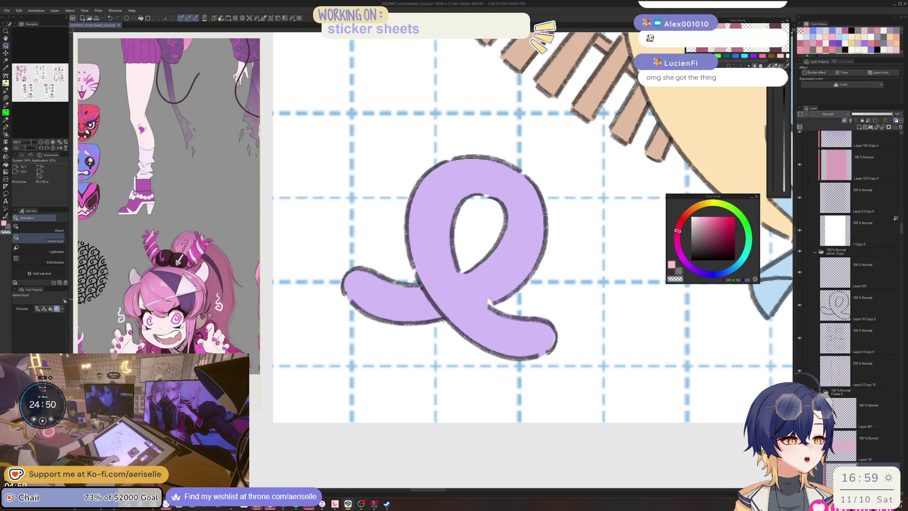
{"action": "key", "text": "e"}
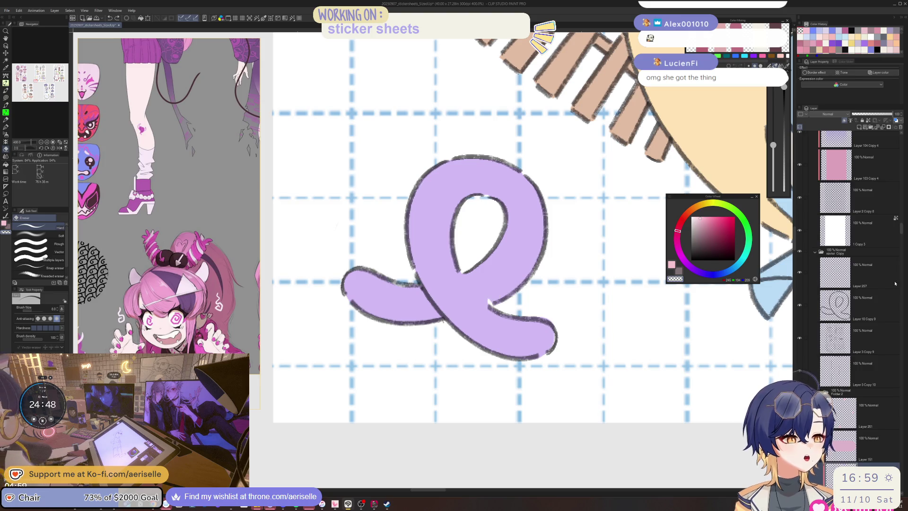
{"action": "left_click_drag", "start_coordinate": [902, 229], "coordinate": [882, 286]}
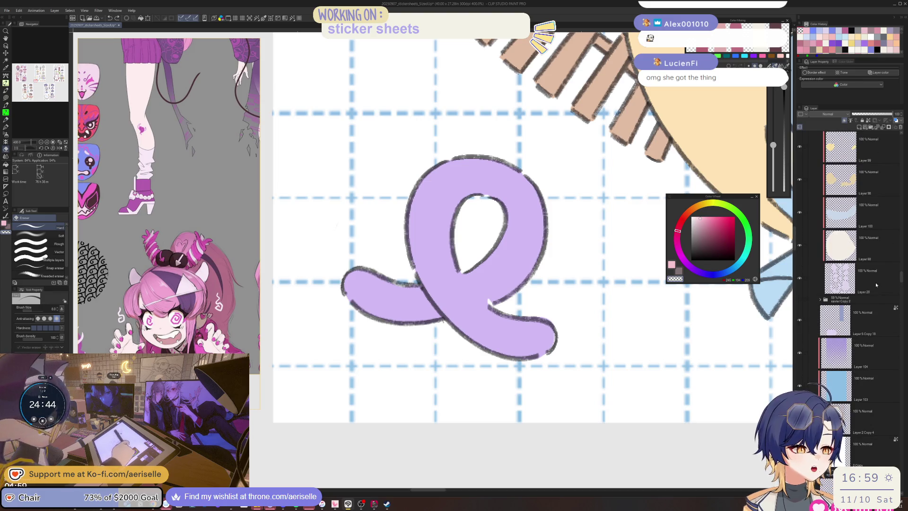
{"action": "left_click", "coordinate": [876, 285]}
{"action": "key", "text": "u"}
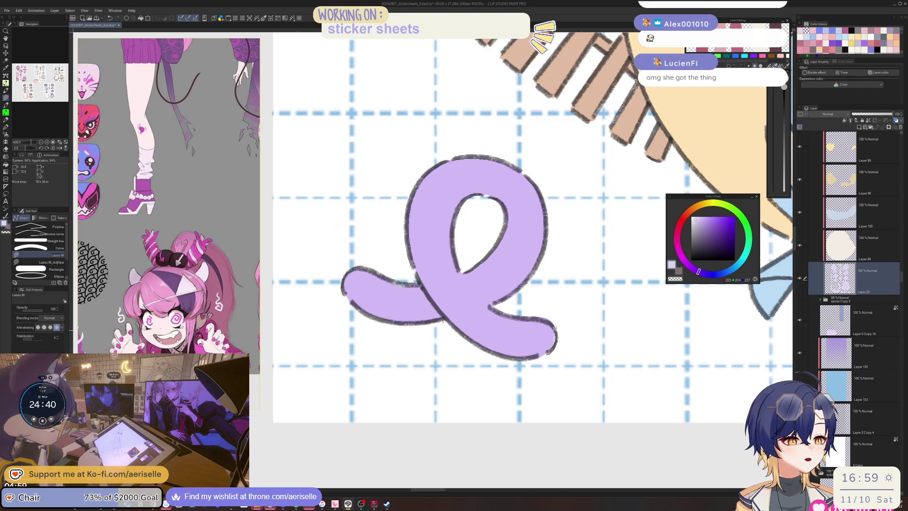
{"action": "key", "text": "e"}
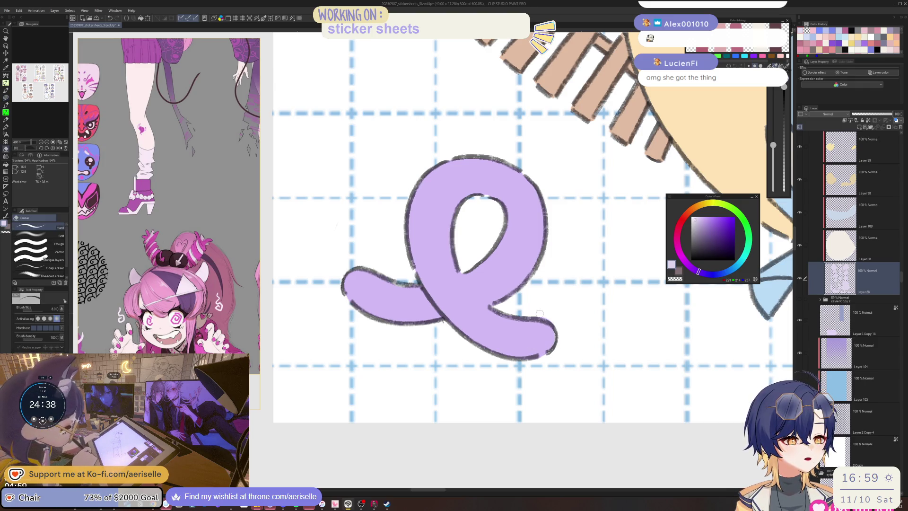
{"action": "mouse_move", "coordinate": [633, 248]}
{"action": "left_mouse_down"}
{"action": "mouse_move", "coordinate": [459, 406]}
{"action": "mouse_move", "coordinate": [388, 420]}
{"action": "mouse_move", "coordinate": [279, 416]}
{"action": "left_mouse_up"}
Select the blue bow's layer, Layer 97, and add a new empty layer beneath it
{"action": "key", "text": "o"}
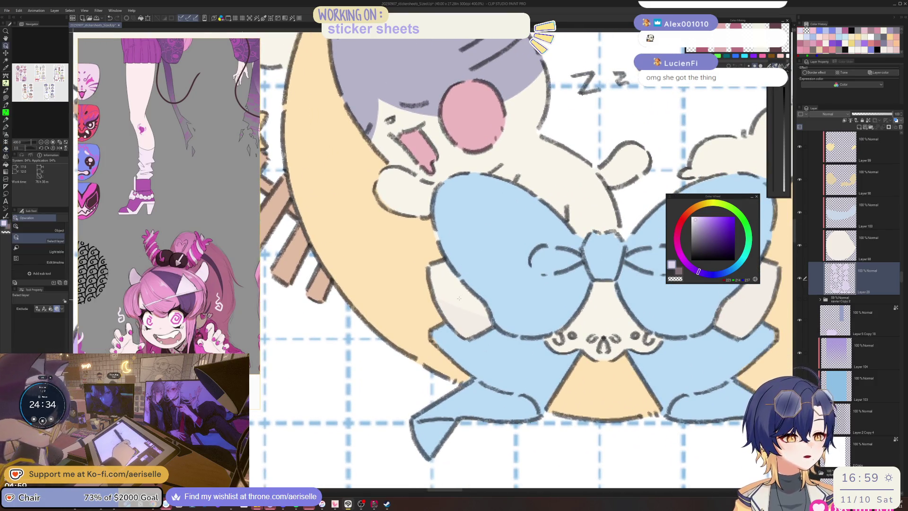
{"action": "left_click", "coordinate": [459, 298]}
{"action": "key", "text": "u"}
{"action": "key", "text": "ctrl+minus"}
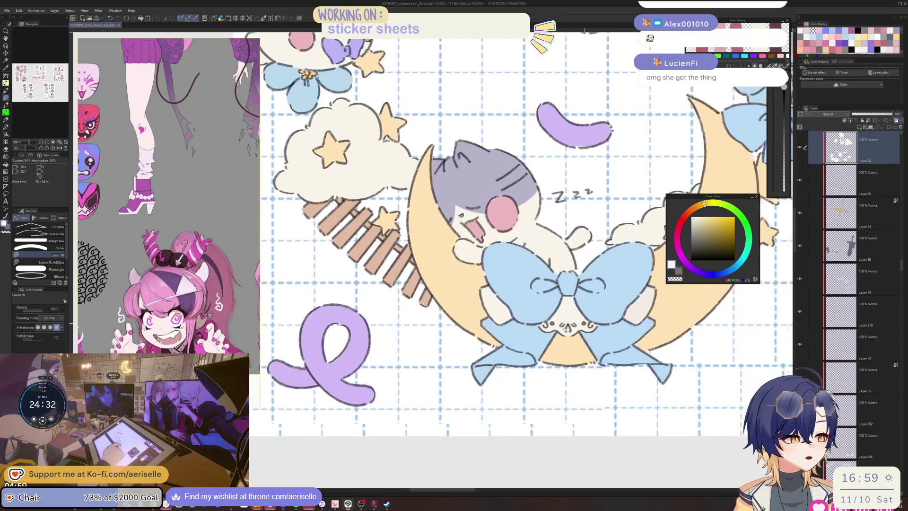
{"action": "left_click_drag", "start_coordinate": [565, 327], "coordinate": [548, 301]}
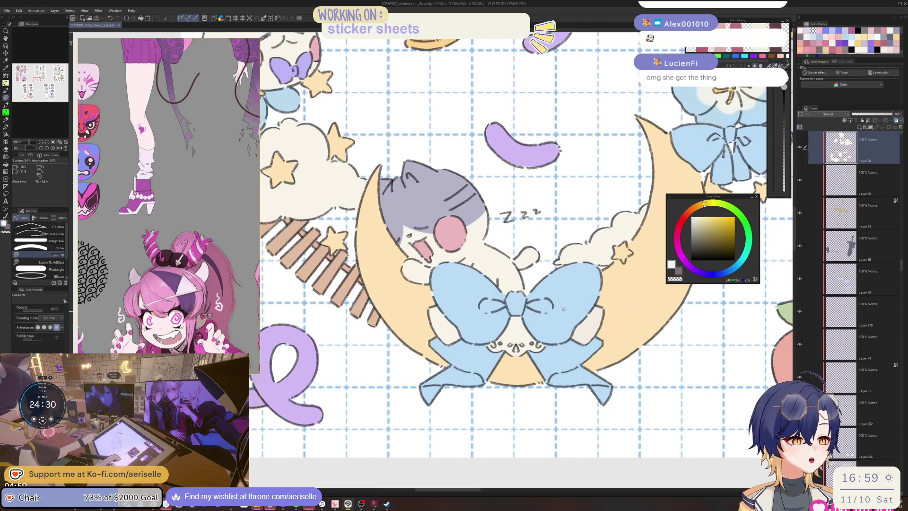
{"action": "left_click", "coordinate": [563, 311], "text": "ctrl+shift"}
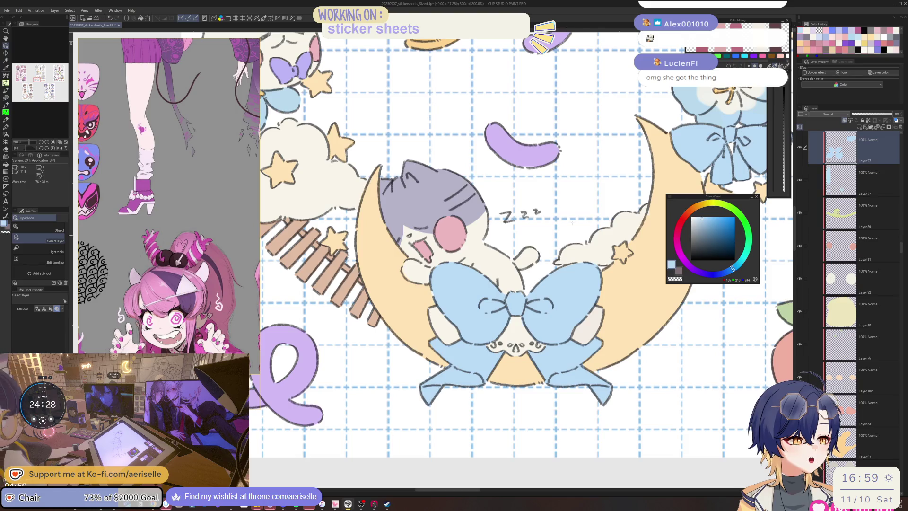
{"action": "key", "text": "ctrl+shift+n"}
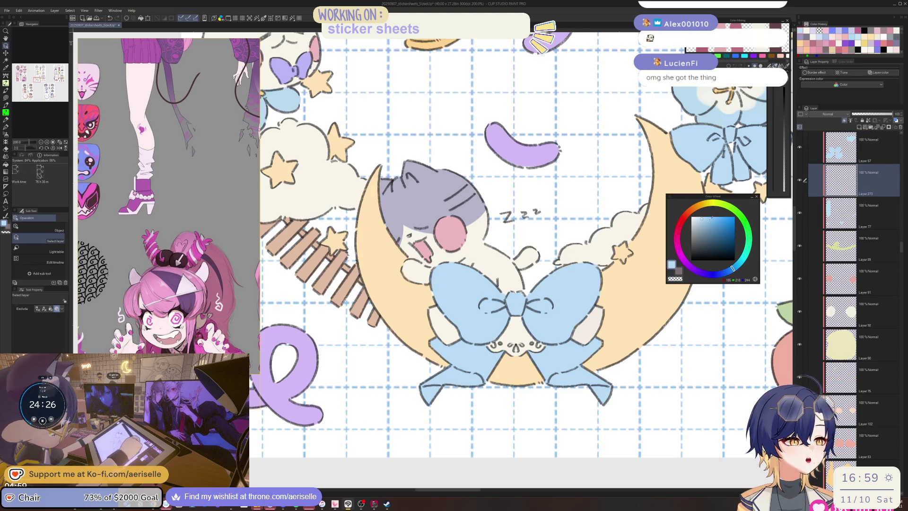
Hatch the cream patches beside the bow in pale blue with the 4-line thick brush
{"action": "key", "text": "b"}
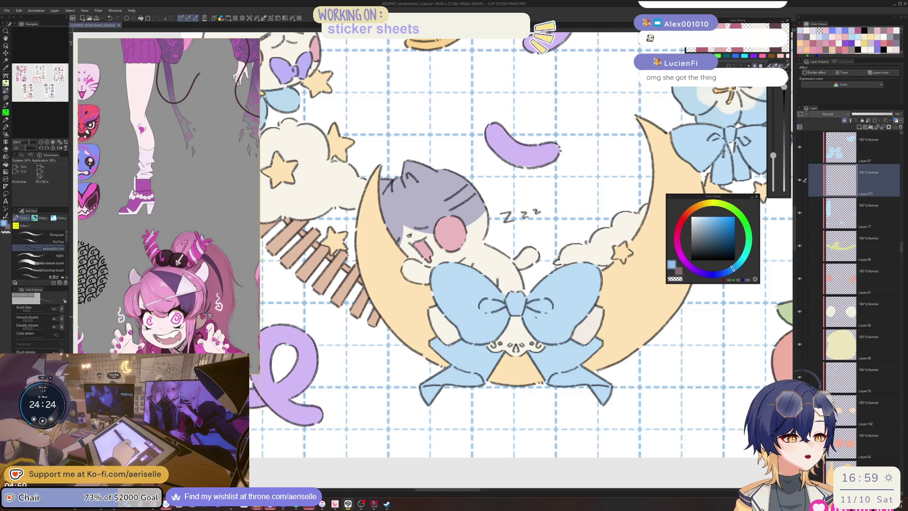
{"action": "left_click_drag", "start_coordinate": [535, 316], "coordinate": [251, 190]}
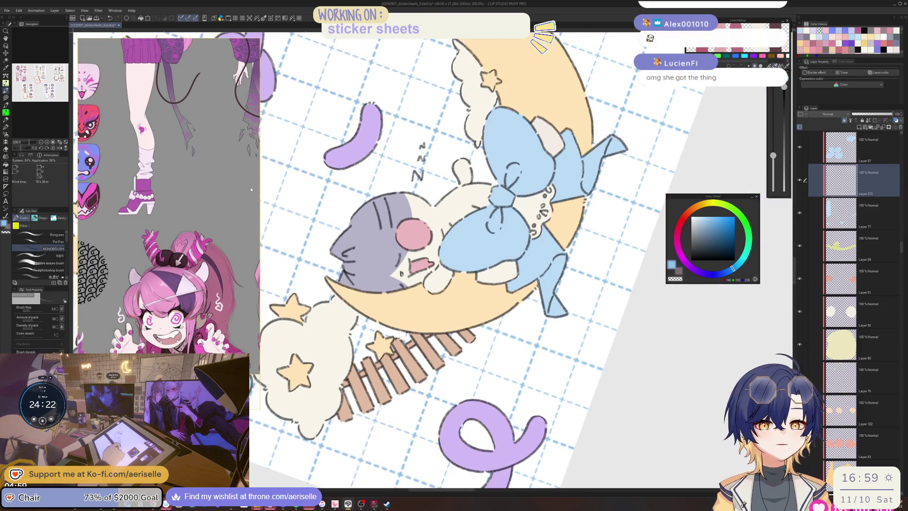
{"action": "left_click", "coordinate": [58, 219]}
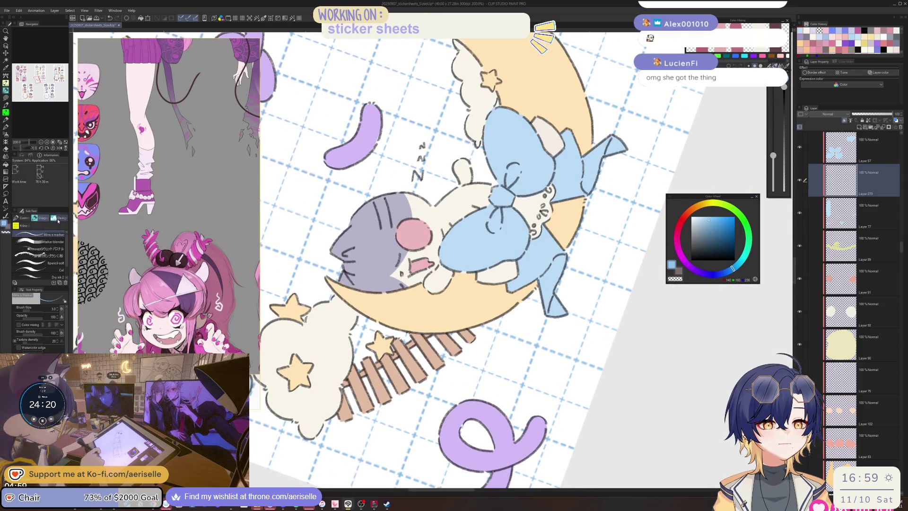
{"action": "left_click", "coordinate": [43, 218]}
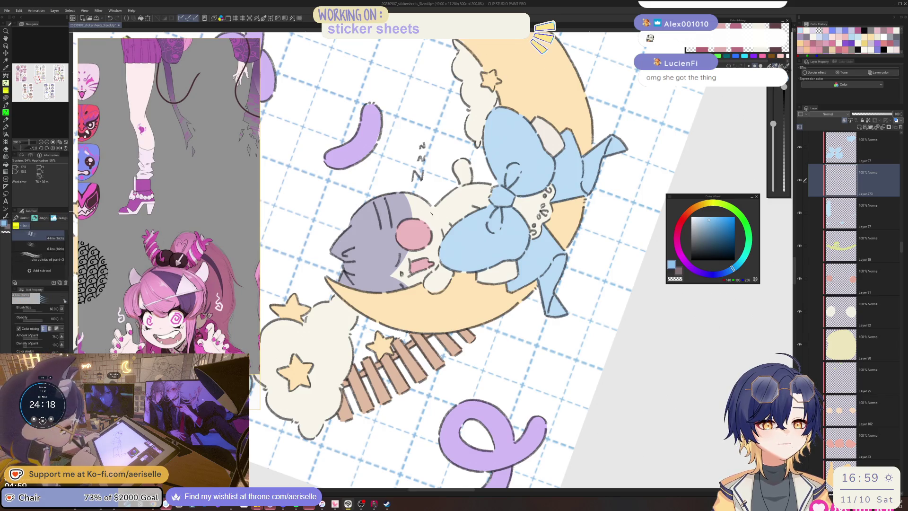
{"action": "key", "text": "asciicircum"}
{"action": "key", "text": "asciicircum"}
{"action": "mouse_move", "coordinate": [482, 222]}
{"action": "left_mouse_down"}
{"action": "mouse_move", "coordinate": [506, 246]}
{"action": "mouse_move", "coordinate": [503, 267]}
{"action": "left_mouse_up"}
{"action": "left_click_drag", "start_coordinate": [426, 189], "coordinate": [412, 300]}
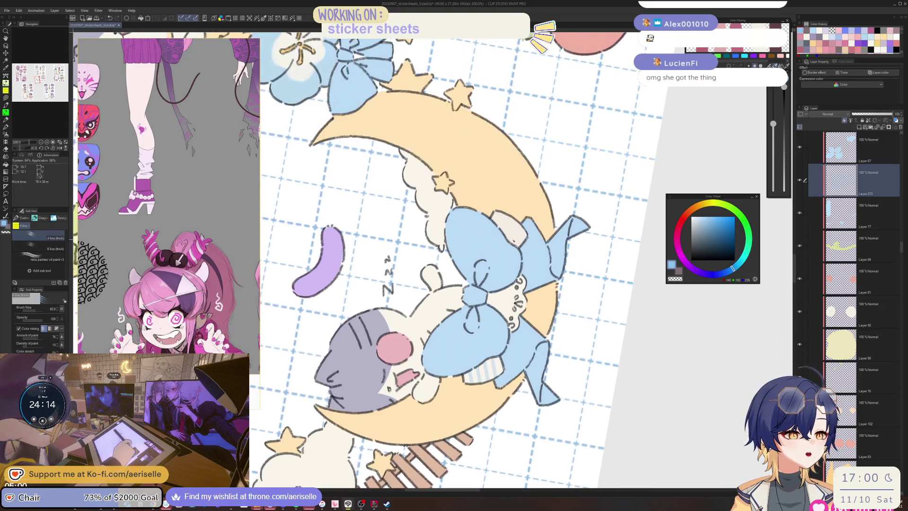
{"action": "left_click_drag", "start_coordinate": [497, 217], "coordinate": [520, 241]}
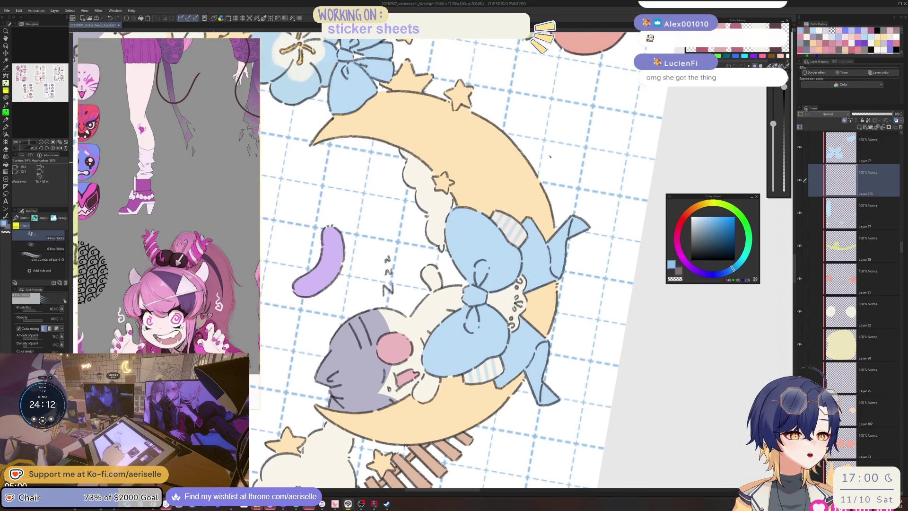
{"action": "scroll", "coordinate": [550, 156], "scroll_direction": "down", "scroll_amount": 5}
{"action": "scroll", "coordinate": [533, 263], "scroll_direction": "up", "scroll_amount": 3}
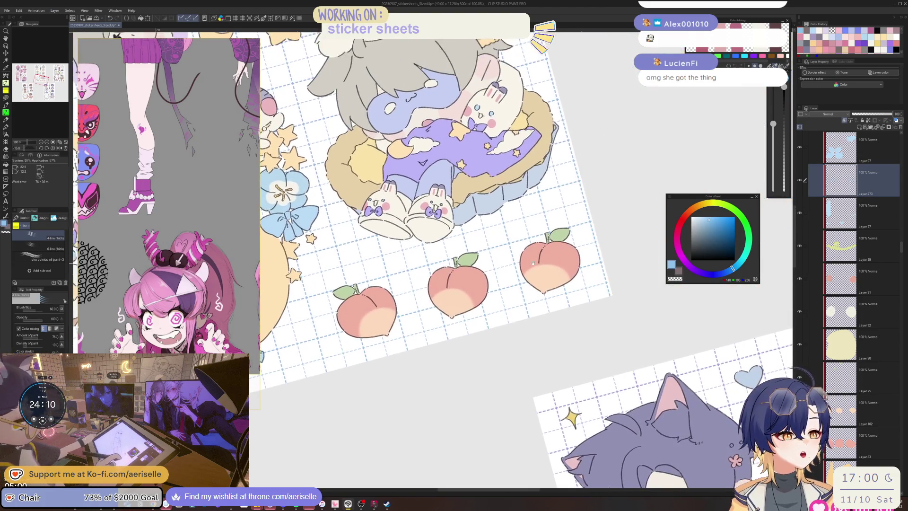
{"action": "scroll", "coordinate": [532, 263], "scroll_direction": "down", "scroll_amount": 6}
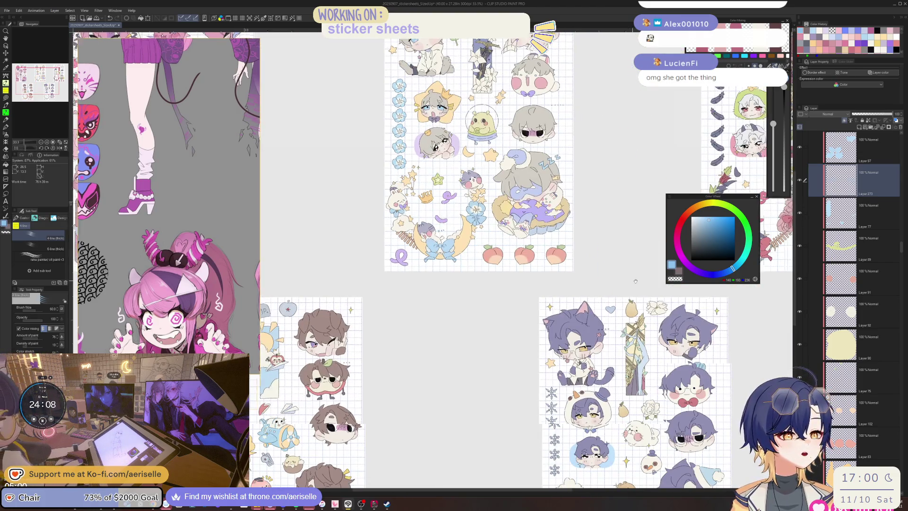
Pan across the other sticker sheets to the pink-bowed creature and sample the bow's colour
{"action": "left_click_drag", "start_coordinate": [635, 281], "coordinate": [369, 303]}
{"action": "scroll", "coordinate": [475, 277], "scroll_direction": "up", "scroll_amount": 1}
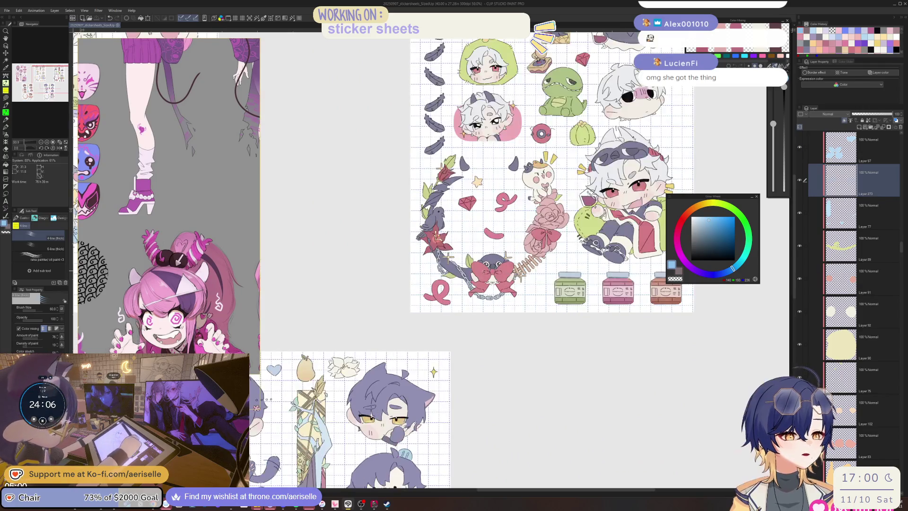
{"action": "scroll", "coordinate": [514, 247], "scroll_direction": "down", "scroll_amount": 2}
{"action": "mouse_move", "coordinate": [514, 246]}
{"action": "left_mouse_down"}
{"action": "mouse_move", "coordinate": [551, 177]}
{"action": "mouse_move", "coordinate": [736, 173]}
{"action": "mouse_move", "coordinate": [510, 225]}
{"action": "mouse_move", "coordinate": [508, 298]}
{"action": "left_mouse_up"}
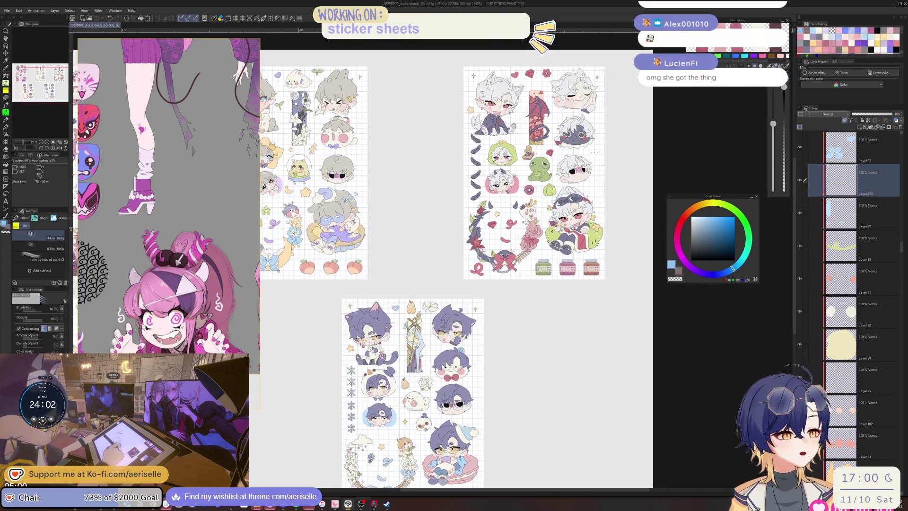
{"action": "scroll", "coordinate": [502, 263], "scroll_direction": "up", "scroll_amount": 6}
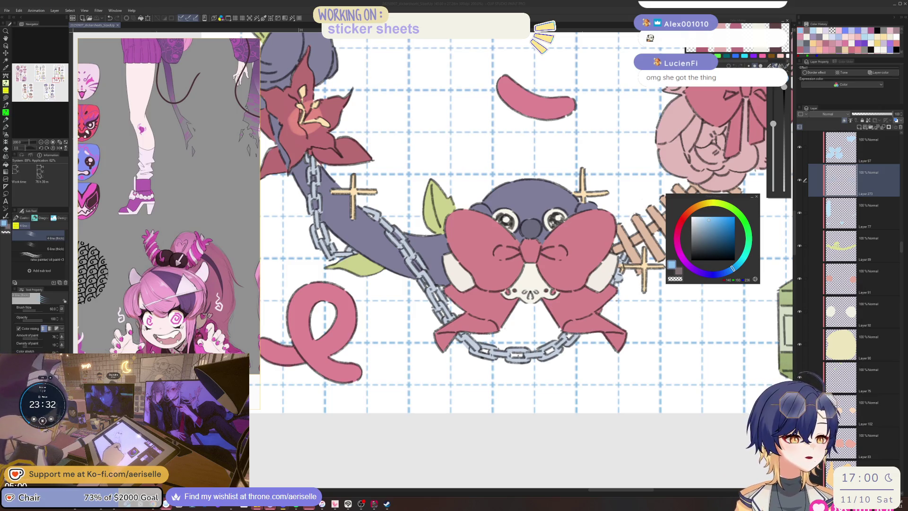
{"action": "left_click", "coordinate": [591, 265], "text": "alt"}
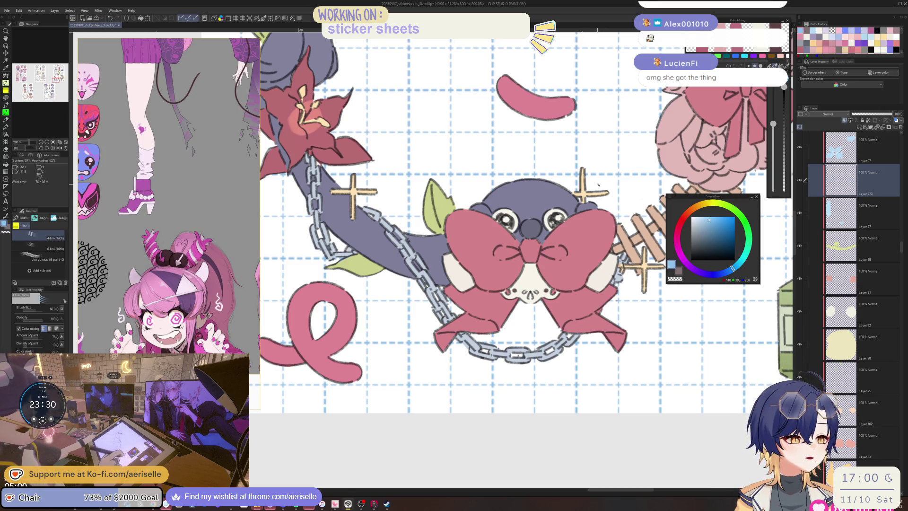
Select the pink bow's layer and hatch its cream patch in the creature's muted purple-blue
{"action": "left_click", "coordinate": [591, 265], "text": "ctrl+shift"}
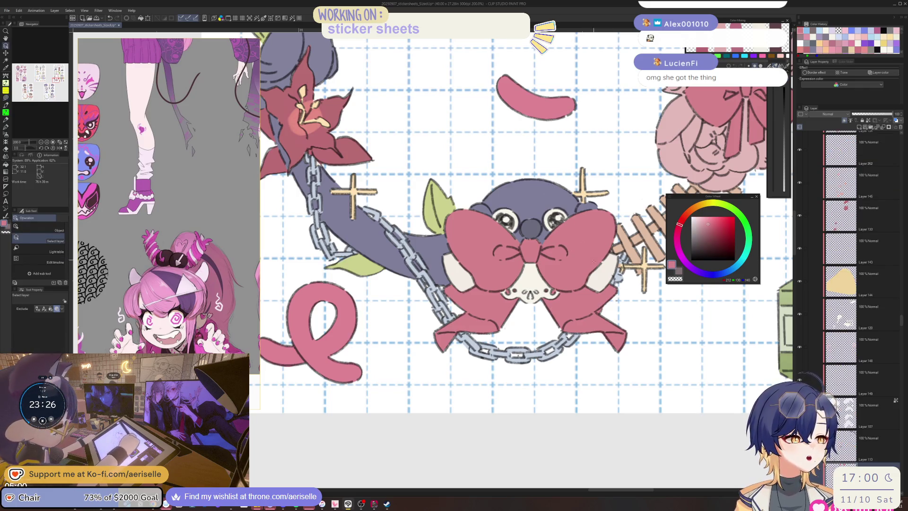
{"action": "scroll", "coordinate": [842, 284], "scroll_direction": "down", "scroll_amount": 5}
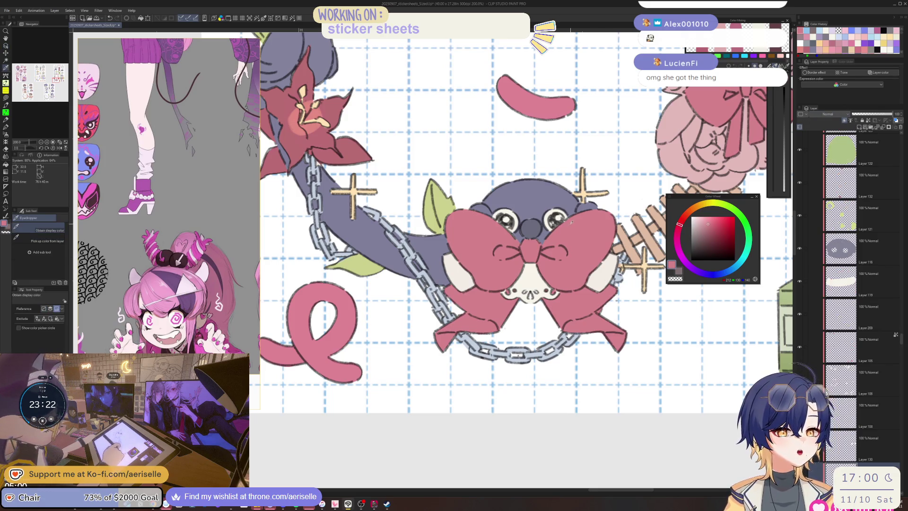
{"action": "left_click", "coordinate": [558, 197], "text": "alt"}
{"action": "mouse_move", "coordinate": [557, 197]}
{"action": "left_mouse_down"}
{"action": "mouse_move", "coordinate": [510, 201]}
{"action": "mouse_move", "coordinate": [461, 223]}
{"action": "mouse_move", "coordinate": [444, 255]}
{"action": "left_mouse_up"}
{"action": "left_click_drag", "start_coordinate": [458, 236], "coordinate": [461, 259]}
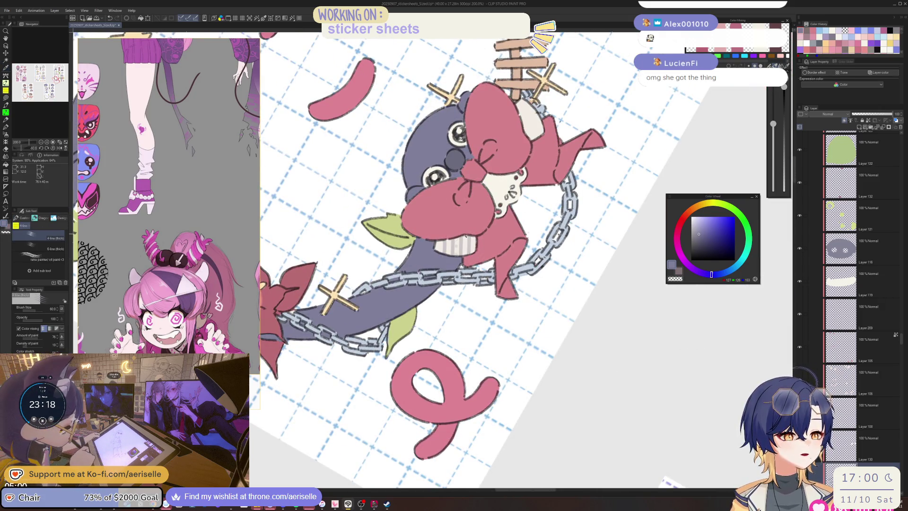
{"action": "key", "text": "ctrl+z"}
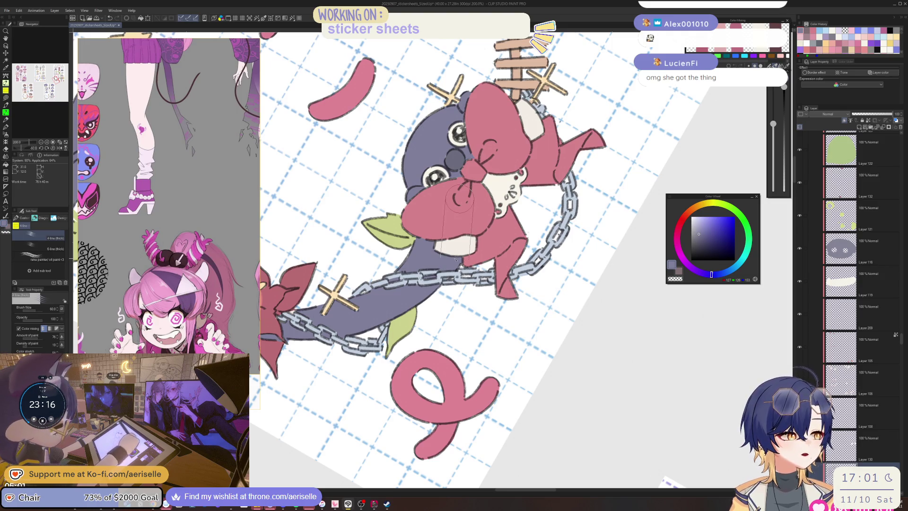
Reset the canvas rotation to upright and zoom out to 66.7% to view the whole sheet
{"action": "mouse_move", "coordinate": [458, 199]}
{"action": "left_mouse_down"}
{"action": "mouse_move", "coordinate": [477, 184]}
{"action": "mouse_move", "coordinate": [545, 173]}
{"action": "mouse_move", "coordinate": [586, 195]}
{"action": "left_mouse_up"}
{"action": "left_click_drag", "start_coordinate": [520, 260], "coordinate": [437, 231]}
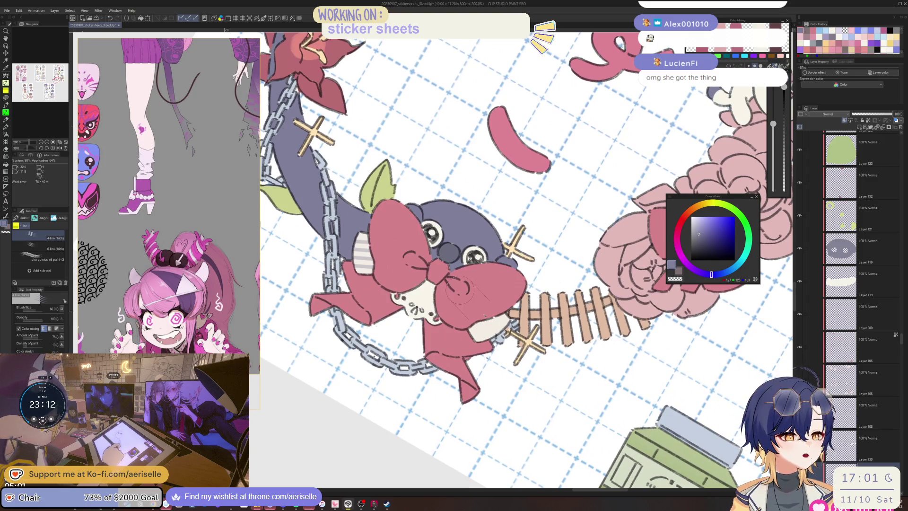
{"action": "key", "text": "ctrl+grave"}
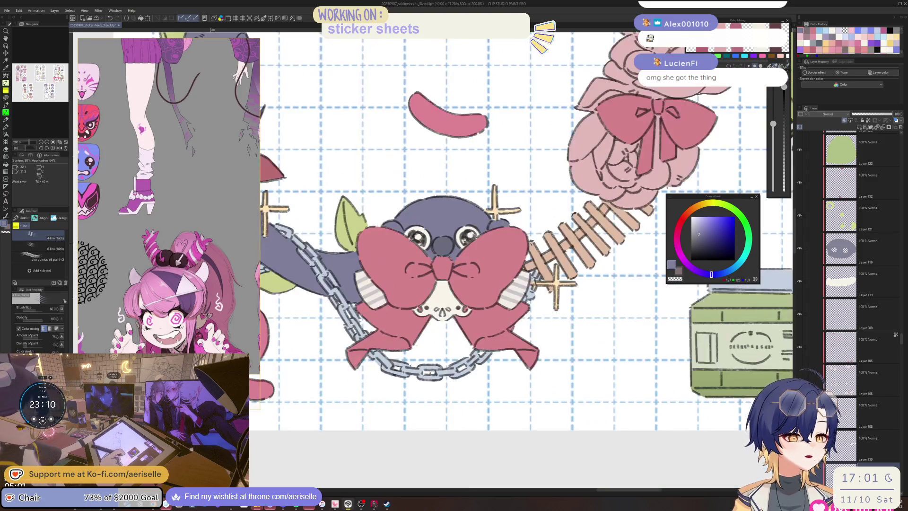
{"action": "key", "text": "ctrl+minus"}
{"action": "key", "text": "ctrl+minus"}
{"action": "key", "text": "ctrl+minus"}
{"action": "scroll", "coordinate": [560, 199], "scroll_direction": "up", "scroll_amount": 3}
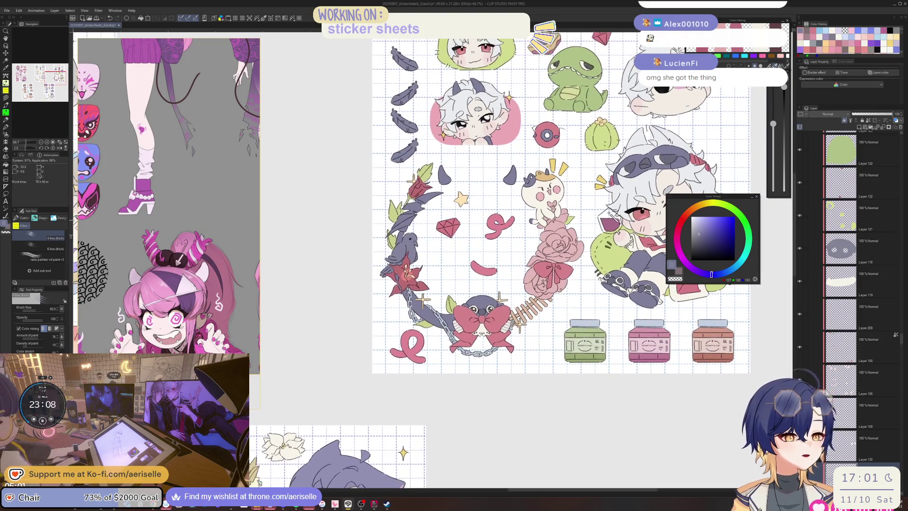
Save the file and zoom to 400% on the brown-haired chibi sitting among red apples
{"action": "key", "text": "ctrl+s"}
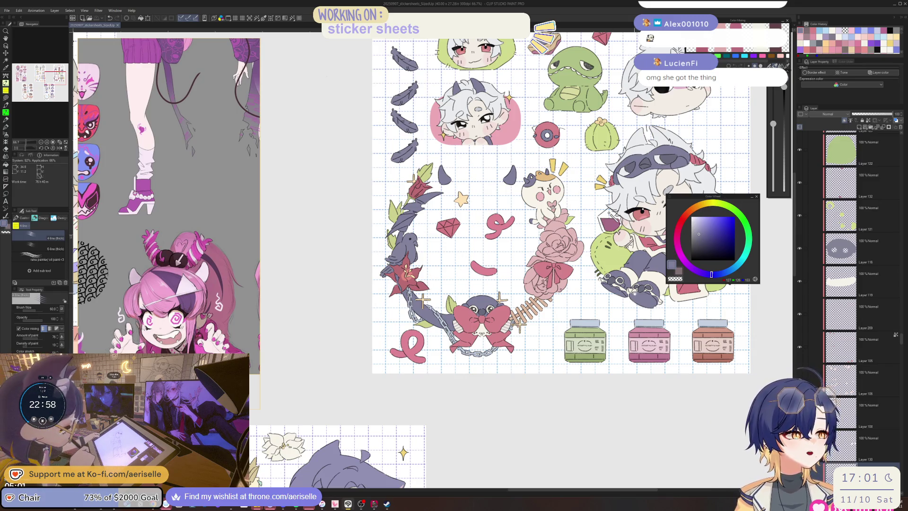
{"action": "mouse_move", "coordinate": [323, 341]}
{"action": "left_mouse_down"}
{"action": "mouse_move", "coordinate": [231, 379]}
{"action": "mouse_move", "coordinate": [322, 348]}
{"action": "mouse_move", "coordinate": [503, 261]}
{"action": "mouse_move", "coordinate": [582, 43]}
{"action": "left_mouse_up"}
{"action": "left_click_drag", "start_coordinate": [503, 293], "coordinate": [484, 81]}
{"action": "key", "text": "ctrl+minus"}
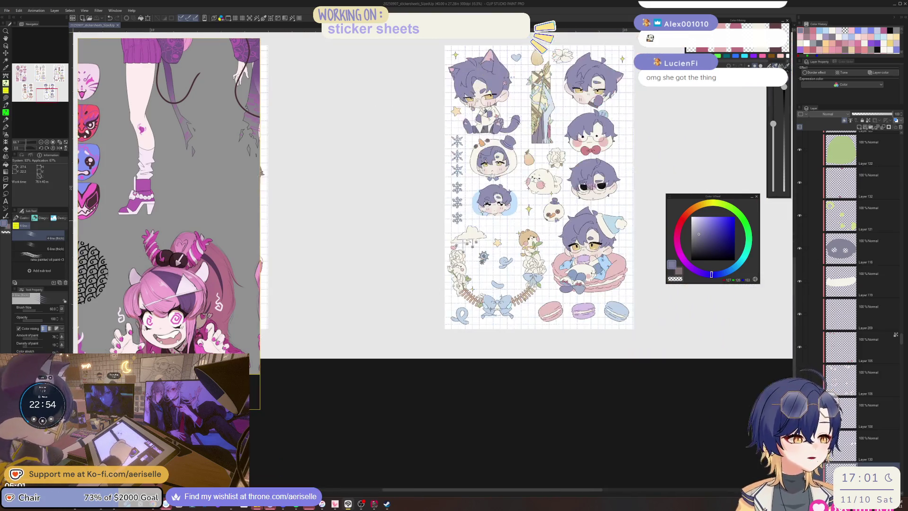
{"action": "mouse_move", "coordinate": [267, 90]}
{"action": "left_mouse_down"}
{"action": "mouse_move", "coordinate": [560, 115]}
{"action": "mouse_move", "coordinate": [546, 294]}
{"action": "mouse_move", "coordinate": [509, 384]}
{"action": "mouse_move", "coordinate": [327, 404]}
{"action": "mouse_move", "coordinate": [588, 189]}
{"action": "mouse_move", "coordinate": [579, 125]}
{"action": "left_mouse_up"}
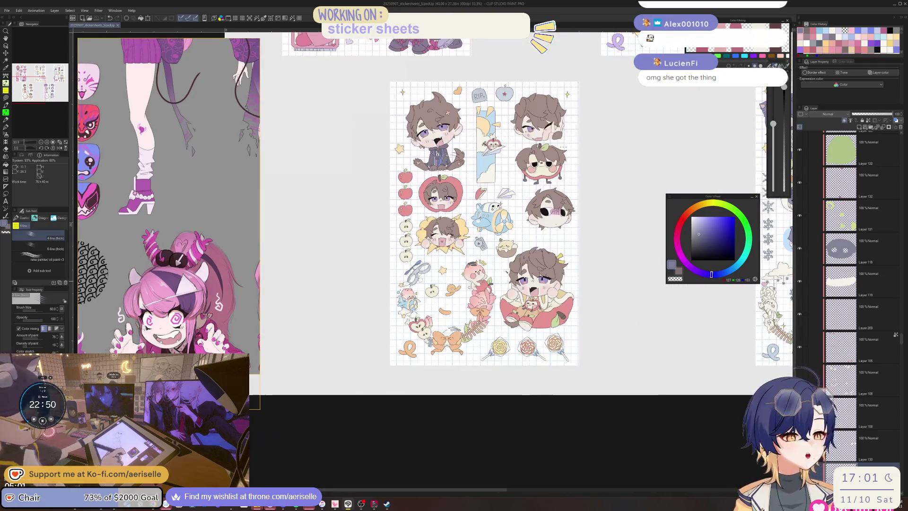
{"action": "scroll", "coordinate": [513, 314], "scroll_direction": "up", "scroll_amount": 7}
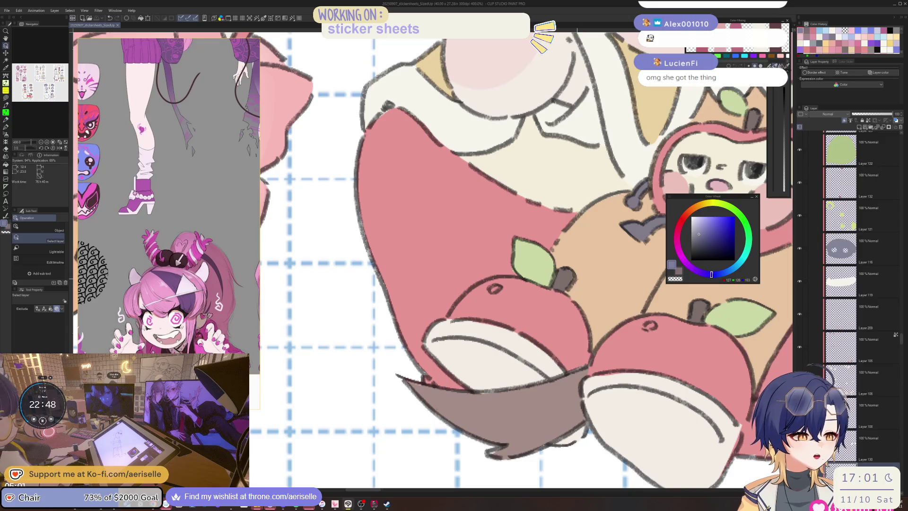
Sample the apple artwork's dark brown and try a stroke on the apple shoe, undoing the grey marks
{"action": "left_click", "coordinate": [485, 367]}
{"action": "left_click", "coordinate": [485, 367], "text": "alt"}
{"action": "left_click_drag", "start_coordinate": [485, 368], "coordinate": [442, 320]}
{"action": "key", "text": "b"}
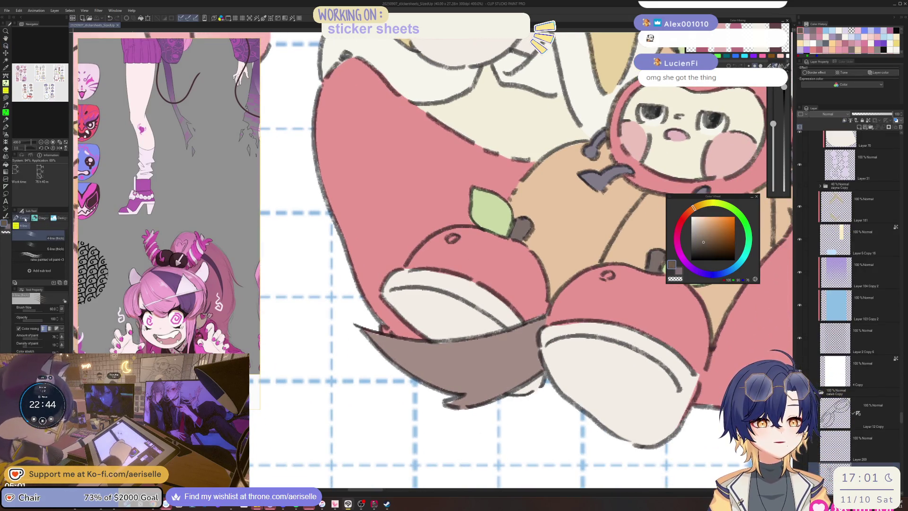
{"action": "key", "text": "p"}
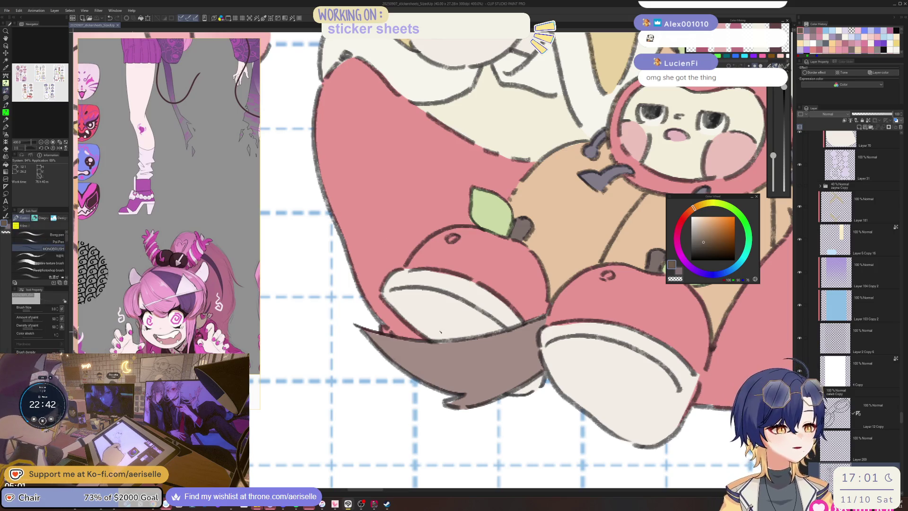
{"action": "mouse_move", "coordinate": [435, 322]}
{"action": "left_mouse_down"}
{"action": "mouse_move", "coordinate": [449, 338]}
{"action": "mouse_move", "coordinate": [474, 322]}
{"action": "mouse_move", "coordinate": [475, 337]}
{"action": "mouse_move", "coordinate": [469, 327]}
{"action": "mouse_move", "coordinate": [462, 335]}
{"action": "mouse_move", "coordinate": [468, 320]}
{"action": "left_mouse_up"}
{"action": "key", "text": "ctrl+z"}
{"action": "key", "text": "ctrl+z"}
{"action": "key", "text": "ctrl+z"}
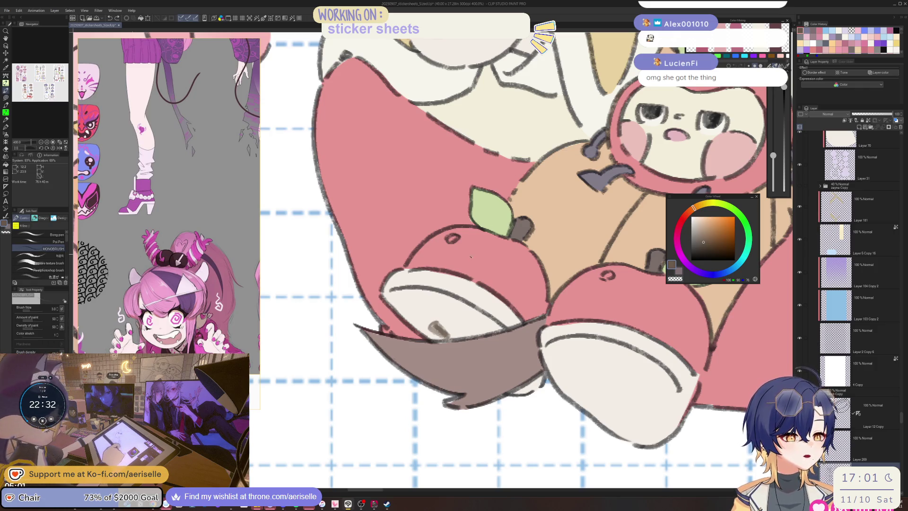
{"action": "key", "text": "ctrl+z"}
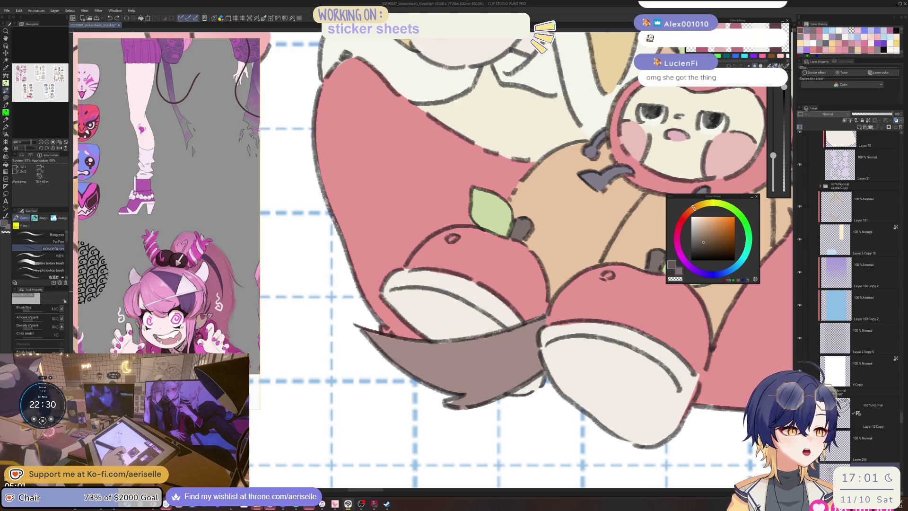
Pick the near-black outline colour and draw dark seeds on the apple shoes with the pen
{"action": "key", "text": "i"}
{"action": "left_click", "coordinate": [477, 277]}
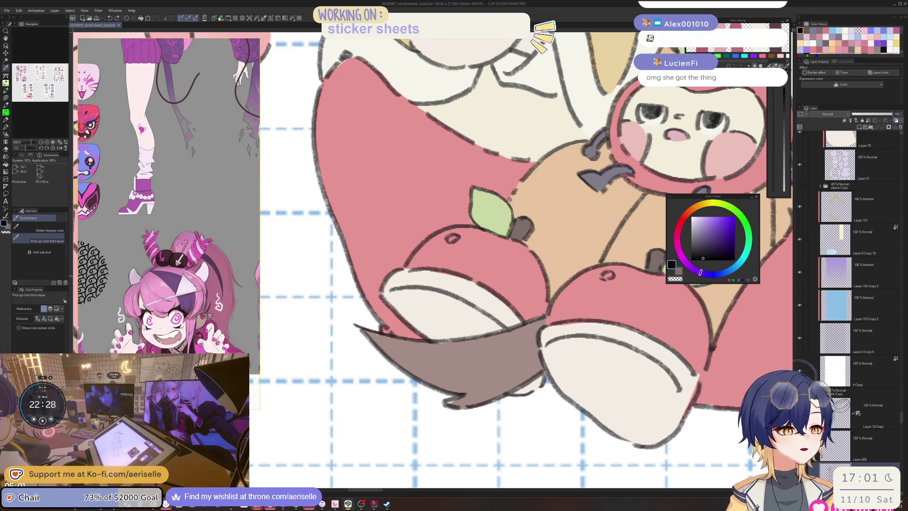
{"action": "key", "text": "p"}
{"action": "mouse_move", "coordinate": [427, 330]}
{"action": "left_mouse_down"}
{"action": "mouse_move", "coordinate": [434, 323]}
{"action": "mouse_move", "coordinate": [445, 337]}
{"action": "mouse_move", "coordinate": [441, 326]}
{"action": "mouse_move", "coordinate": [466, 326]}
{"action": "mouse_move", "coordinate": [456, 327]}
{"action": "left_mouse_up"}
{"action": "mouse_move", "coordinate": [456, 331]}
{"action": "left_mouse_down"}
{"action": "mouse_move", "coordinate": [524, 305]}
{"action": "mouse_move", "coordinate": [520, 316]}
{"action": "mouse_move", "coordinate": [535, 312]}
{"action": "mouse_move", "coordinate": [524, 300]}
{"action": "mouse_move", "coordinate": [529, 313]}
{"action": "mouse_move", "coordinate": [551, 305]}
{"action": "left_mouse_up"}
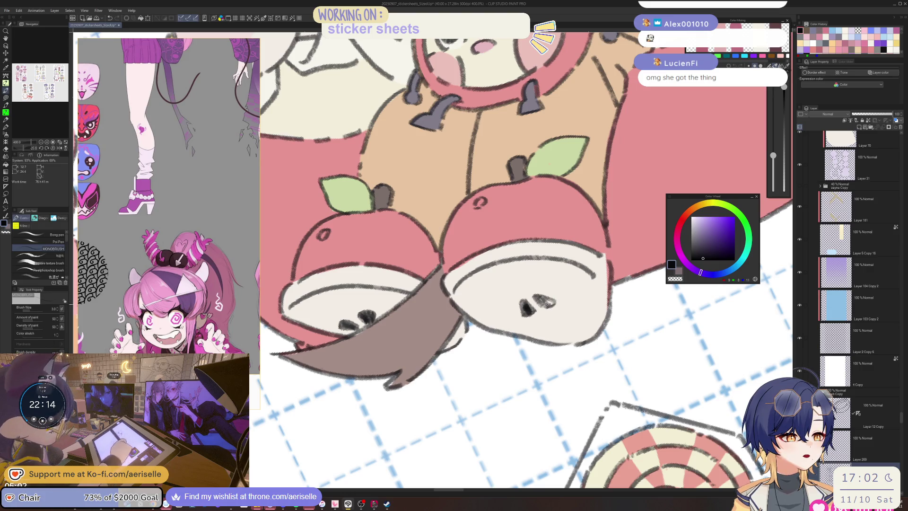
{"action": "scroll", "coordinate": [520, 265], "scroll_direction": "down", "scroll_amount": 10}
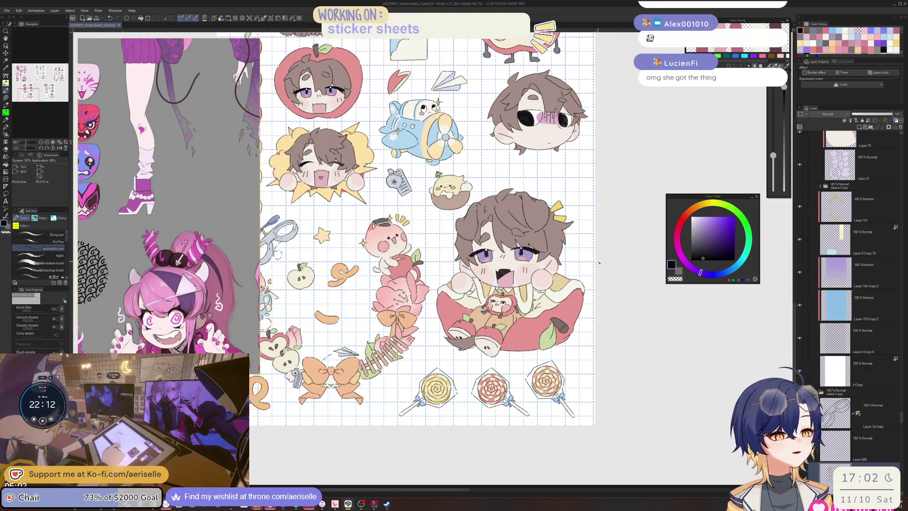
Lasso the shoe's seeds, rescale and rotate them, deselect, and save the sticker sheet
{"action": "scroll", "coordinate": [598, 262], "scroll_direction": "up", "scroll_amount": 5}
{"action": "key", "text": "m"}
{"action": "left_click_drag", "start_coordinate": [474, 353], "coordinate": [494, 371]}
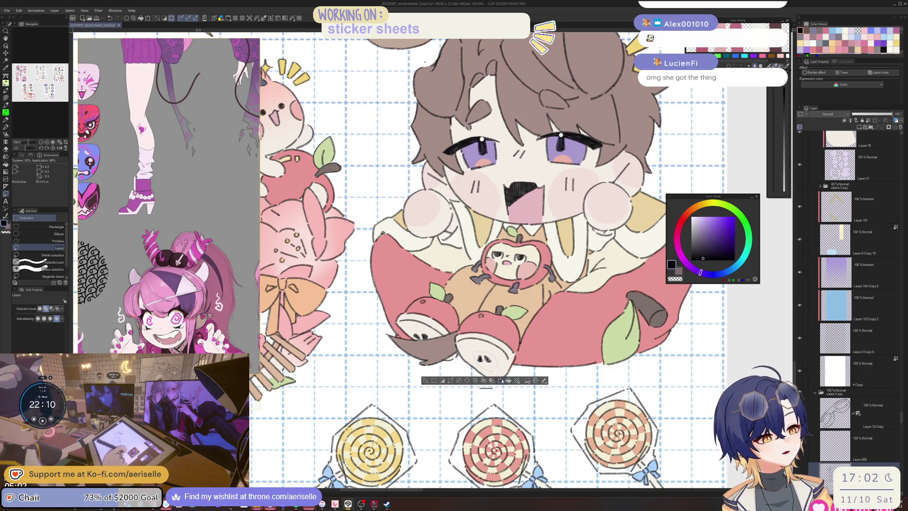
{"action": "left_click", "coordinate": [501, 381]}
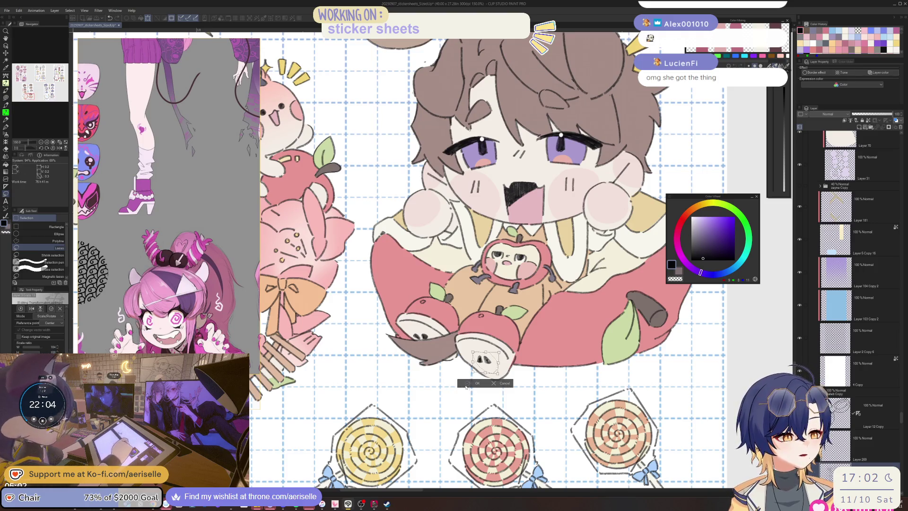
{"action": "left_click", "coordinate": [468, 383]}
{"action": "left_click", "coordinate": [425, 382]}
{"action": "key", "text": "ctrl+s"}
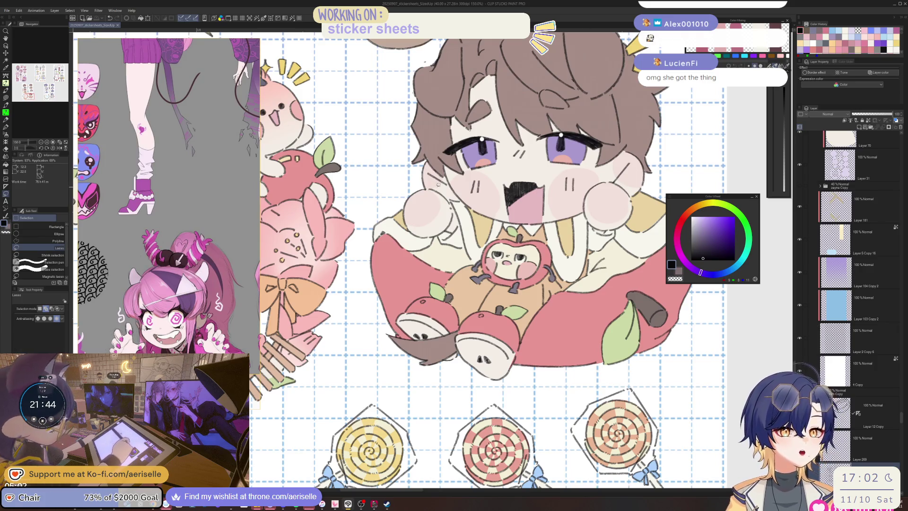
{"action": "mouse_move", "coordinate": [402, 330]}
{"action": "left_mouse_down"}
{"action": "mouse_move", "coordinate": [402, 156]}
{"action": "mouse_move", "coordinate": [407, 196]}
{"action": "mouse_move", "coordinate": [700, 473]}
{"action": "left_mouse_up"}
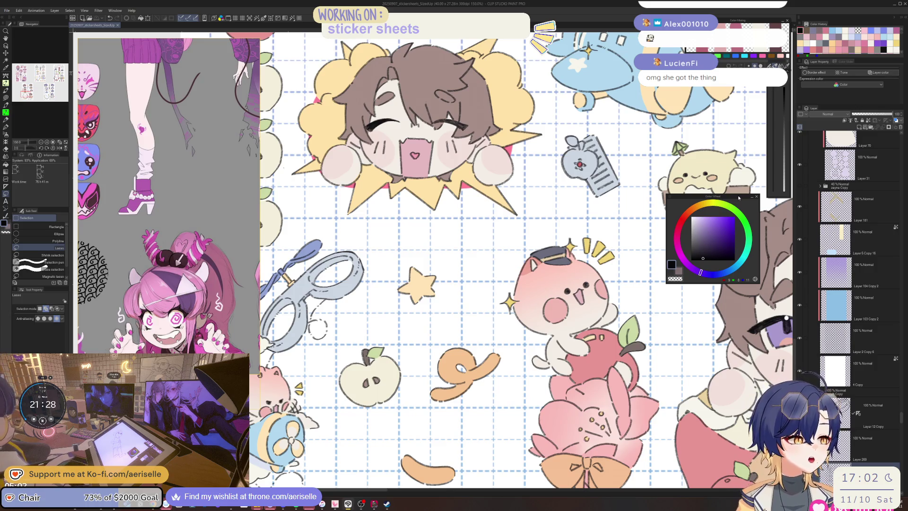
Select the layer of the small cream apple sticker near the yellow star
{"action": "scroll", "coordinate": [587, 197], "scroll_direction": "down", "scroll_amount": 5}
{"action": "scroll", "coordinate": [587, 197], "scroll_direction": "left", "scroll_amount": 5}
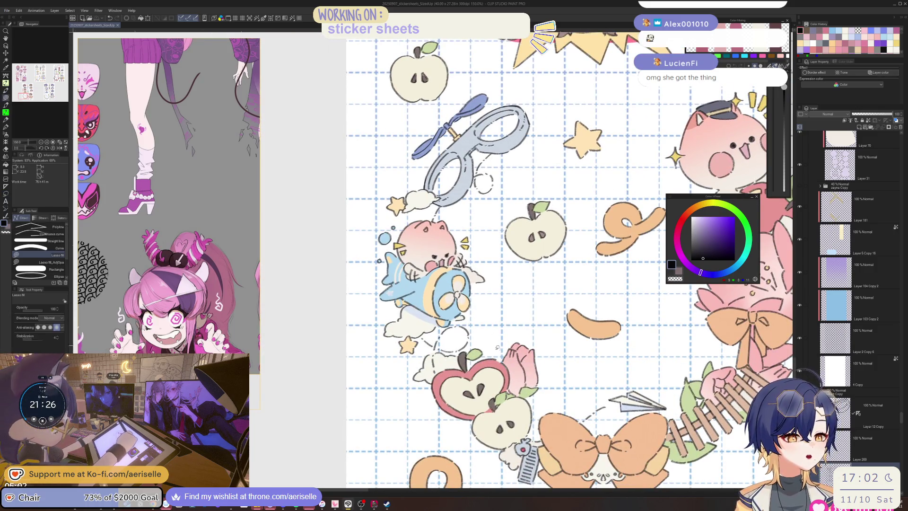
{"action": "left_click", "coordinate": [485, 327], "text": "ctrl+shift"}
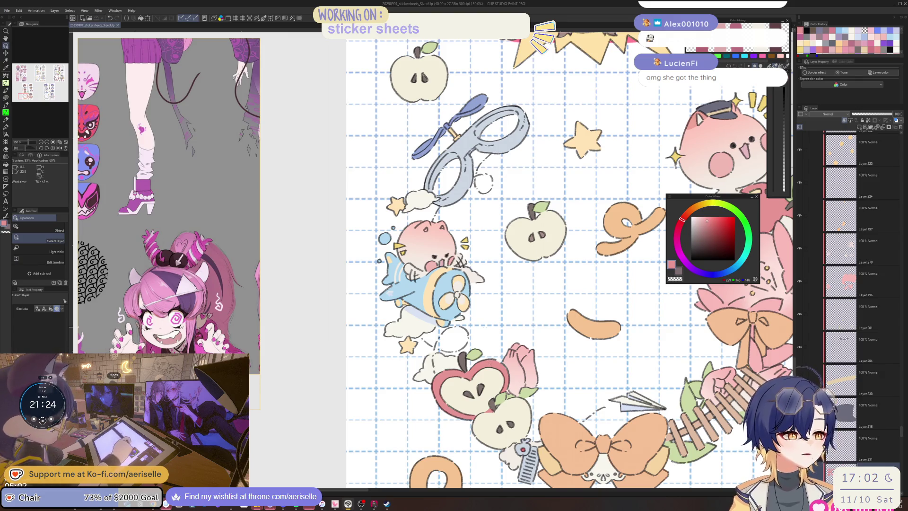
{"action": "scroll", "coordinate": [484, 326], "scroll_direction": "up", "scroll_amount": 3}
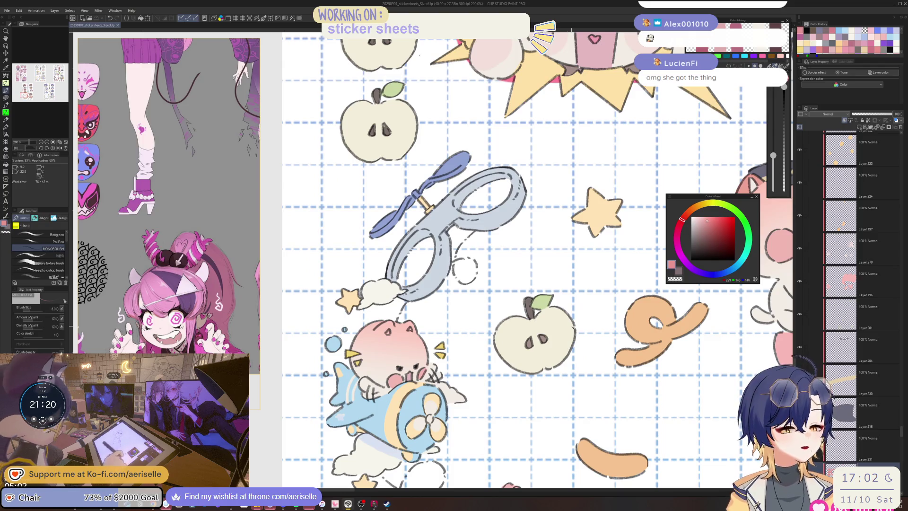
With the Bong pen, draw a pink rim along the apple's right and left edges
{"action": "left_click", "coordinate": [52, 234]}
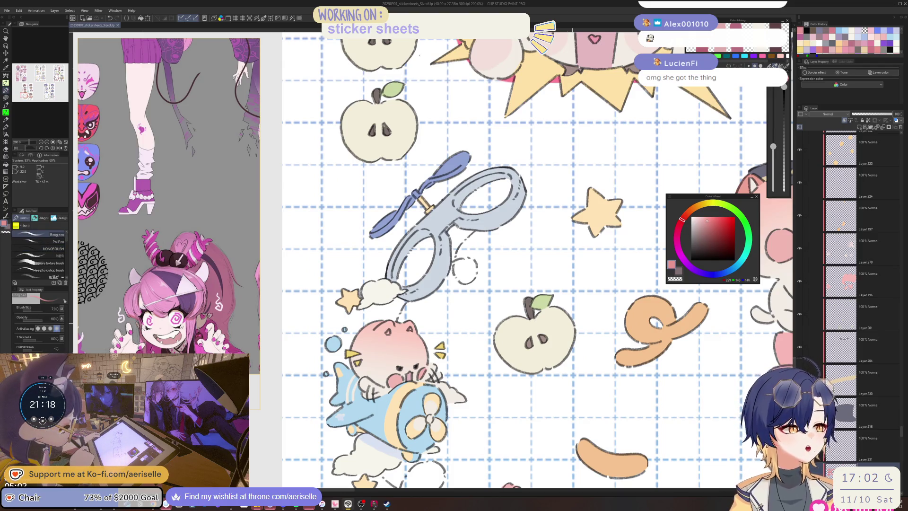
{"action": "scroll", "coordinate": [573, 331], "scroll_direction": "up", "scroll_amount": 2}
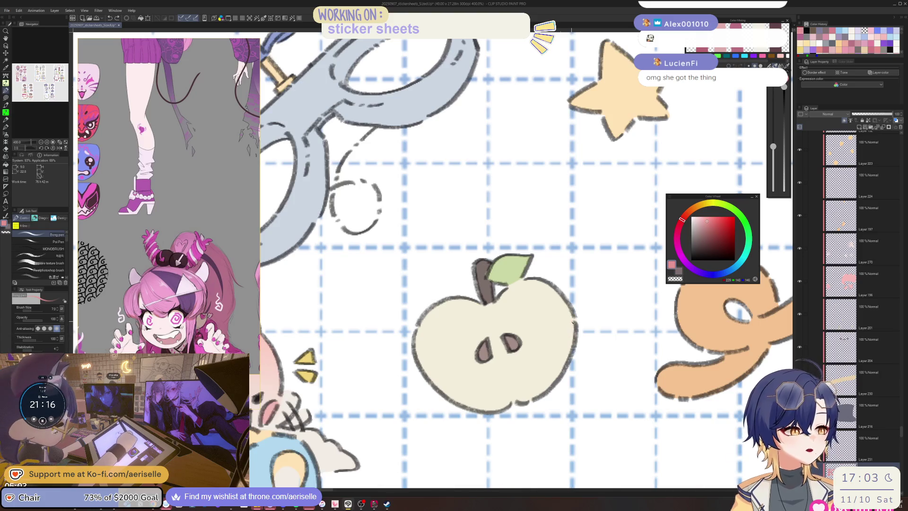
{"action": "mouse_move", "coordinate": [571, 319]}
{"action": "left_mouse_down"}
{"action": "mouse_move", "coordinate": [557, 375]}
{"action": "mouse_move", "coordinate": [532, 400]}
{"action": "mouse_move", "coordinate": [512, 403]}
{"action": "mouse_move", "coordinate": [549, 378]}
{"action": "mouse_move", "coordinate": [501, 369]}
{"action": "mouse_move", "coordinate": [468, 331]}
{"action": "mouse_move", "coordinate": [447, 232]}
{"action": "mouse_move", "coordinate": [435, 250]}
{"action": "mouse_move", "coordinate": [446, 289]}
{"action": "left_mouse_up"}
{"action": "left_click_drag", "start_coordinate": [447, 290], "coordinate": [437, 301]}
{"action": "key", "text": "ctrl+z"}
{"action": "key", "text": "ctrl+z"}
{"action": "mouse_move", "coordinate": [454, 244]}
{"action": "left_mouse_down"}
{"action": "mouse_move", "coordinate": [440, 263]}
{"action": "mouse_move", "coordinate": [437, 306]}
{"action": "mouse_move", "coordinate": [467, 353]}
{"action": "left_mouse_up"}
Rotate the view and extend the pink rim down the apple's left and lower-left outline
{"action": "key", "text": "asciicircum"}
{"action": "key", "text": "asciicircum"}
{"action": "key", "text": "asciicircum"}
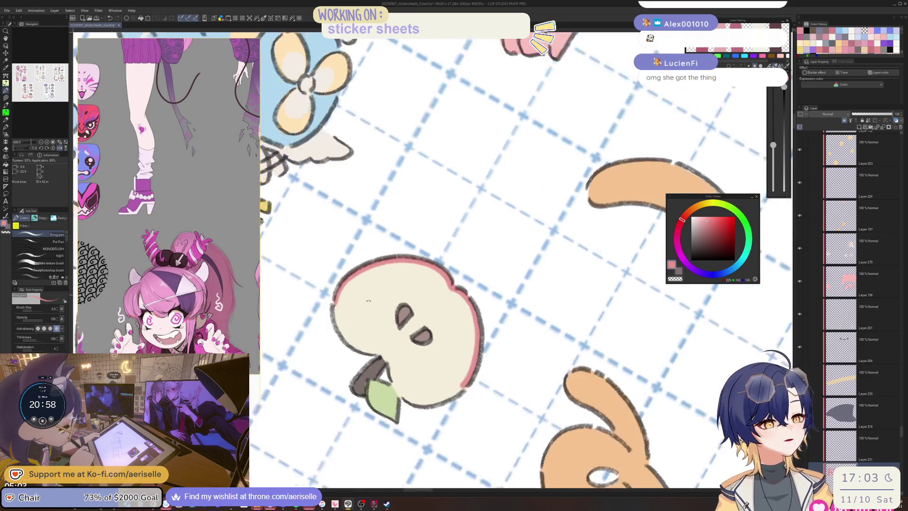
{"action": "mouse_move", "coordinate": [336, 283]}
{"action": "left_mouse_down"}
{"action": "mouse_move", "coordinate": [331, 322]}
{"action": "mouse_move", "coordinate": [355, 347]}
{"action": "mouse_move", "coordinate": [375, 349]}
{"action": "mouse_move", "coordinate": [406, 403]}
{"action": "mouse_move", "coordinate": [388, 297]}
{"action": "mouse_move", "coordinate": [553, 252]}
{"action": "left_mouse_up"}
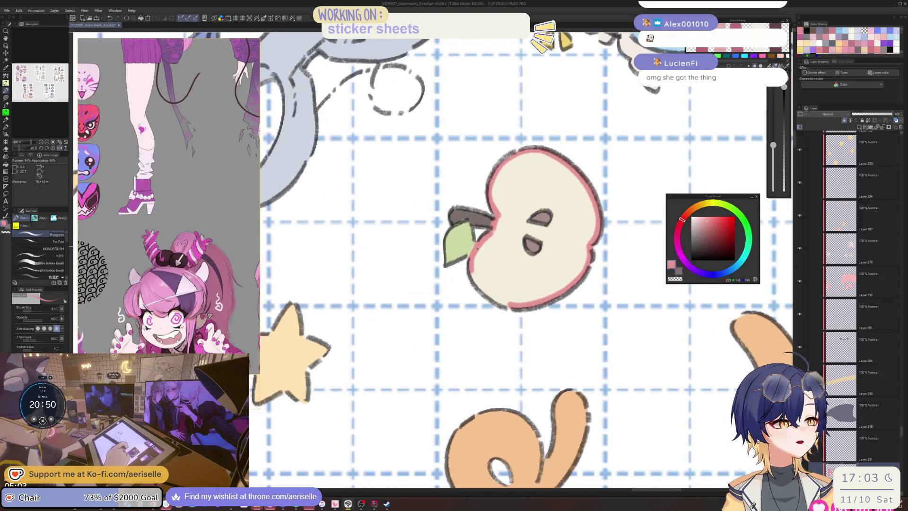
{"action": "mouse_move", "coordinate": [475, 258]}
{"action": "left_mouse_down"}
{"action": "mouse_move", "coordinate": [456, 305]}
{"action": "mouse_move", "coordinate": [474, 348]}
{"action": "left_mouse_up"}
{"action": "key", "text": "e"}
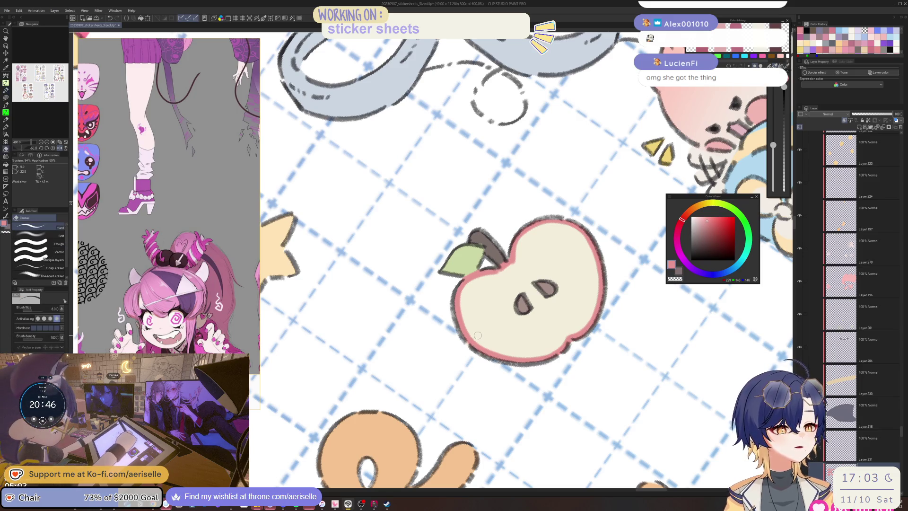
{"action": "scroll", "coordinate": [481, 316], "scroll_direction": "down", "scroll_amount": 2}
{"action": "scroll", "coordinate": [520, 260], "scroll_direction": "down", "scroll_amount": 5}
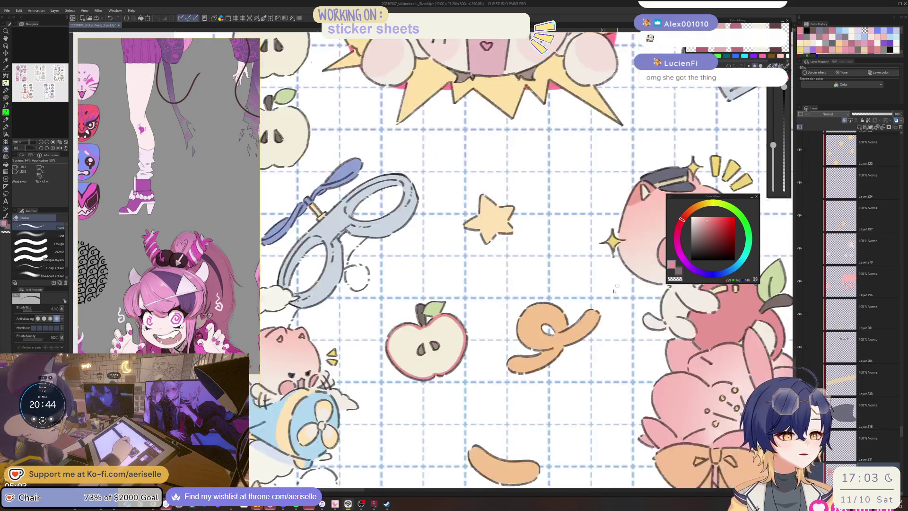
Retrace the left apple slice's outline with a dark pen line
{"action": "scroll", "coordinate": [522, 361], "scroll_direction": "up", "scroll_amount": 6}
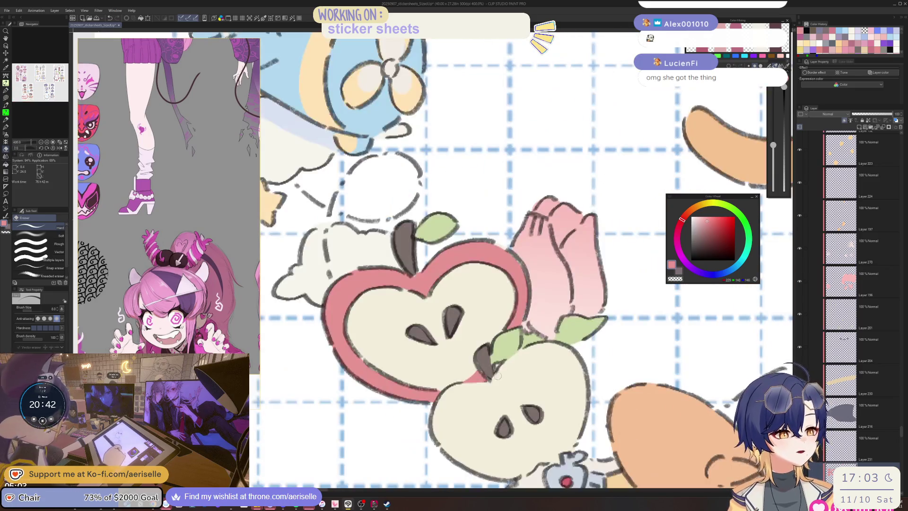
{"action": "key", "text": "p"}
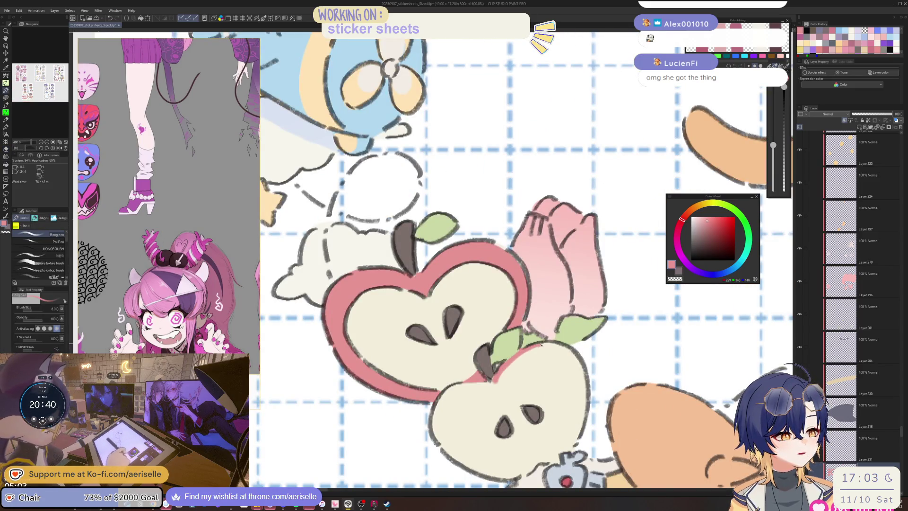
{"action": "left_click_drag", "start_coordinate": [522, 352], "coordinate": [377, 392]}
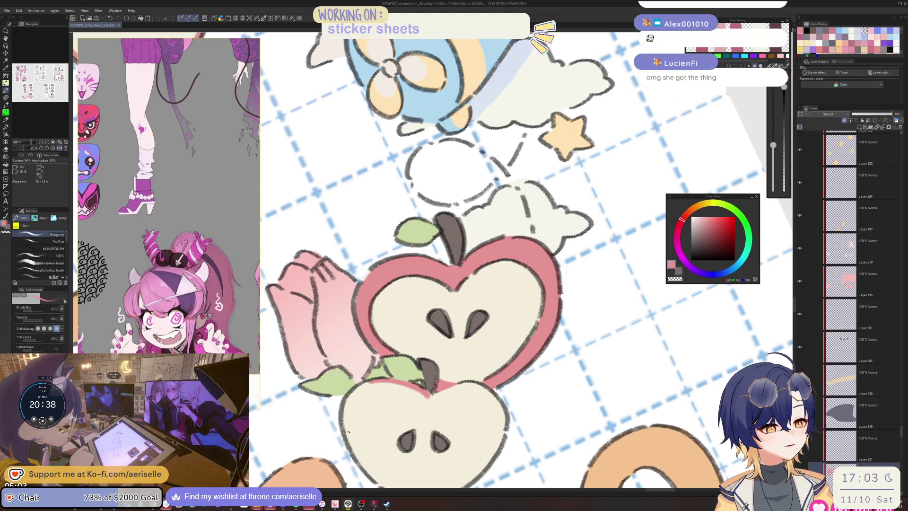
{"action": "key", "text": "ctrl+at"}
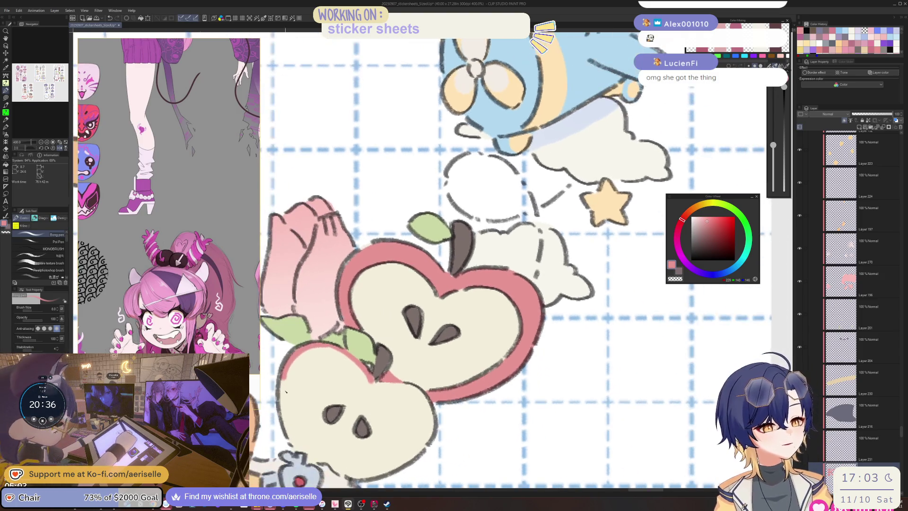
{"action": "mouse_move", "coordinate": [285, 378]}
{"action": "left_mouse_down"}
{"action": "mouse_move", "coordinate": [287, 434]}
{"action": "mouse_move", "coordinate": [303, 453]}
{"action": "left_mouse_up"}
Rotate the canvas, touch up both apple slices' outlines, then zoom out to the whole sheet
{"action": "key", "text": "e"}
{"action": "left_click_drag", "start_coordinate": [289, 378], "coordinate": [405, 306]}
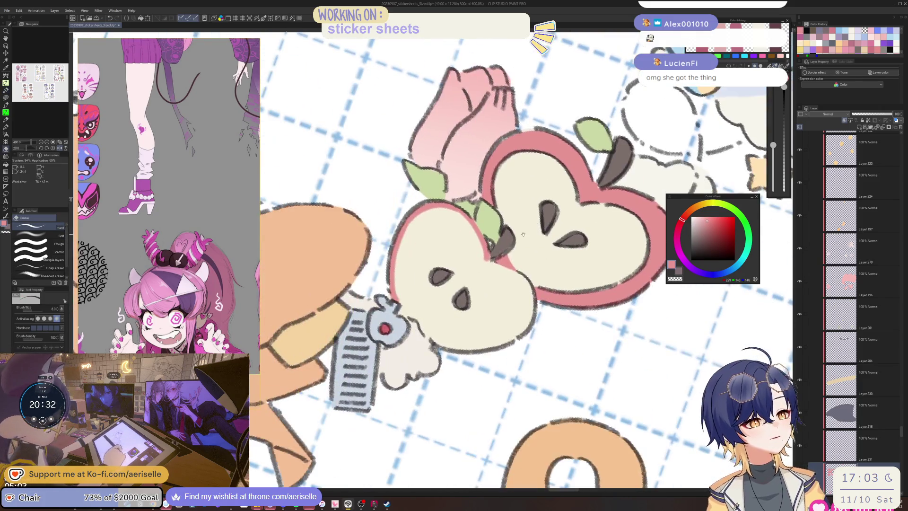
{"action": "key", "text": "p"}
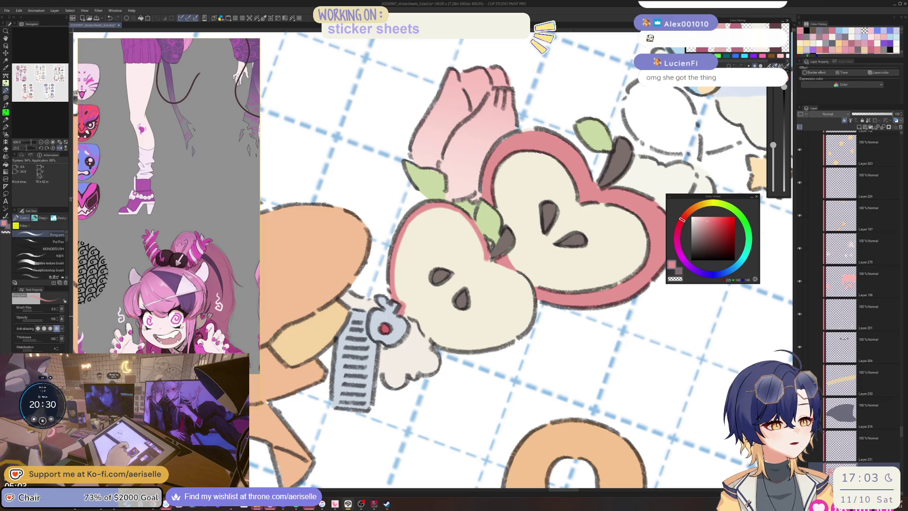
{"action": "left_click_drag", "start_coordinate": [409, 314], "coordinate": [364, 359]}
{"action": "mouse_move", "coordinate": [379, 282]}
{"action": "left_mouse_down"}
{"action": "mouse_move", "coordinate": [385, 333]}
{"action": "mouse_move", "coordinate": [378, 303]}
{"action": "mouse_move", "coordinate": [361, 293]}
{"action": "mouse_move", "coordinate": [364, 330]}
{"action": "mouse_move", "coordinate": [397, 371]}
{"action": "mouse_move", "coordinate": [360, 302]}
{"action": "mouse_move", "coordinate": [323, 275]}
{"action": "mouse_move", "coordinate": [357, 309]}
{"action": "mouse_move", "coordinate": [485, 279]}
{"action": "left_mouse_up"}
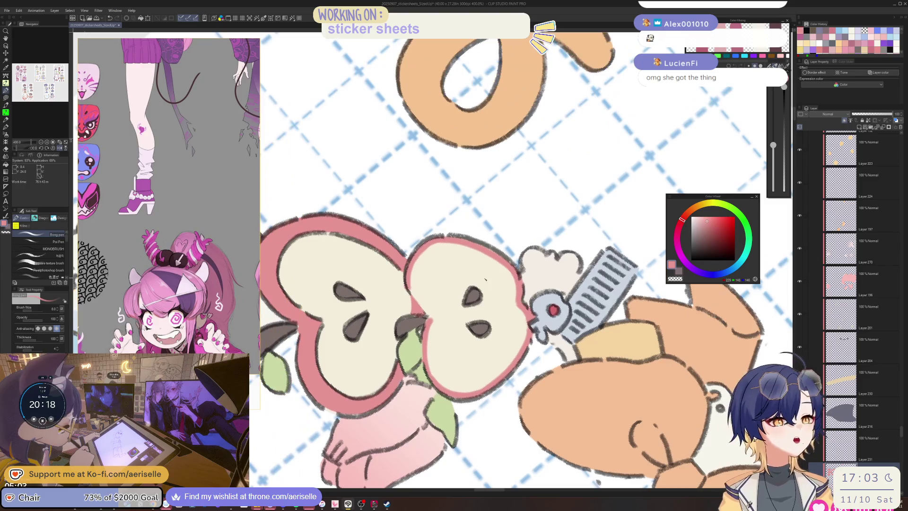
{"action": "mouse_move", "coordinate": [411, 267]}
{"action": "left_mouse_down"}
{"action": "mouse_move", "coordinate": [416, 299]}
{"action": "mouse_move", "coordinate": [433, 319]}
{"action": "left_mouse_up"}
{"action": "scroll", "coordinate": [430, 299], "scroll_direction": "down", "scroll_amount": 6}
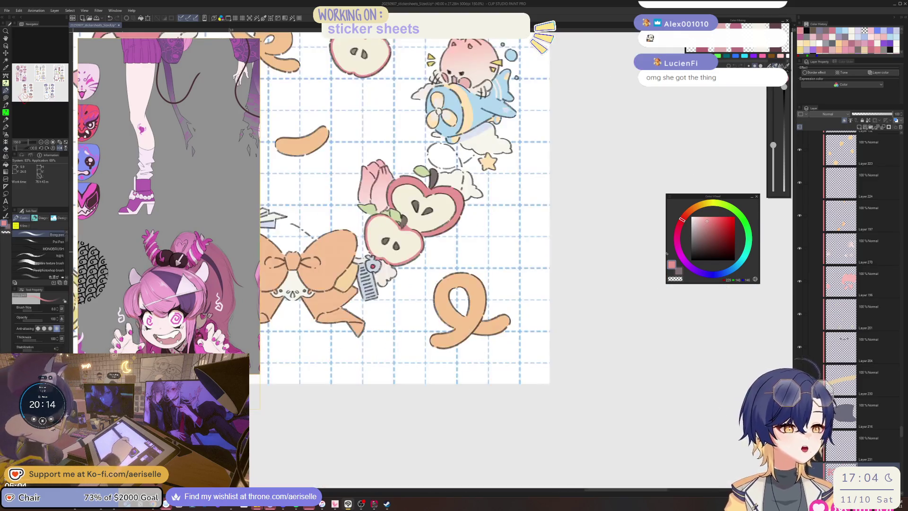
{"action": "mouse_move", "coordinate": [532, 284]}
{"action": "left_mouse_down"}
{"action": "mouse_move", "coordinate": [609, 358]}
{"action": "mouse_move", "coordinate": [632, 358]}
{"action": "left_mouse_up"}
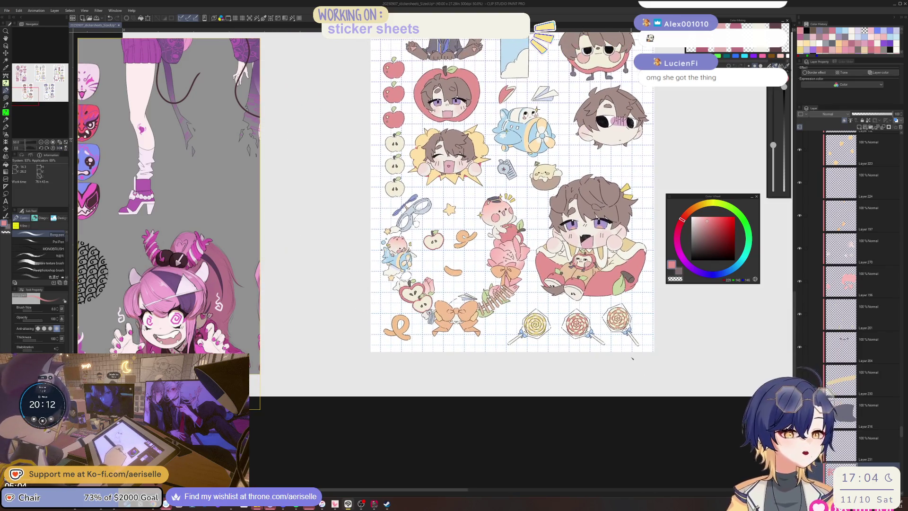
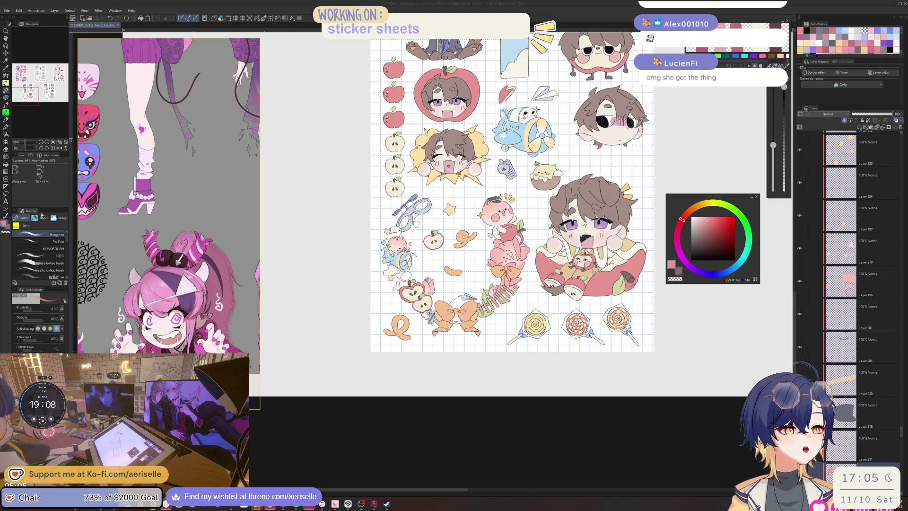
Load a different sticker-sheet reference file into PureRef and position it in view
{"action": "right_click", "coordinate": [143, 222]}
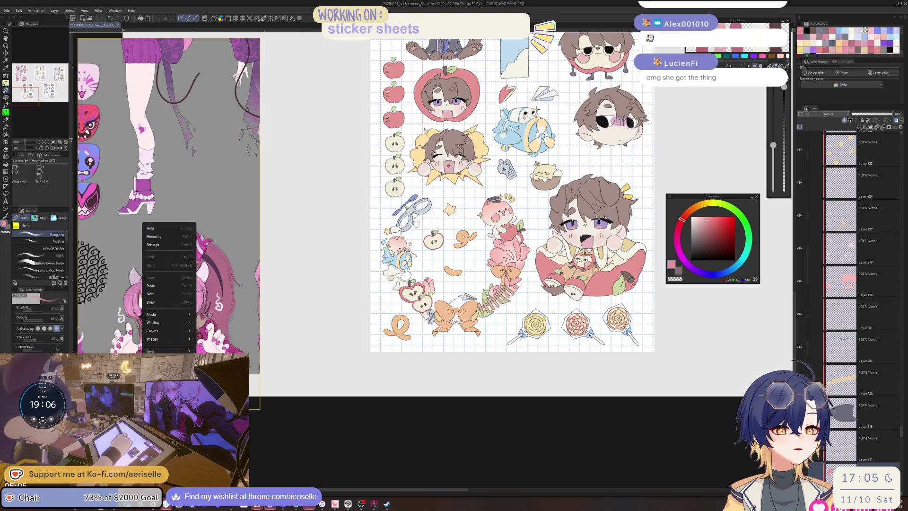
{"action": "mouse_move", "coordinate": [185, 364]}
{"action": "left_click", "coordinate": [270, 375]}
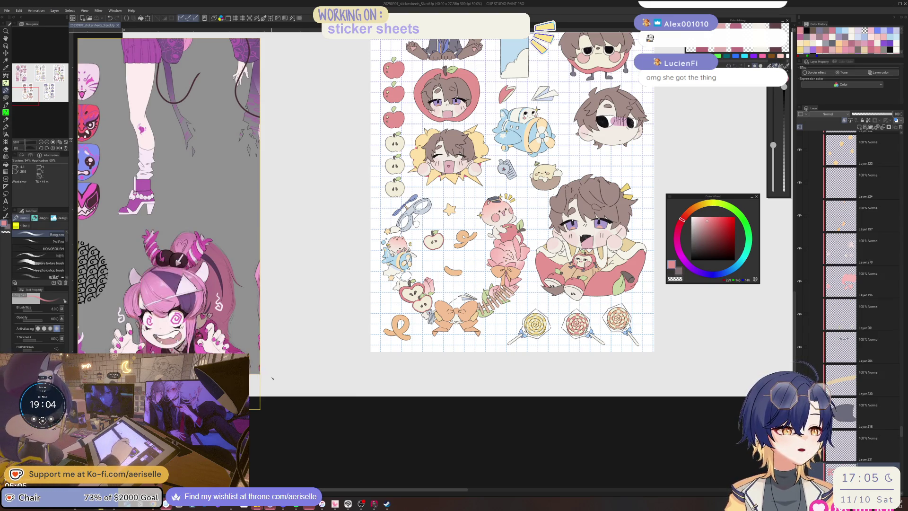
{"action": "scroll", "coordinate": [596, 281], "scroll_direction": "up", "scroll_amount": 3}
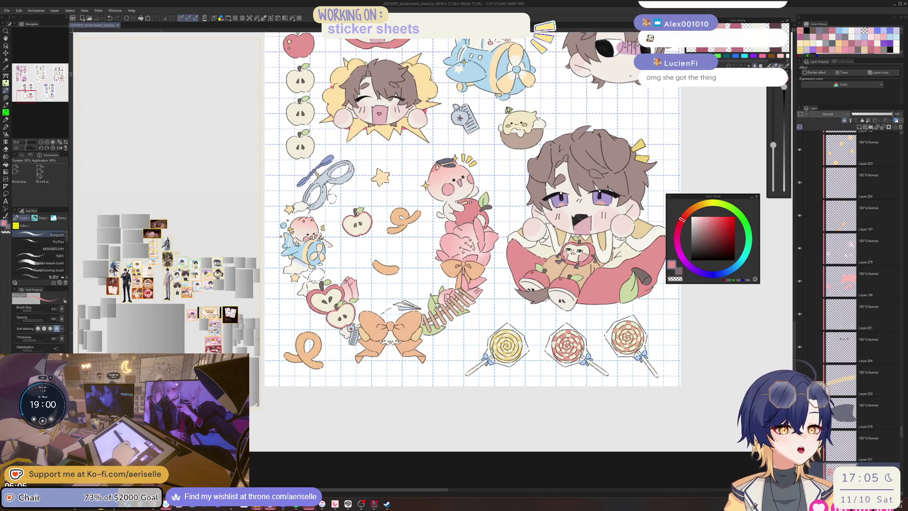
{"action": "scroll", "coordinate": [141, 270], "scroll_direction": "up", "scroll_amount": 5}
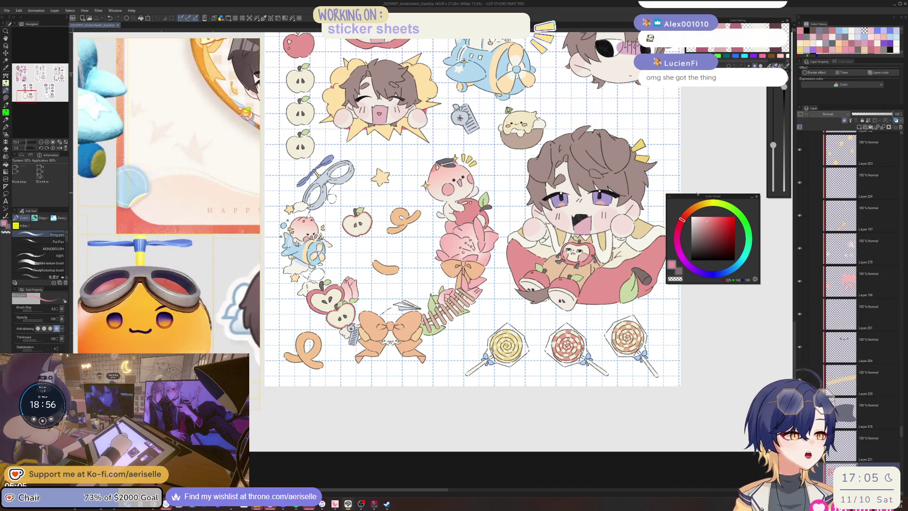
{"action": "left_click_drag", "start_coordinate": [473, 213], "coordinate": [567, 248]}
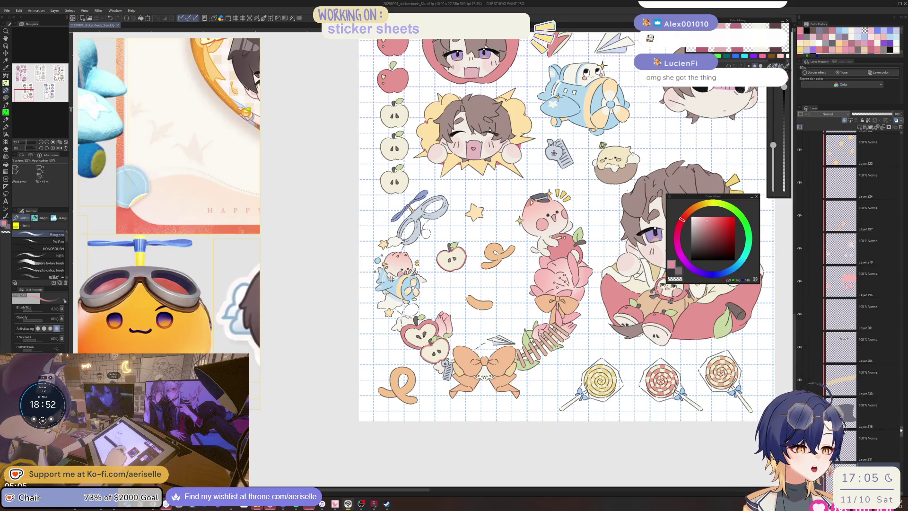
{"action": "scroll", "coordinate": [875, 387], "scroll_direction": "up", "scroll_amount": 5}
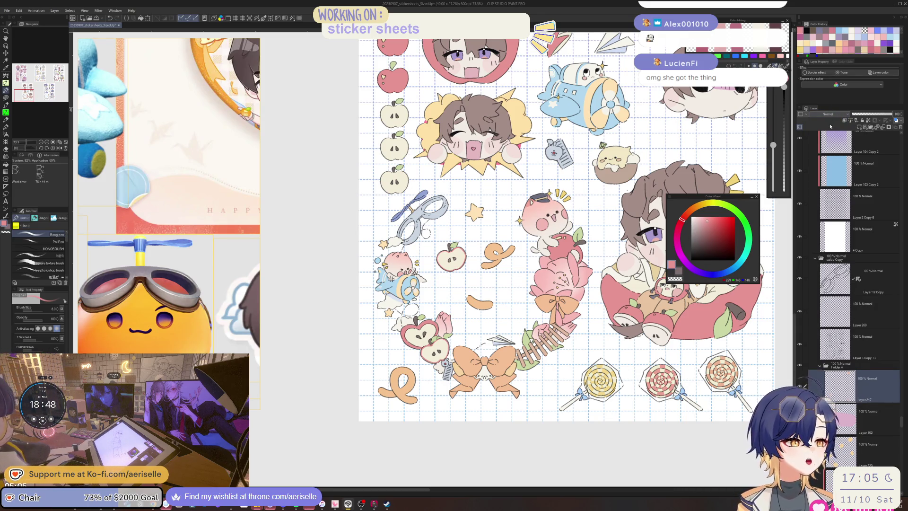
Add a new layer above Layer 247, clip it to the layer below, and pick a muted lilac
{"action": "left_click", "coordinate": [845, 121]}
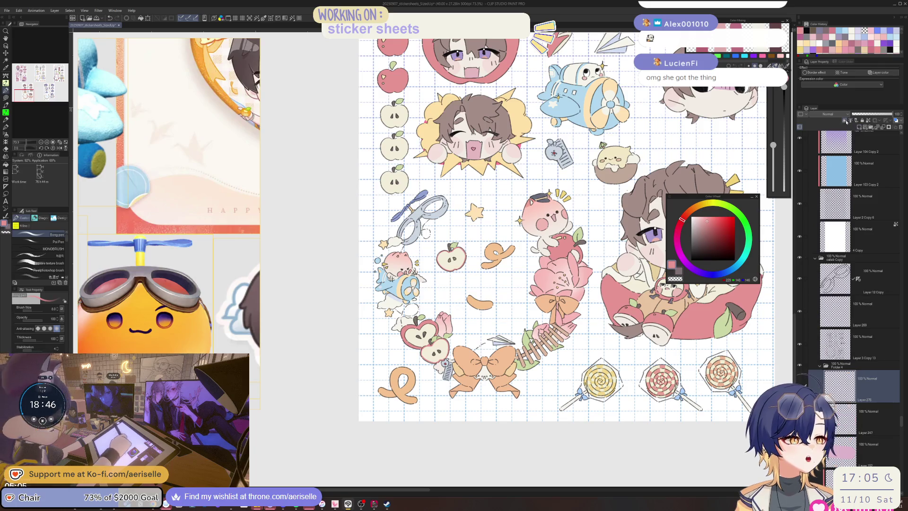
{"action": "left_click", "coordinate": [844, 120]}
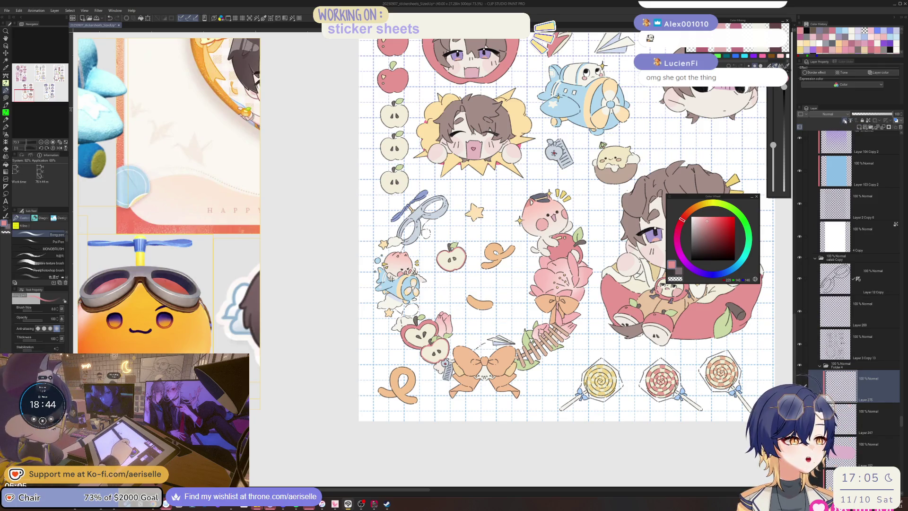
{"action": "left_click", "coordinate": [695, 271]}
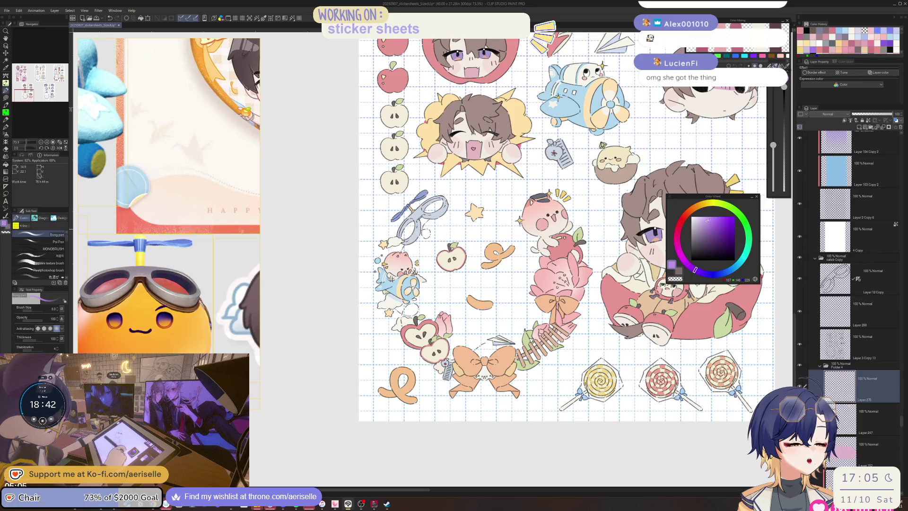
{"action": "left_click_drag", "start_coordinate": [707, 220], "coordinate": [701, 222]}
{"action": "left_click", "coordinate": [830, 115]}
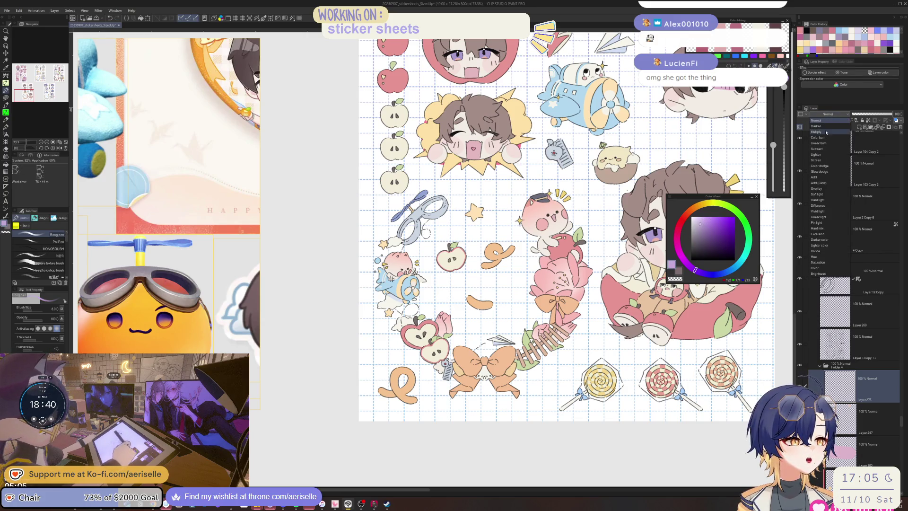
Set the clipped layer to Linear burn, lasso-fill the left goggle lens purple and erase its edge
{"action": "left_click", "coordinate": [830, 143]}
{"action": "scroll", "coordinate": [403, 205], "scroll_direction": "up", "scroll_amount": 3}
{"action": "scroll", "coordinate": [414, 233], "scroll_direction": "up", "scroll_amount": 2}
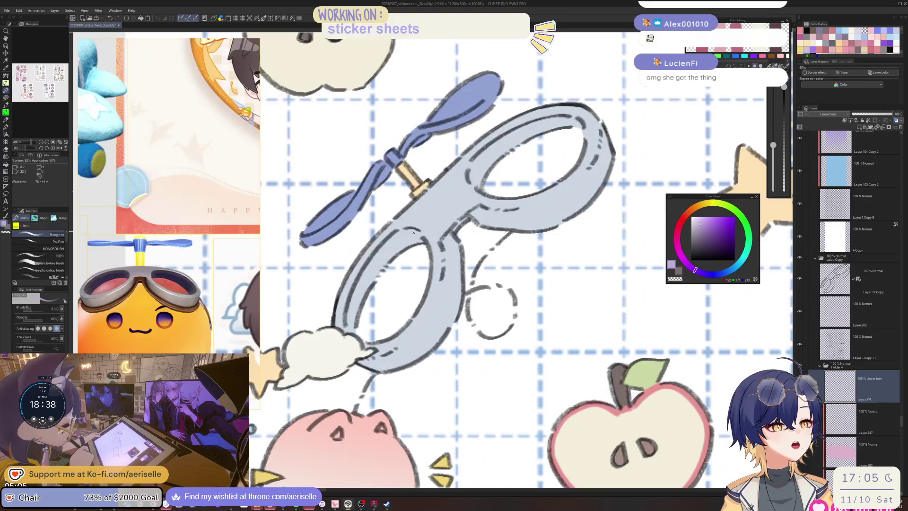
{"action": "key", "text": "u"}
{"action": "mouse_move", "coordinate": [392, 231]}
{"action": "left_mouse_down"}
{"action": "mouse_move", "coordinate": [405, 301]}
{"action": "mouse_move", "coordinate": [416, 237]}
{"action": "mouse_move", "coordinate": [427, 240]}
{"action": "mouse_move", "coordinate": [429, 282]}
{"action": "mouse_move", "coordinate": [408, 326]}
{"action": "mouse_move", "coordinate": [384, 338]}
{"action": "mouse_move", "coordinate": [349, 332]}
{"action": "mouse_move", "coordinate": [344, 310]}
{"action": "mouse_move", "coordinate": [418, 239]}
{"action": "left_mouse_up"}
{"action": "key", "text": "e"}
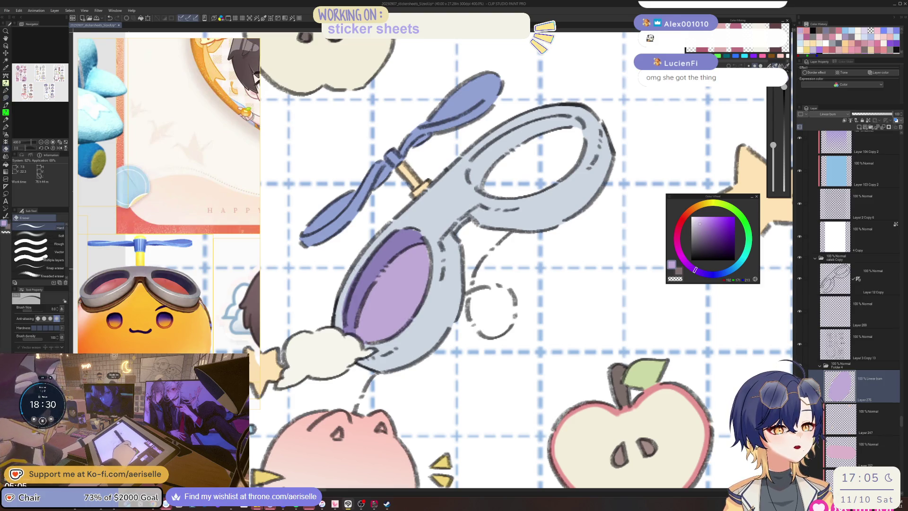
{"action": "mouse_move", "coordinate": [364, 254]}
{"action": "left_mouse_down"}
{"action": "mouse_move", "coordinate": [345, 305]}
{"action": "mouse_move", "coordinate": [352, 279]}
{"action": "left_mouse_up"}
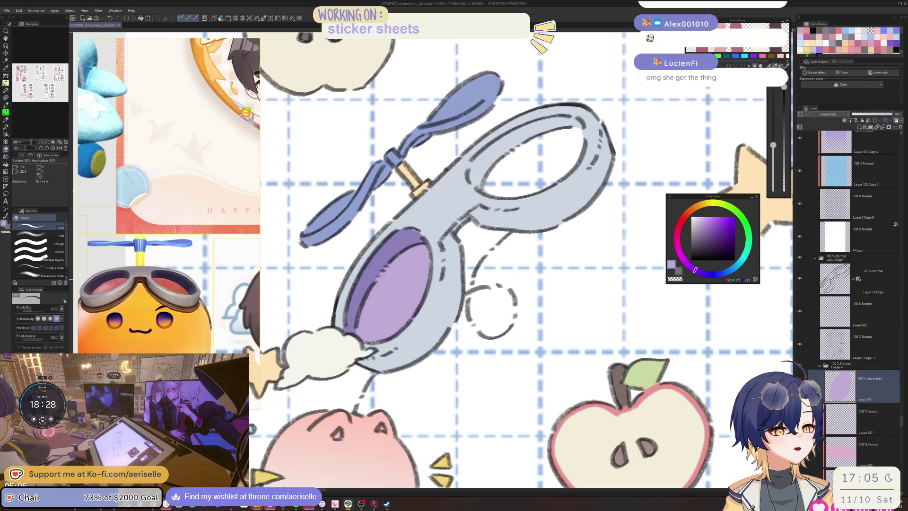
Lasso-fill the right goggle lens purple and patch the gaps along its edges
{"action": "left_click_drag", "start_coordinate": [567, 168], "coordinate": [505, 233]}
{"action": "key", "text": "u"}
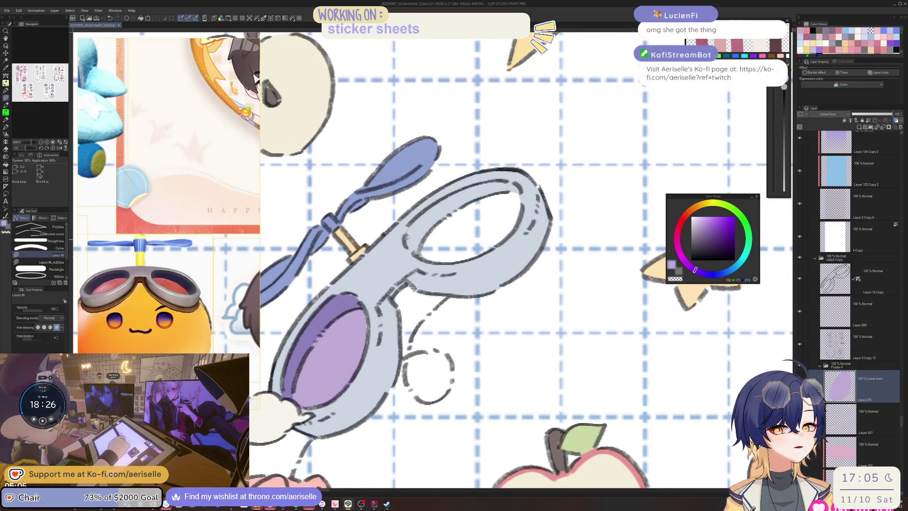
{"action": "mouse_move", "coordinate": [413, 245]}
{"action": "left_mouse_down"}
{"action": "mouse_move", "coordinate": [461, 258]}
{"action": "mouse_move", "coordinate": [513, 233]}
{"action": "left_mouse_up"}
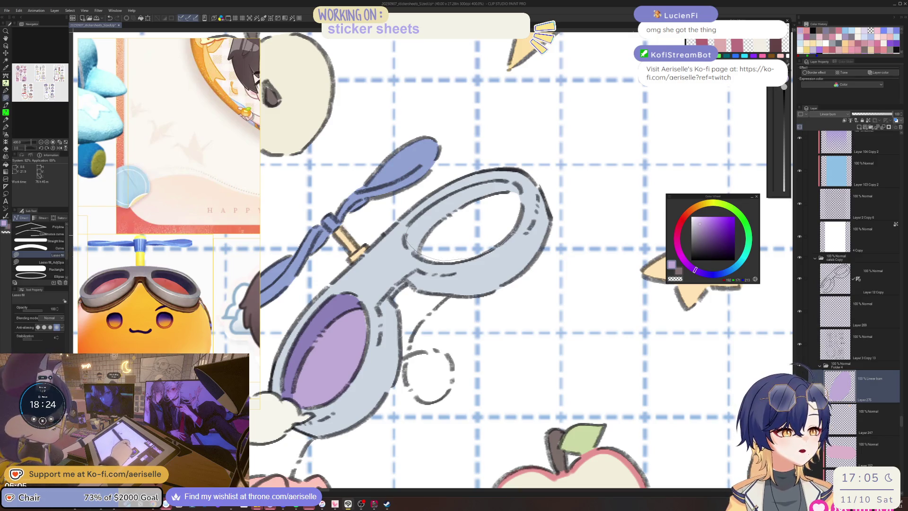
{"action": "mouse_move", "coordinate": [528, 200]}
{"action": "left_mouse_down"}
{"action": "mouse_move", "coordinate": [505, 179]}
{"action": "mouse_move", "coordinate": [480, 182]}
{"action": "mouse_move", "coordinate": [430, 231]}
{"action": "left_mouse_up"}
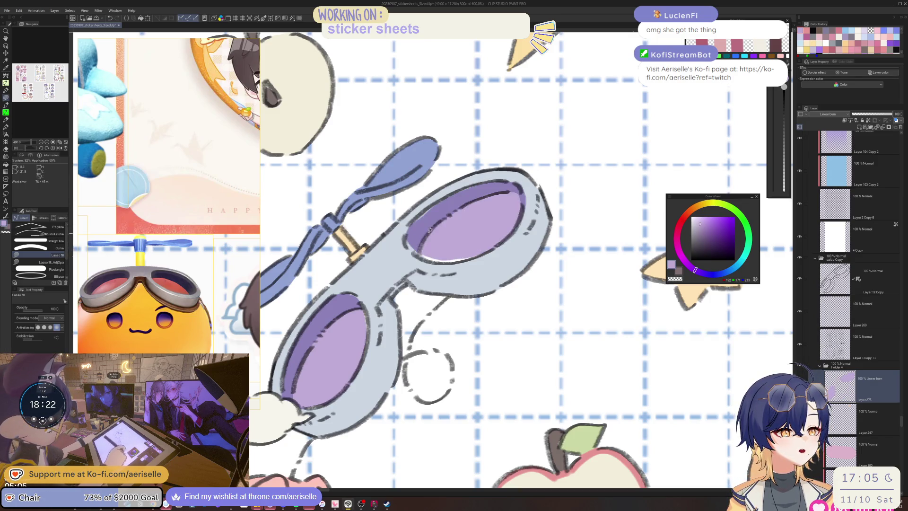
{"action": "mouse_move", "coordinate": [462, 191]}
{"action": "left_mouse_down"}
{"action": "mouse_move", "coordinate": [496, 181]}
{"action": "mouse_move", "coordinate": [466, 199]}
{"action": "left_mouse_up"}
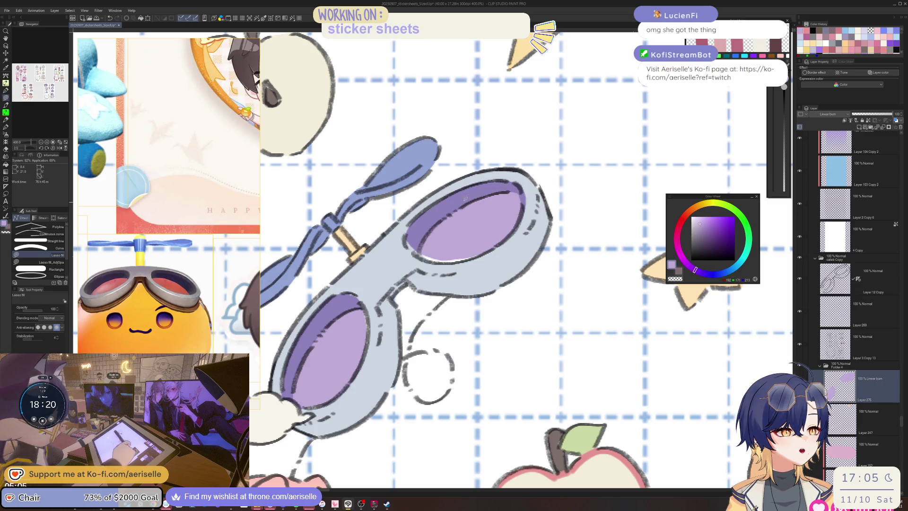
{"action": "left_click_drag", "start_coordinate": [407, 240], "coordinate": [405, 238]}
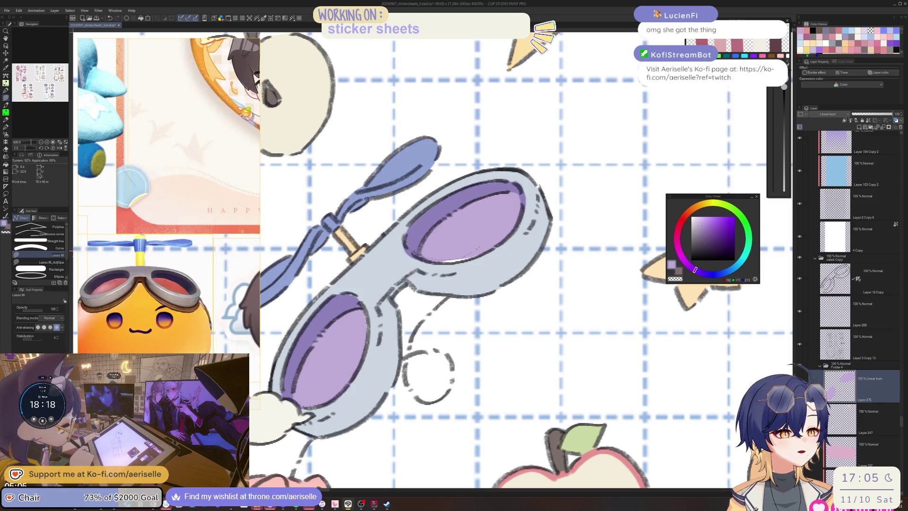
{"action": "mouse_move", "coordinate": [477, 247]}
{"action": "left_mouse_down"}
{"action": "mouse_move", "coordinate": [435, 259]}
{"action": "mouse_move", "coordinate": [477, 258]}
{"action": "left_mouse_up"}
{"action": "key", "text": "e"}
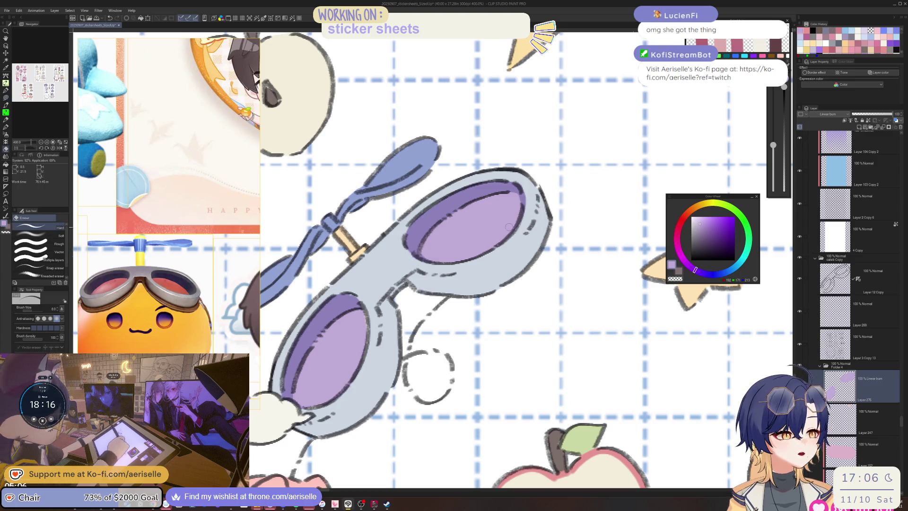
{"action": "scroll", "coordinate": [522, 198], "scroll_direction": "down", "scroll_amount": 5}
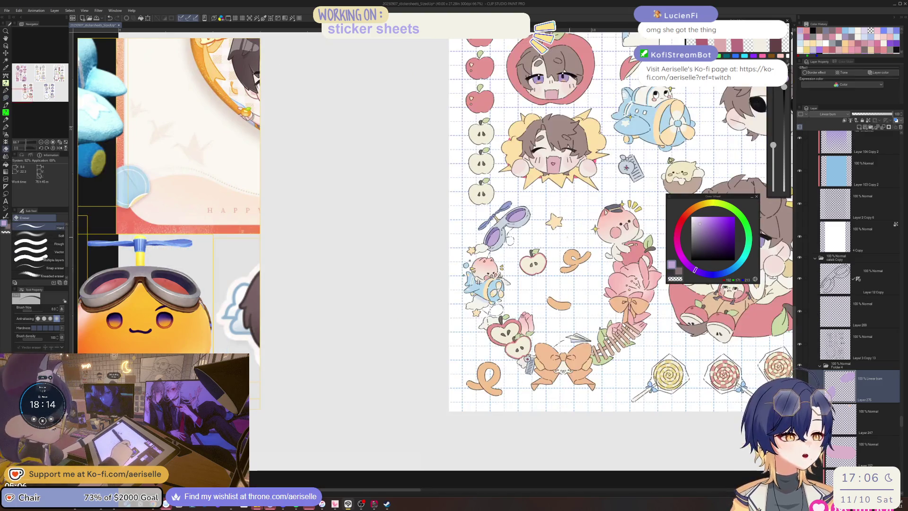
Reposition the sticker sheet in view and save it with Ctrl+S
{"action": "mouse_move", "coordinate": [544, 239]}
{"action": "left_mouse_down"}
{"action": "mouse_move", "coordinate": [526, 226]}
{"action": "mouse_move", "coordinate": [559, 237]}
{"action": "mouse_move", "coordinate": [534, 228]}
{"action": "mouse_move", "coordinate": [490, 246]}
{"action": "left_mouse_up"}
{"action": "scroll", "coordinate": [552, 240], "scroll_direction": "down", "scroll_amount": 2}
{"action": "left_click_drag", "start_coordinate": [487, 227], "coordinate": [475, 224]}
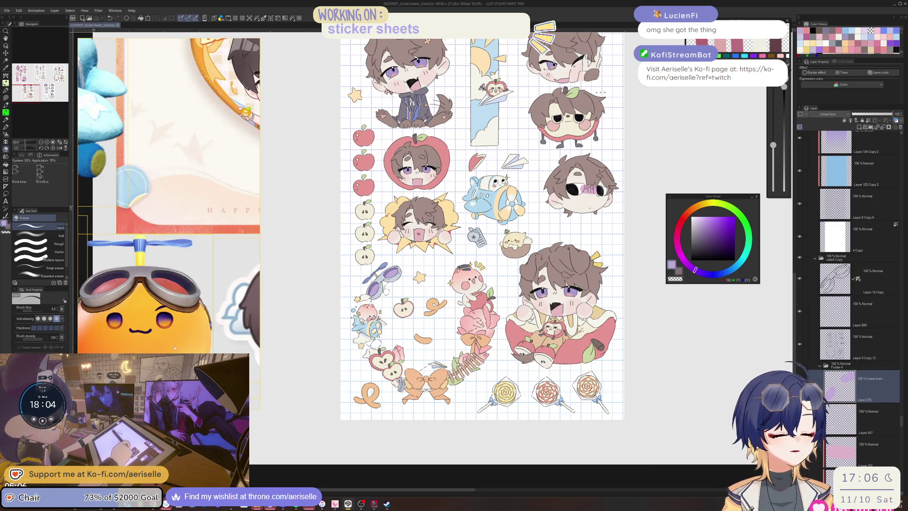
{"action": "scroll", "coordinate": [194, 307], "scroll_direction": "down", "scroll_amount": 6}
{"action": "scroll", "coordinate": [194, 301], "scroll_direction": "down", "scroll_amount": 4}
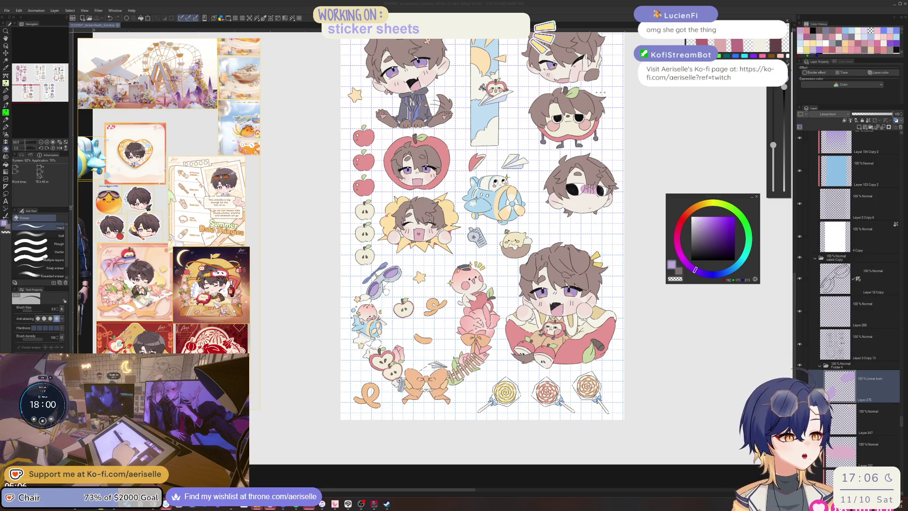
{"action": "key", "text": "ctrl+s"}
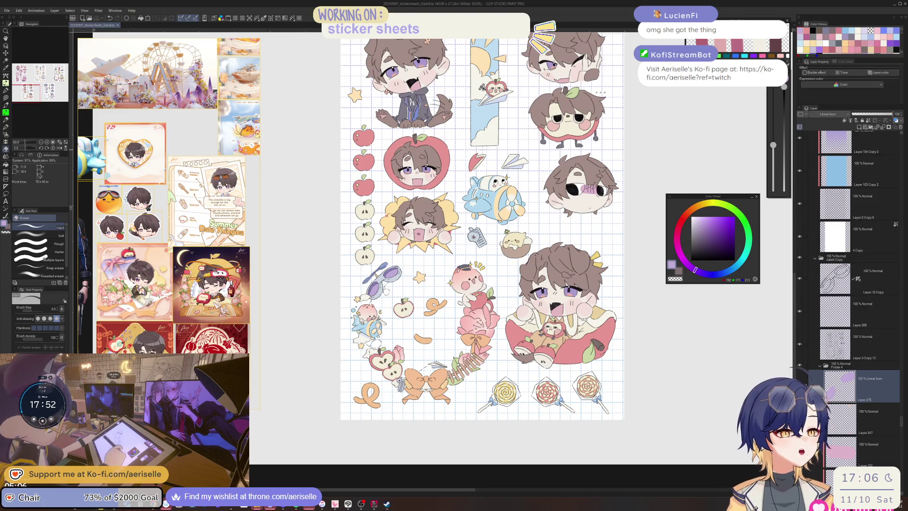
Pick the chibi face's layer and add a lighter gradient inside a lasso-selected iris
{"action": "scroll", "coordinate": [591, 182], "scroll_direction": "up", "scroll_amount": 4}
{"action": "key", "text": "o"}
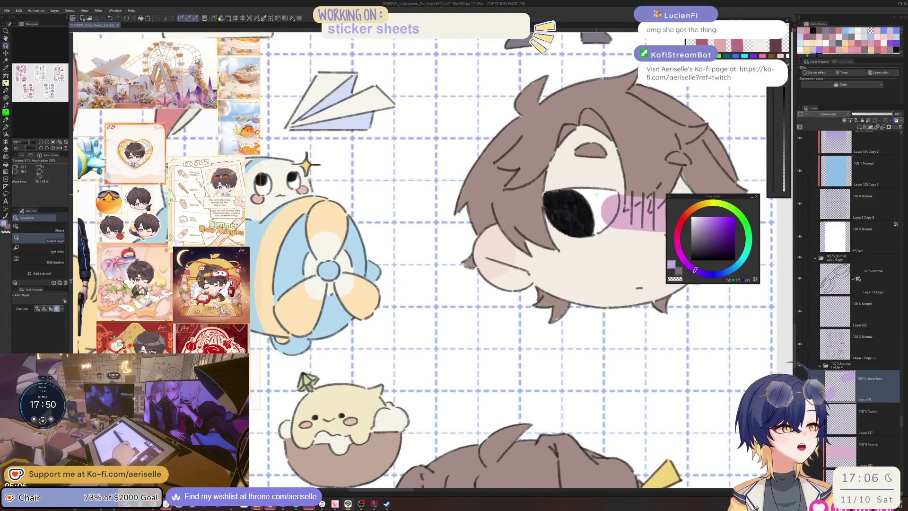
{"action": "left_click", "coordinate": [604, 182]}
{"action": "scroll", "coordinate": [604, 182], "scroll_direction": "down", "scroll_amount": 5}
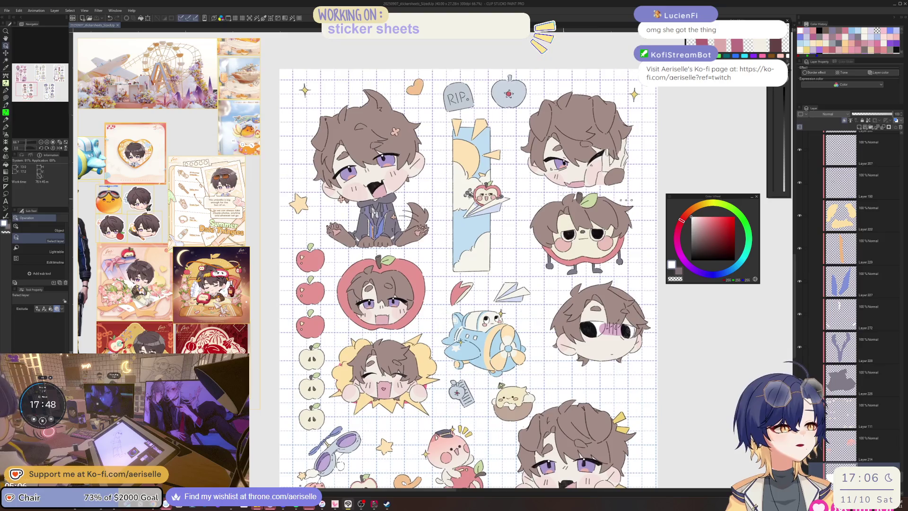
{"action": "scroll", "coordinate": [546, 168], "scroll_direction": "up", "scroll_amount": 6}
{"action": "key", "text": "m"}
{"action": "mouse_move", "coordinate": [523, 249]}
{"action": "left_mouse_down"}
{"action": "mouse_move", "coordinate": [524, 265]}
{"action": "mouse_move", "coordinate": [562, 297]}
{"action": "mouse_move", "coordinate": [599, 294]}
{"action": "mouse_move", "coordinate": [567, 227]}
{"action": "mouse_move", "coordinate": [591, 293]}
{"action": "left_mouse_up"}
{"action": "key", "text": "g"}
{"action": "key", "text": "g"}
{"action": "key", "text": "g"}
{"action": "key", "text": "ctrl+d"}
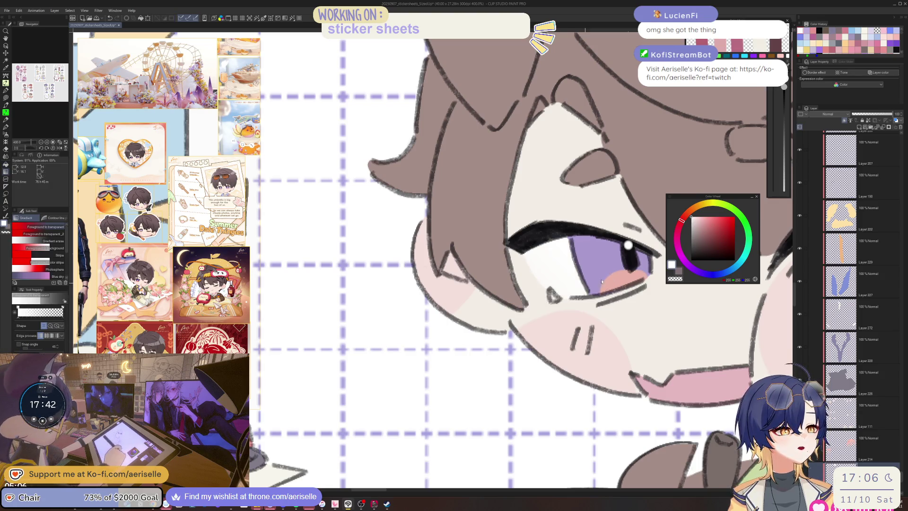
{"action": "scroll", "coordinate": [670, 344], "scroll_direction": "down", "scroll_amount": 5}
{"action": "scroll", "coordinate": [665, 393], "scroll_direction": "down", "scroll_amount": 5}
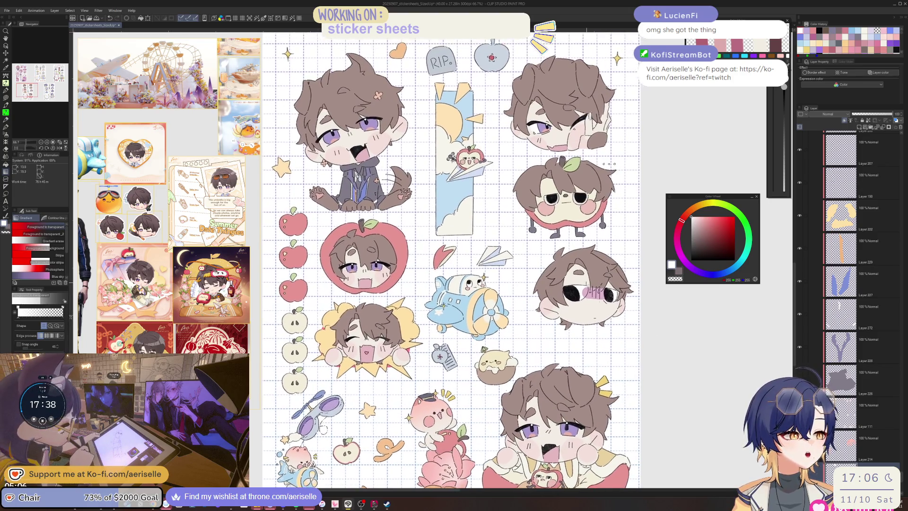
Select the sleepy-face sticker's layer and set its blend mode to Linear burn
{"action": "scroll", "coordinate": [591, 283], "scroll_direction": "up", "scroll_amount": 5}
{"action": "key", "text": "o"}
{"action": "left_click", "coordinate": [557, 319]}
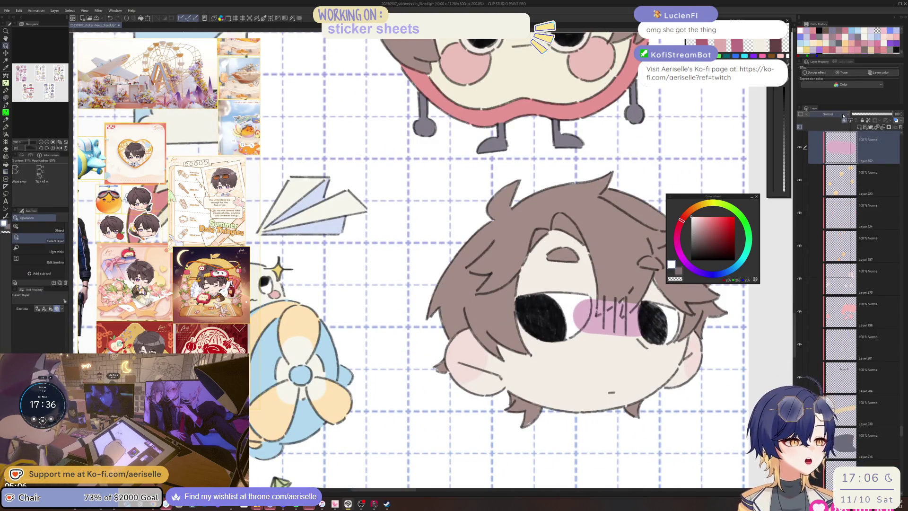
{"action": "left_click", "coordinate": [827, 114]}
{"action": "left_click", "coordinate": [829, 142]}
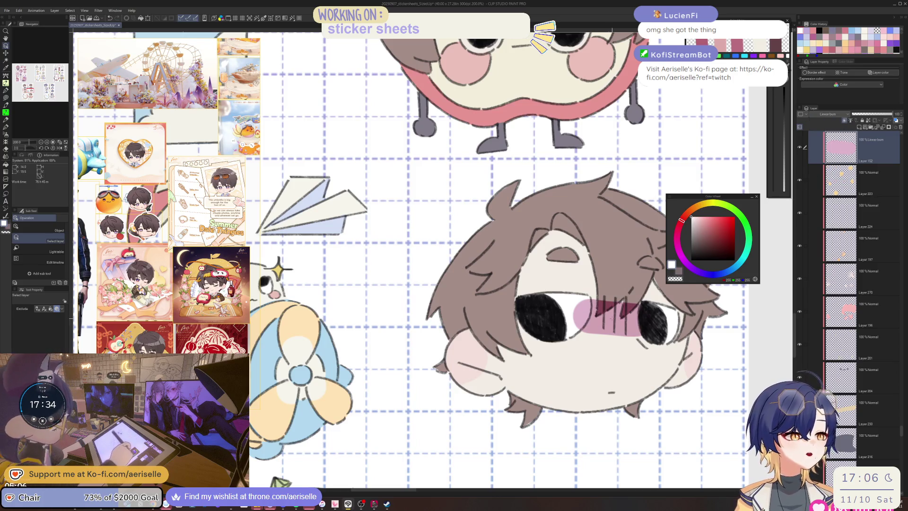
{"action": "scroll", "coordinate": [606, 322], "scroll_direction": "down", "scroll_amount": 5}
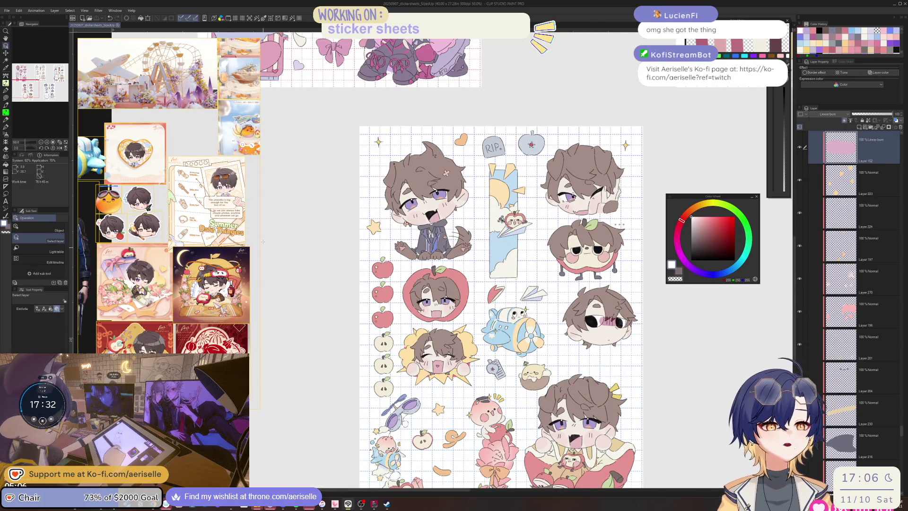
{"action": "scroll", "coordinate": [150, 268], "scroll_direction": "down", "scroll_amount": 5}
{"action": "scroll", "coordinate": [151, 267], "scroll_direction": "up", "scroll_amount": 10}
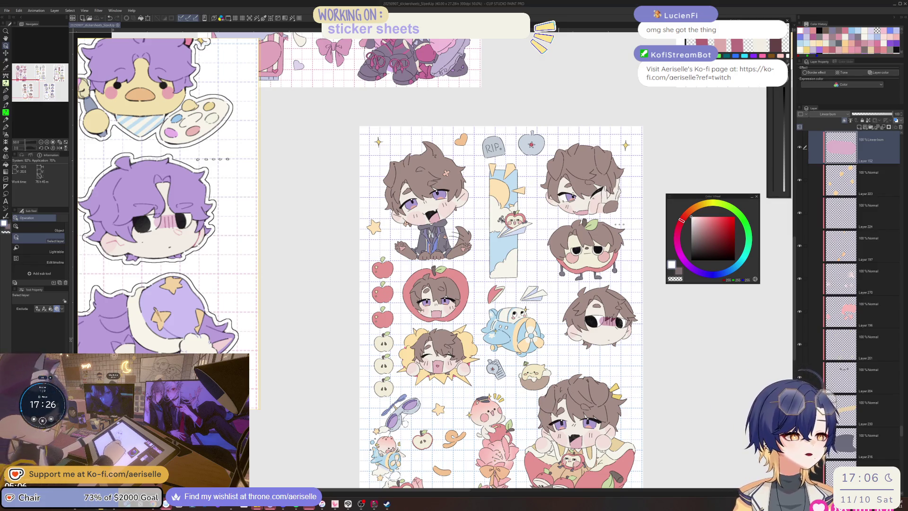
{"action": "key", "text": "ctrl+comma"}
{"action": "left_click", "coordinate": [281, 142]}
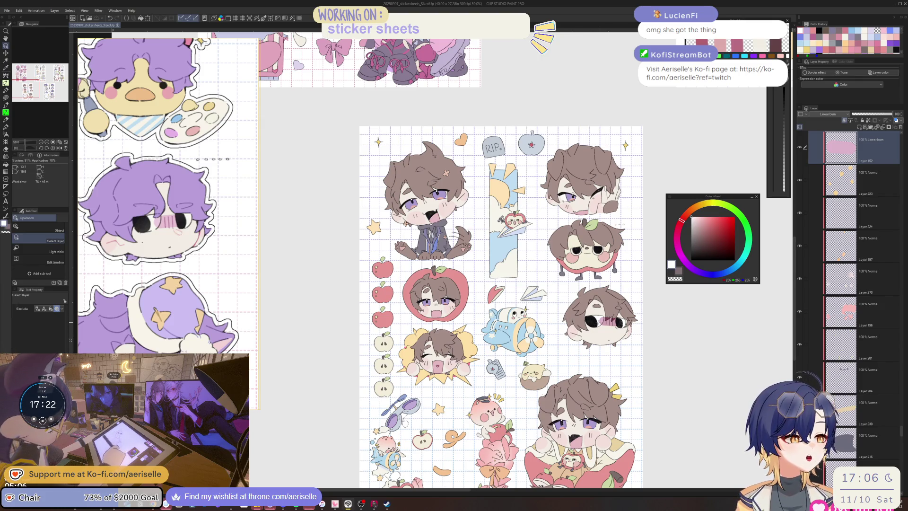
Raise the layer's saturation and set luminosity to 47 in Hue/Saturation/Luminosity
{"action": "key", "text": "ctrl+u"}
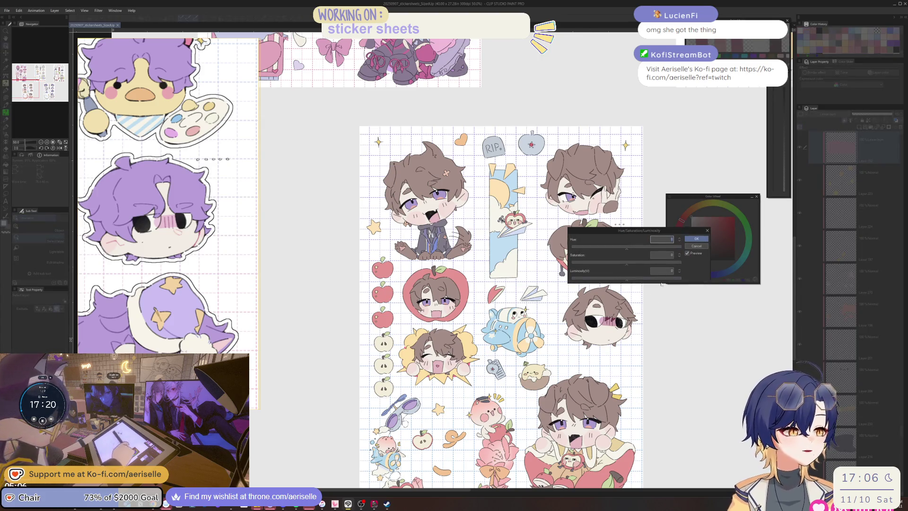
{"action": "left_click", "coordinate": [637, 263]}
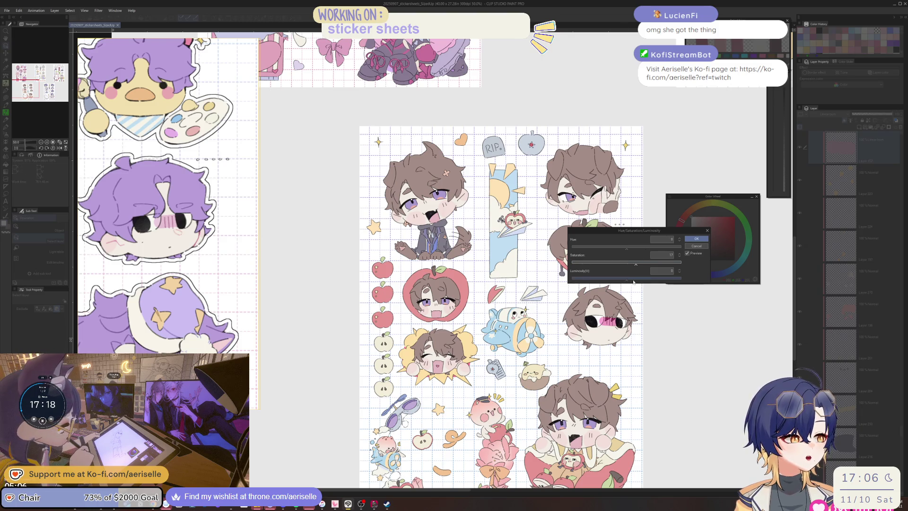
{"action": "left_click", "coordinate": [653, 280]}
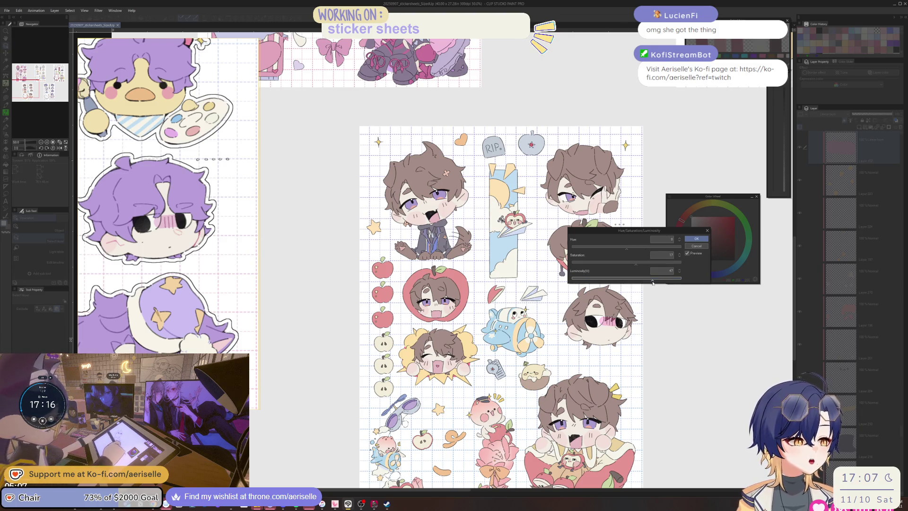
{"action": "left_click", "coordinate": [696, 239]}
{"action": "left_click_drag", "start_coordinate": [648, 376], "coordinate": [593, 278]}
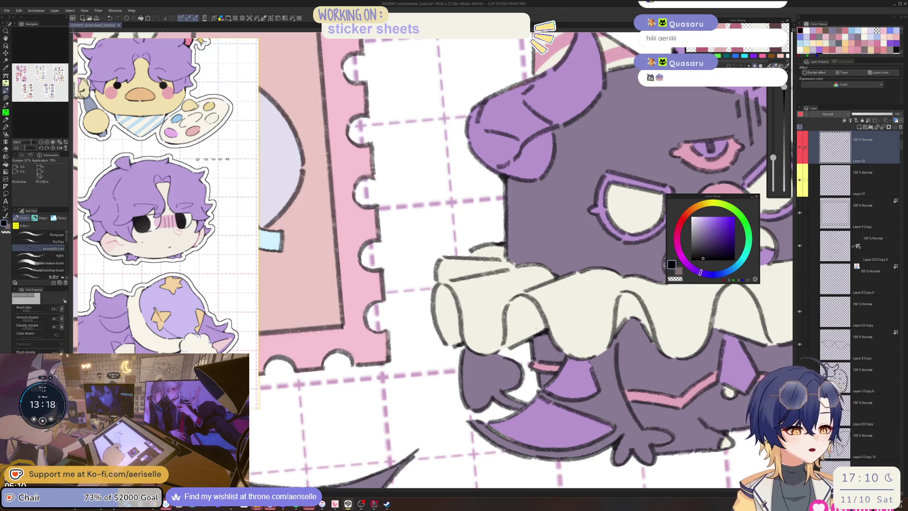
Pan, rotate and briefly mirror the view to inspect the clown bat demon's cheek and horns
{"action": "left_click_drag", "start_coordinate": [650, 373], "coordinate": [605, 327]}
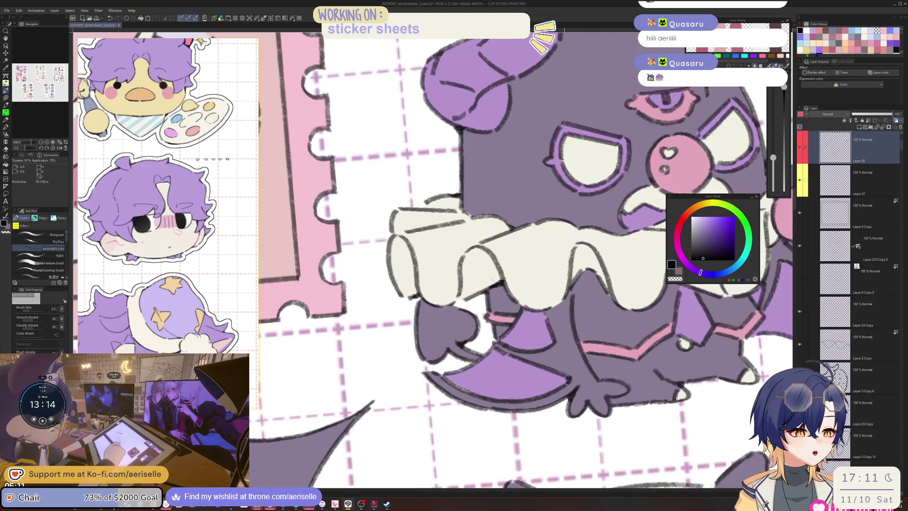
{"action": "left_click_drag", "start_coordinate": [599, 311], "coordinate": [570, 368]}
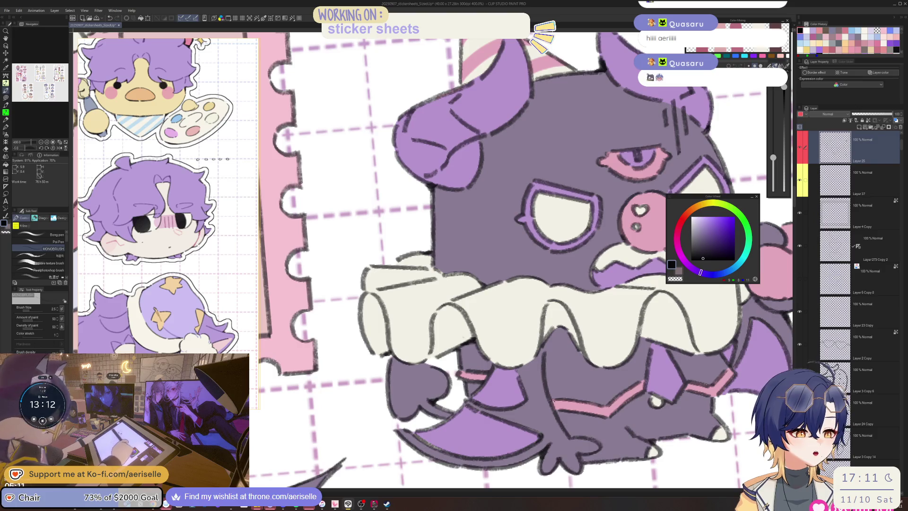
{"action": "mouse_move", "coordinate": [581, 303]}
{"action": "left_mouse_down"}
{"action": "mouse_move", "coordinate": [614, 330]}
{"action": "mouse_move", "coordinate": [671, 345]}
{"action": "mouse_move", "coordinate": [558, 297]}
{"action": "left_mouse_up"}
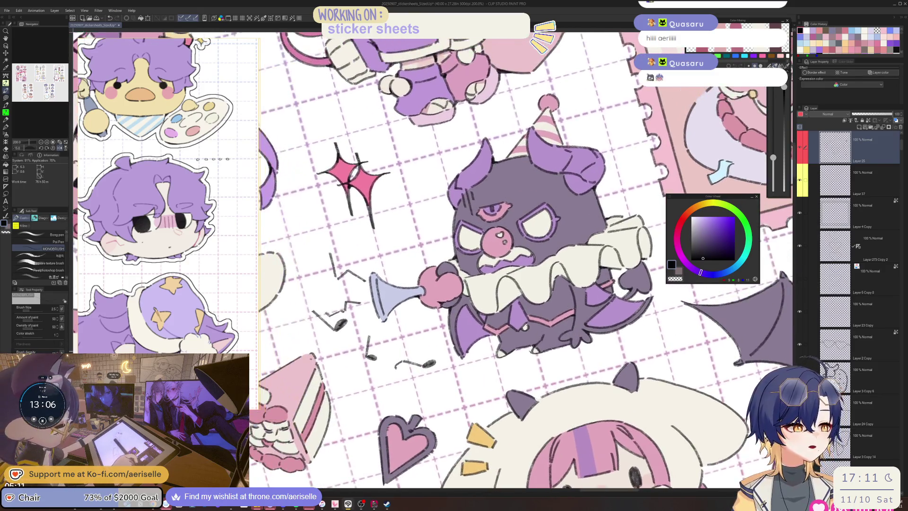
{"action": "scroll", "coordinate": [535, 349], "scroll_direction": "up", "scroll_amount": 3}
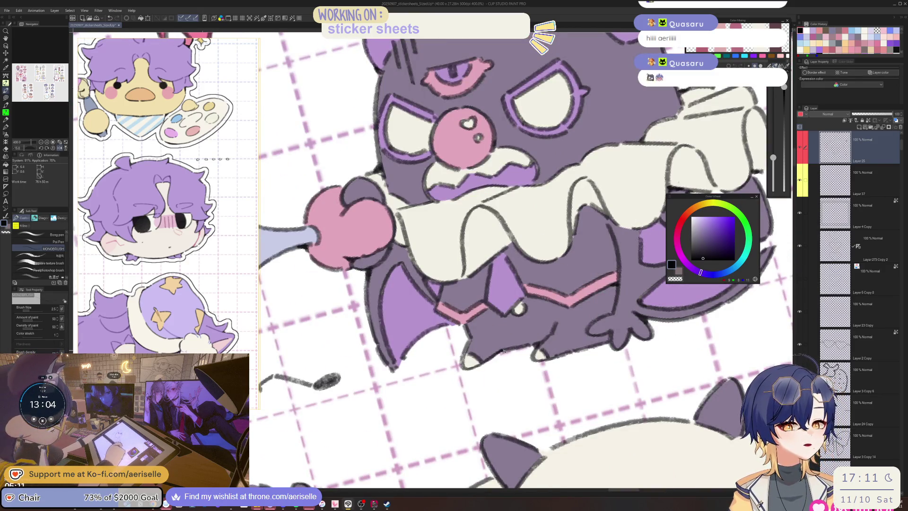
{"action": "scroll", "coordinate": [549, 316], "scroll_direction": "down", "scroll_amount": 3}
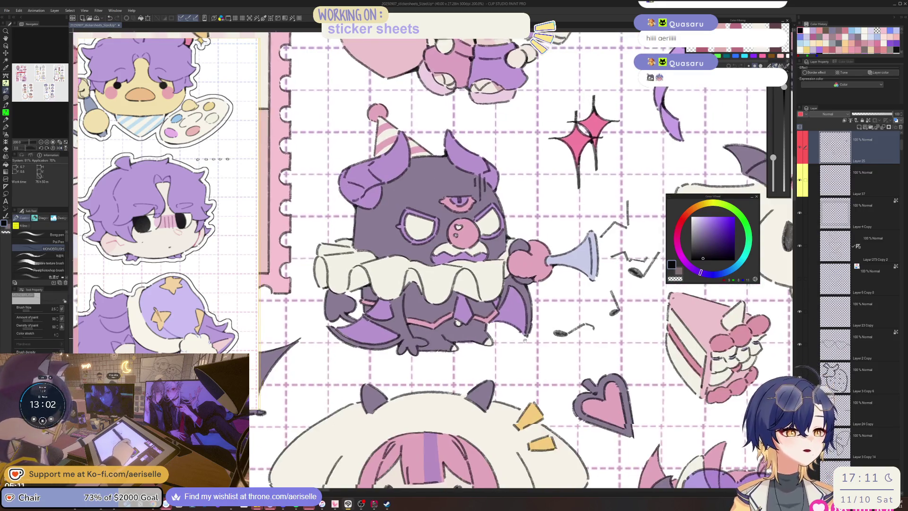
{"action": "scroll", "coordinate": [523, 305], "scroll_direction": "up", "scroll_amount": 3}
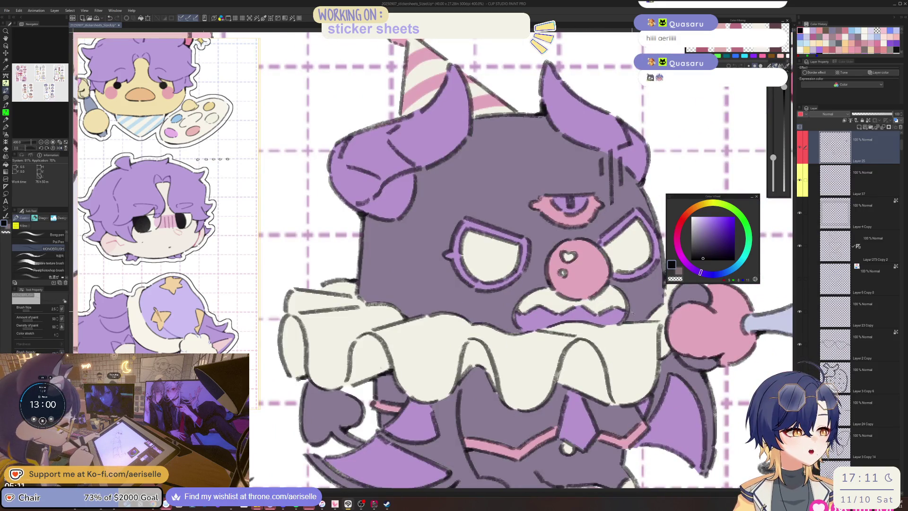
{"action": "left_click_drag", "start_coordinate": [642, 305], "coordinate": [617, 307]}
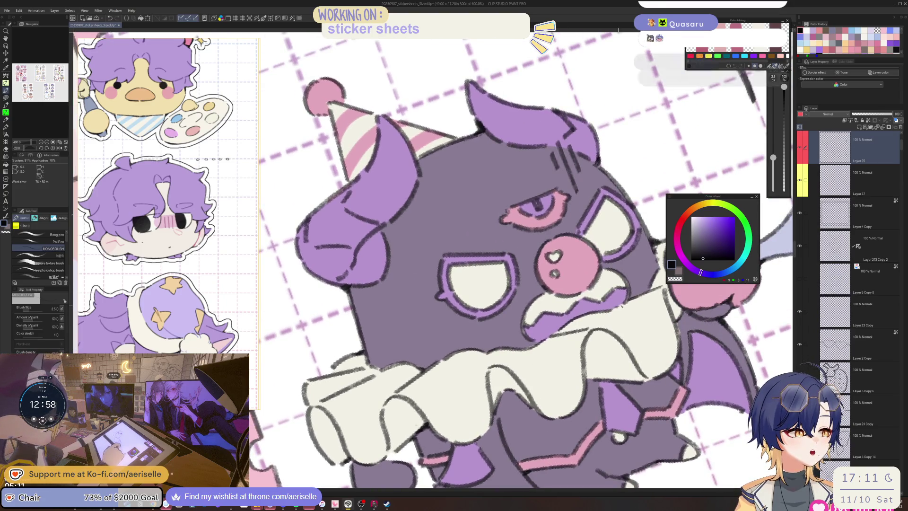
{"action": "key", "text": "ctrl+shift+r"}
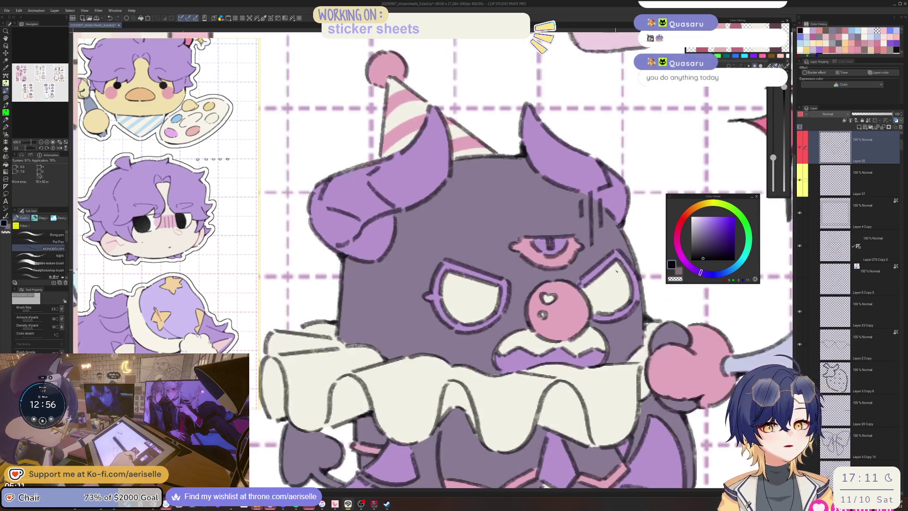
{"action": "left_click_drag", "start_coordinate": [506, 359], "coordinate": [572, 377]}
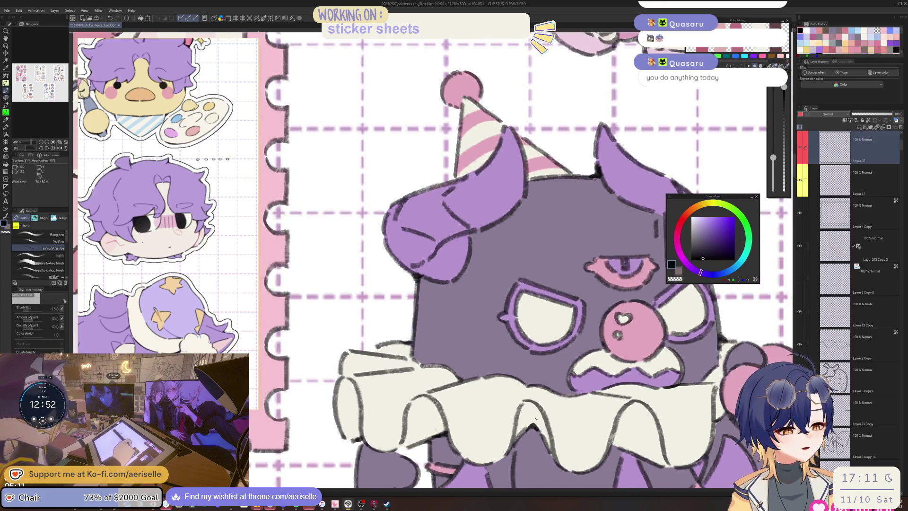
{"action": "scroll", "coordinate": [532, 427], "scroll_direction": "down", "scroll_amount": 2}
{"action": "key", "text": "h"}
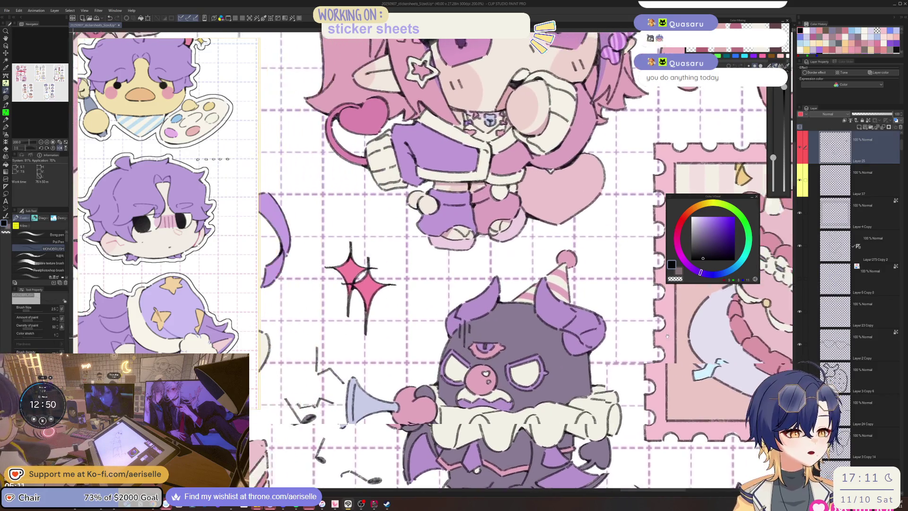
{"action": "key", "text": "h"}
{"action": "scroll", "coordinate": [520, 260], "scroll_direction": "down", "scroll_amount": 2}
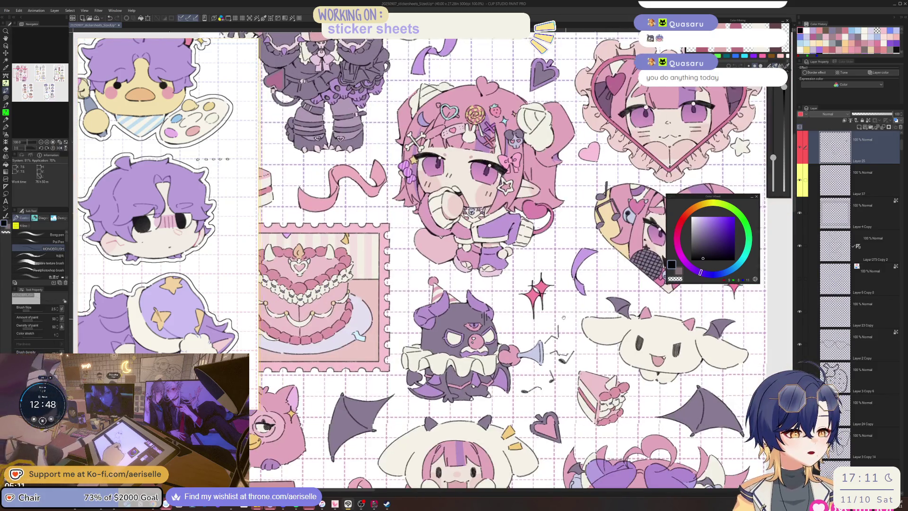
Zoom and pan across the whole demon and cake stamp, then fit the entire sheet in view
{"action": "left_click_drag", "start_coordinate": [454, 260], "coordinate": [502, 247]}
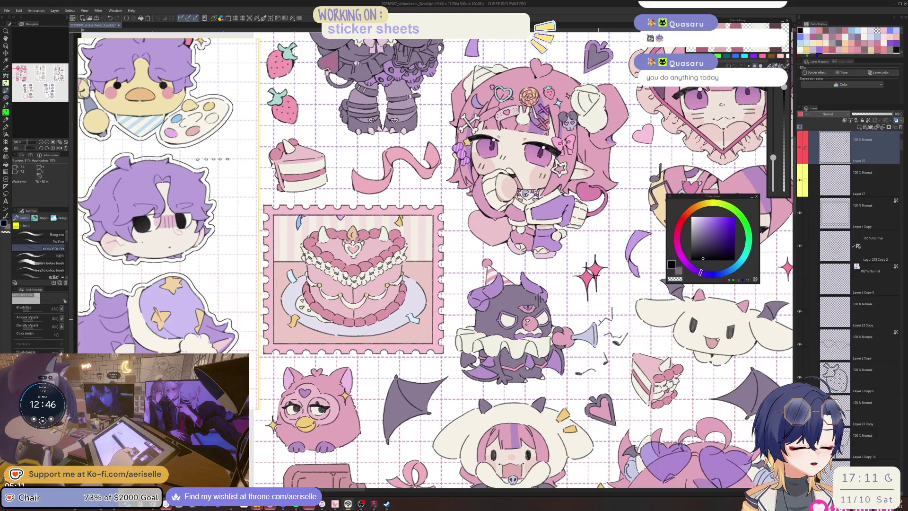
{"action": "scroll", "coordinate": [565, 343], "scroll_direction": "up", "scroll_amount": 4}
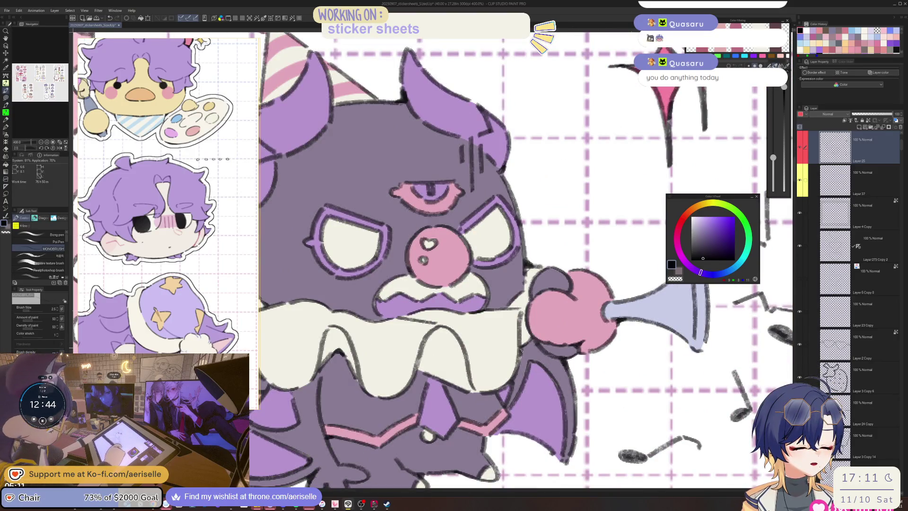
{"action": "scroll", "coordinate": [522, 352], "scroll_direction": "down", "scroll_amount": 4}
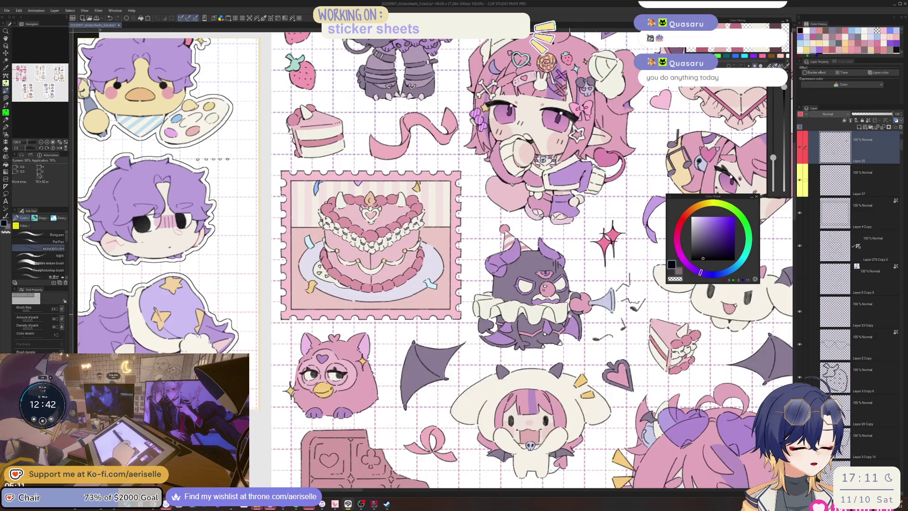
{"action": "left_click_drag", "start_coordinate": [497, 284], "coordinate": [529, 322]}
{"action": "scroll", "coordinate": [530, 317], "scroll_direction": "up", "scroll_amount": 4}
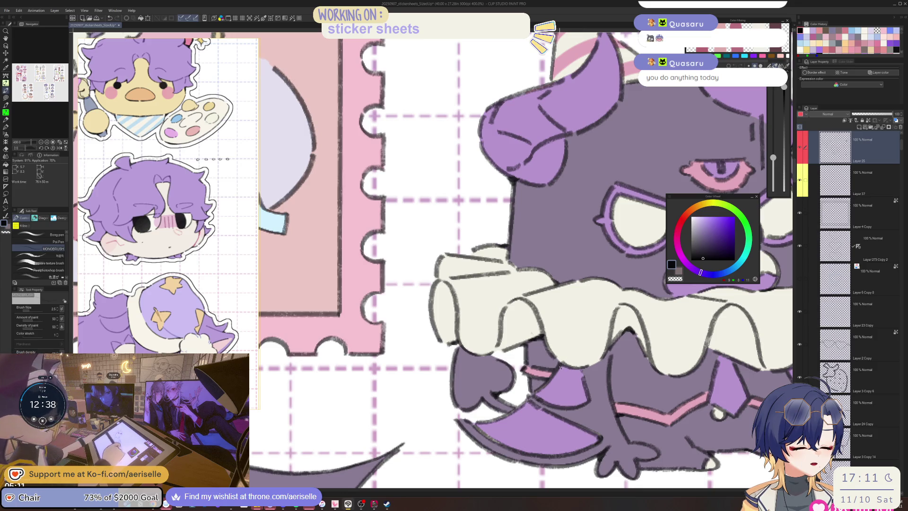
{"action": "scroll", "coordinate": [565, 351], "scroll_direction": "down", "scroll_amount": 2}
{"action": "left_click_drag", "start_coordinate": [565, 351], "coordinate": [442, 312]}
{"action": "scroll", "coordinate": [567, 378], "scroll_direction": "up", "scroll_amount": 2}
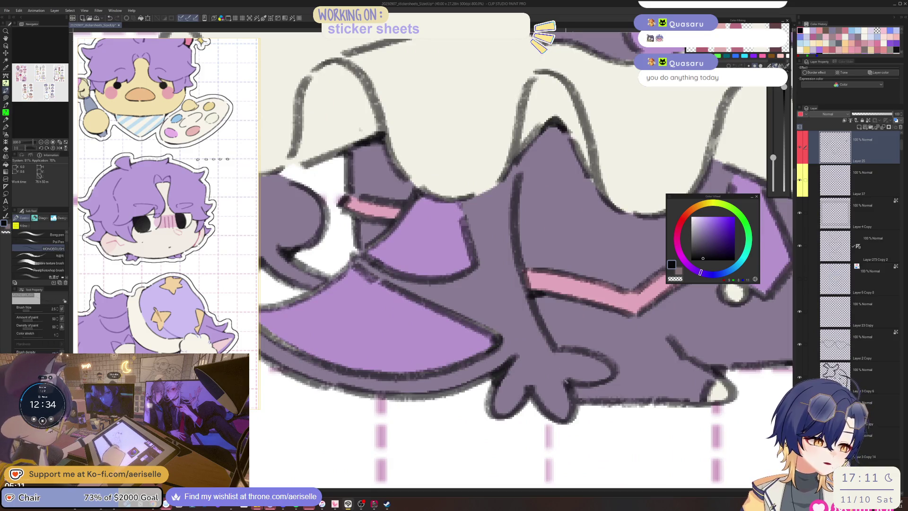
{"action": "scroll", "coordinate": [568, 386], "scroll_direction": "down", "scroll_amount": 2}
{"action": "scroll", "coordinate": [605, 294], "scroll_direction": "up", "scroll_amount": 2}
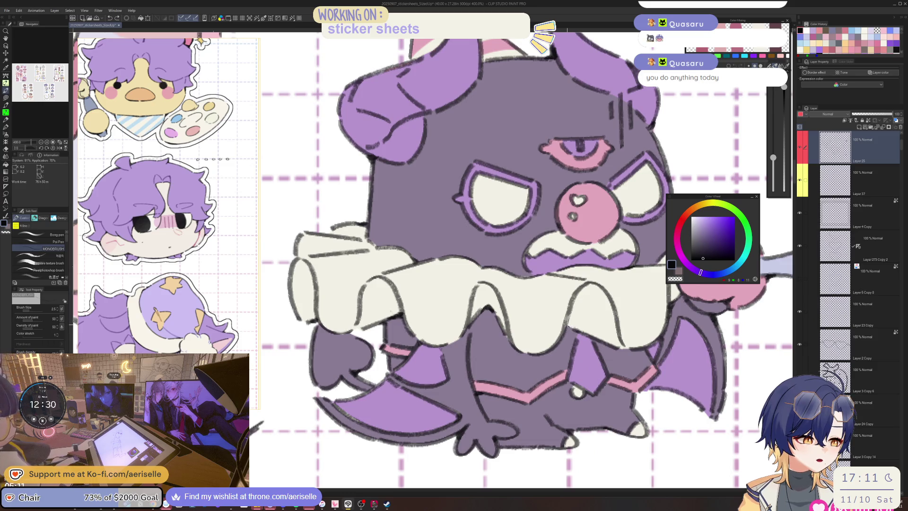
{"action": "scroll", "coordinate": [568, 330], "scroll_direction": "down", "scroll_amount": 3}
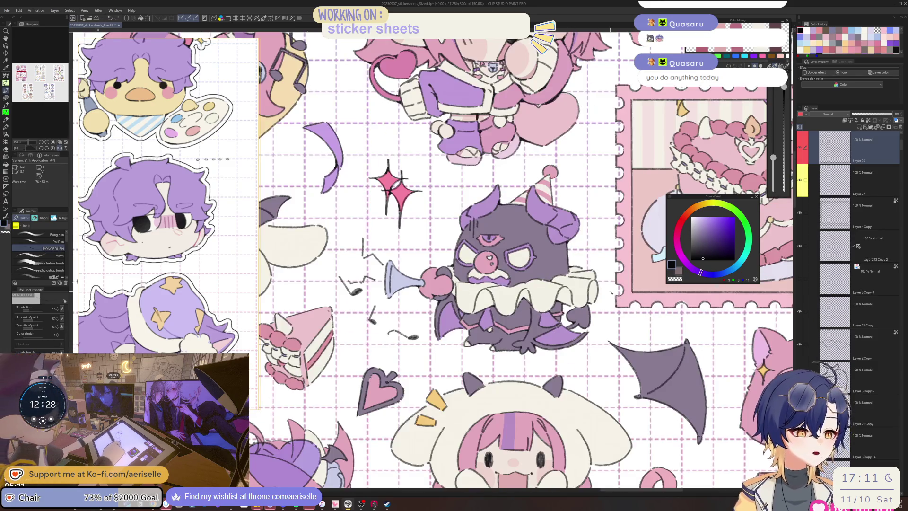
{"action": "scroll", "coordinate": [451, 283], "scroll_direction": "up", "scroll_amount": 1}
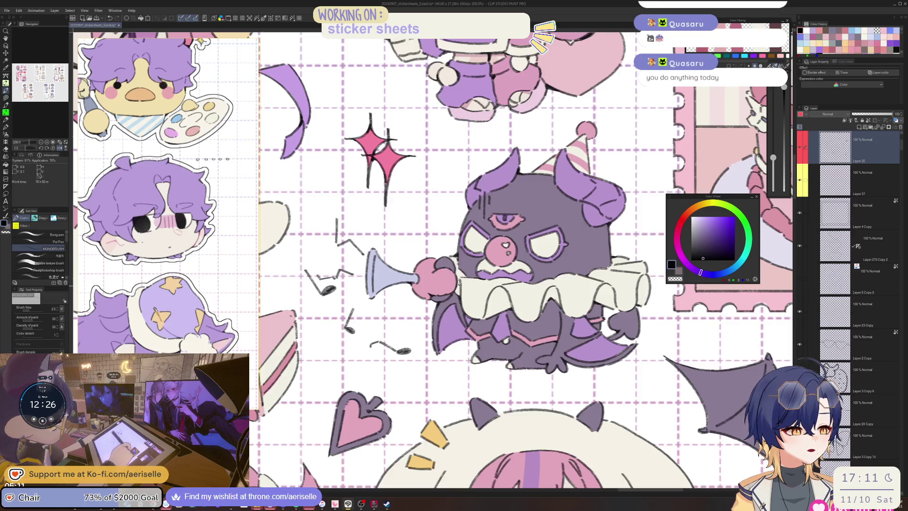
{"action": "scroll", "coordinate": [456, 282], "scroll_direction": "up", "scroll_amount": 2}
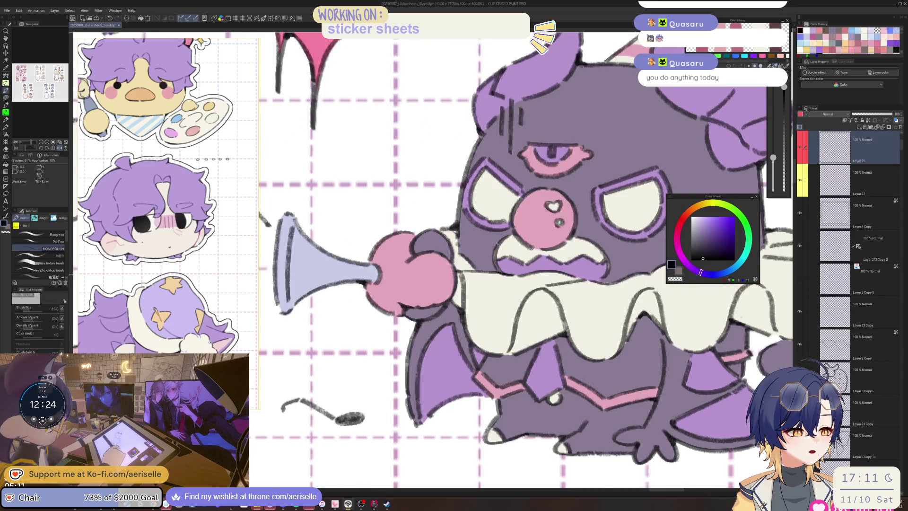
{"action": "scroll", "coordinate": [459, 272], "scroll_direction": "down", "scroll_amount": 3}
{"action": "scroll", "coordinate": [472, 280], "scroll_direction": "up", "scroll_amount": 3}
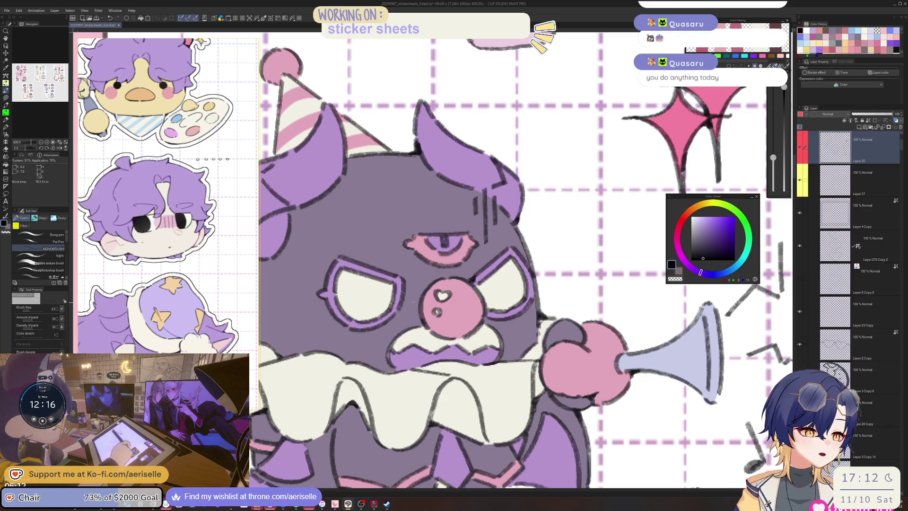
{"action": "mouse_move", "coordinate": [300, 223]}
{"action": "left_mouse_down"}
{"action": "mouse_move", "coordinate": [403, 240]}
{"action": "mouse_move", "coordinate": [445, 260]}
{"action": "left_mouse_up"}
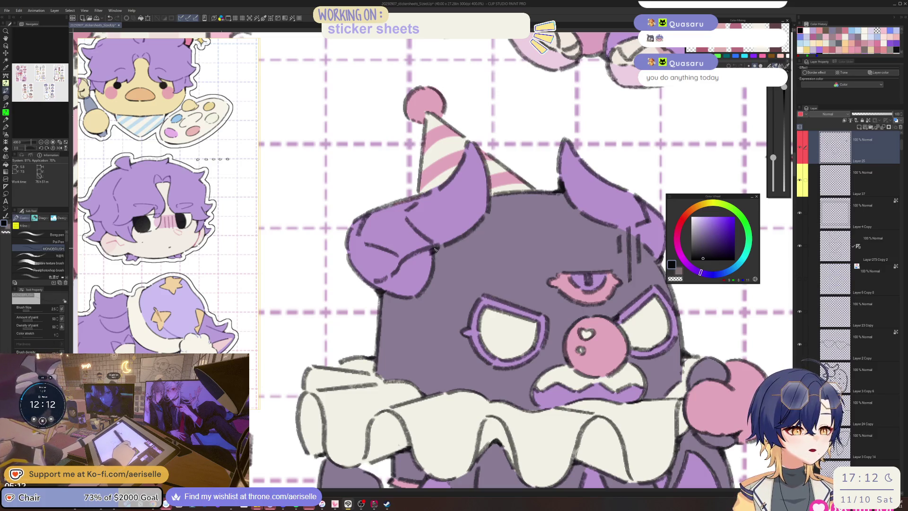
{"action": "key", "text": "ctrl+alt+0"}
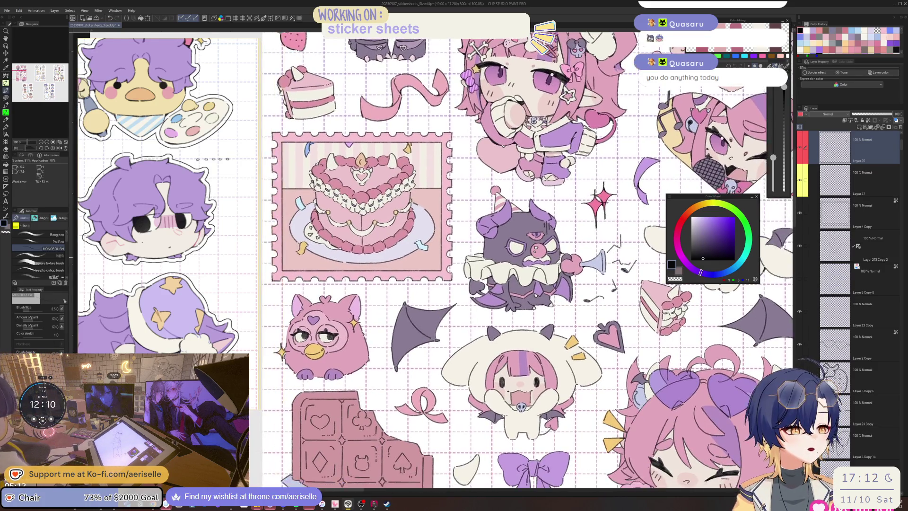
{"action": "scroll", "coordinate": [499, 252], "scroll_direction": "up", "scroll_amount": 5}
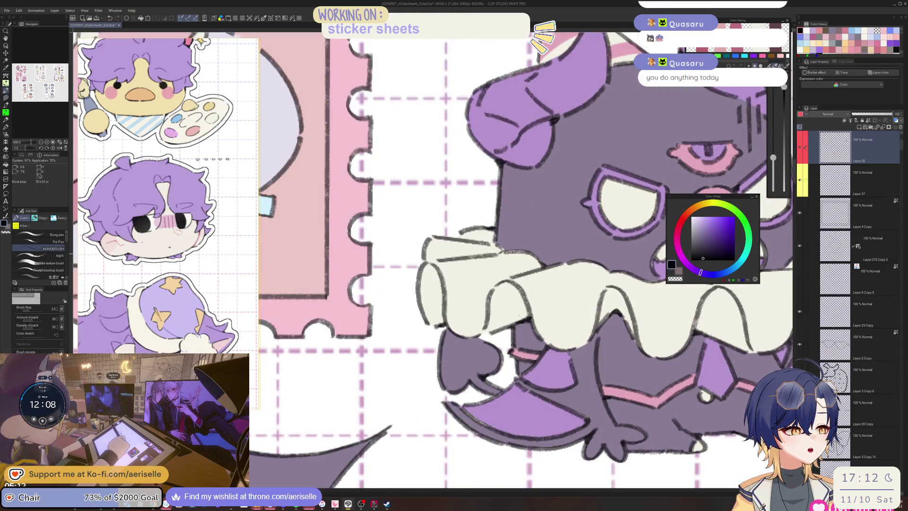
{"action": "scroll", "coordinate": [501, 253], "scroll_direction": "down", "scroll_amount": 5}
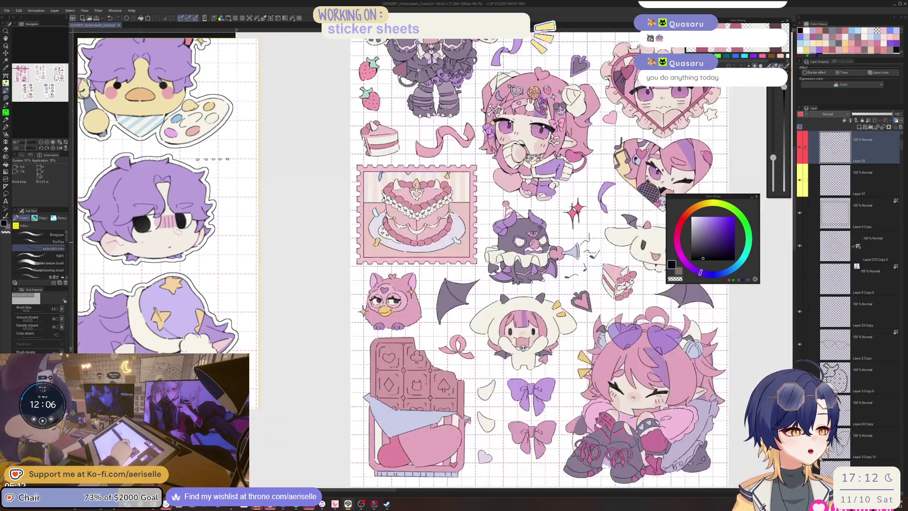
{"action": "scroll", "coordinate": [464, 267], "scroll_direction": "up", "scroll_amount": 4}
{"action": "scroll", "coordinate": [463, 267], "scroll_direction": "up", "scroll_amount": 4}
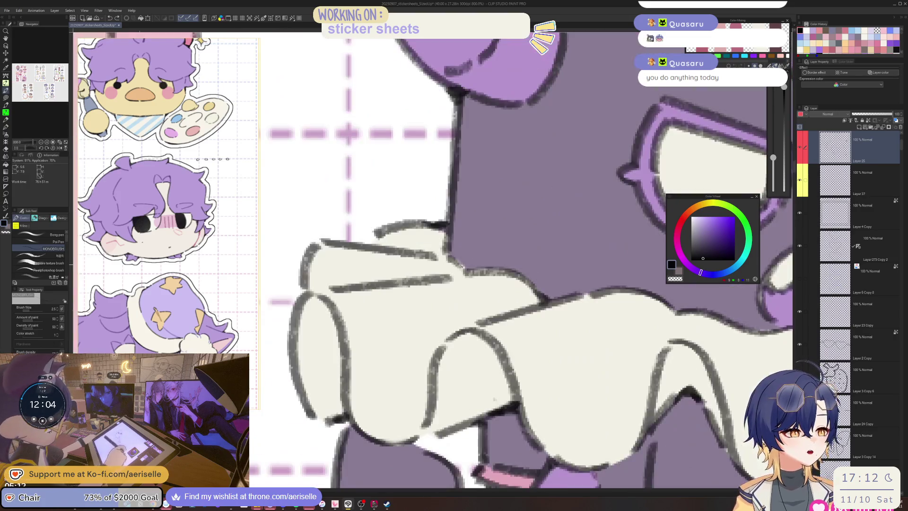
{"action": "scroll", "coordinate": [463, 268], "scroll_direction": "down", "scroll_amount": 2}
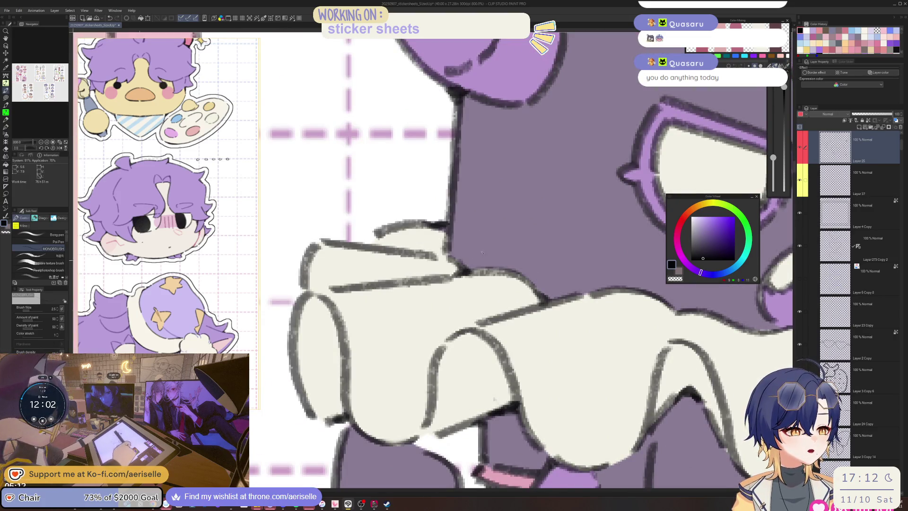
{"action": "scroll", "coordinate": [464, 269], "scroll_direction": "down", "scroll_amount": 3}
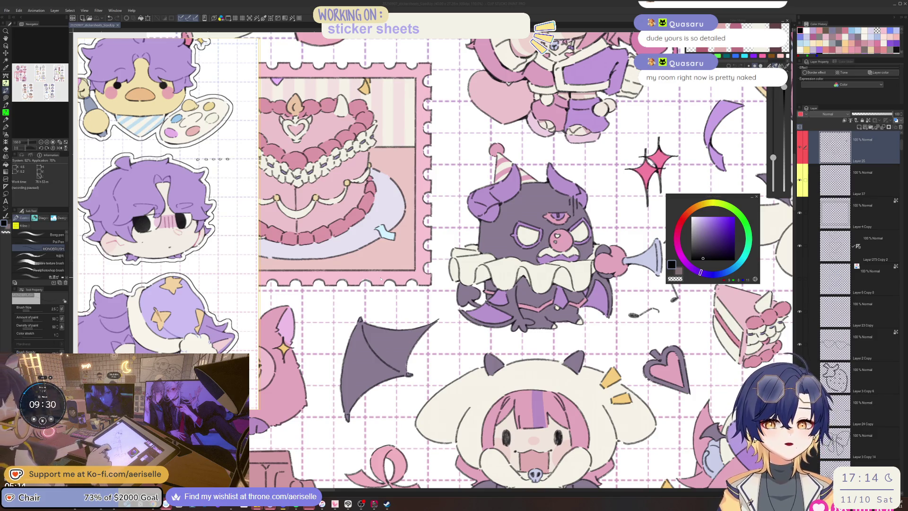
Dab a small pen mark on the purple clown bat at 400% zoom and zoom around to inspect it
{"action": "left_click", "coordinate": [839, 141]}
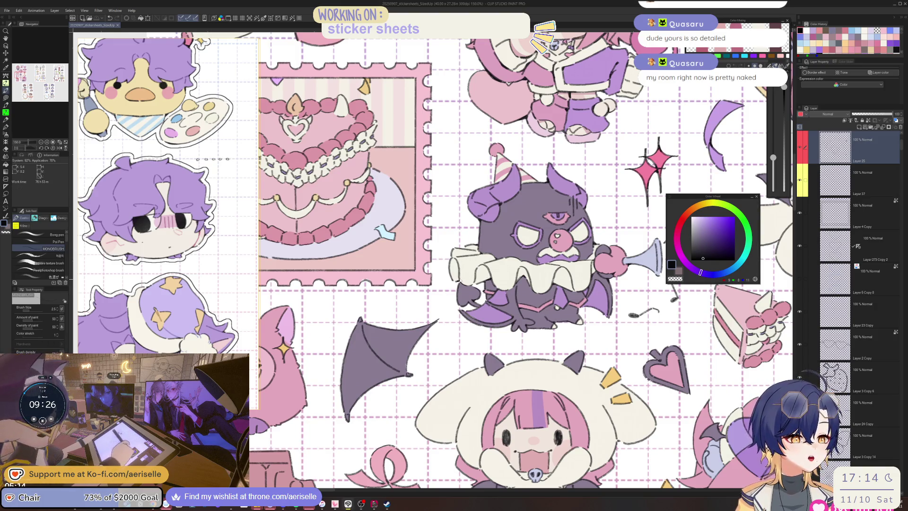
{"action": "scroll", "coordinate": [454, 279], "scroll_direction": "up", "scroll_amount": 3}
{"action": "left_click", "coordinate": [538, 272]}
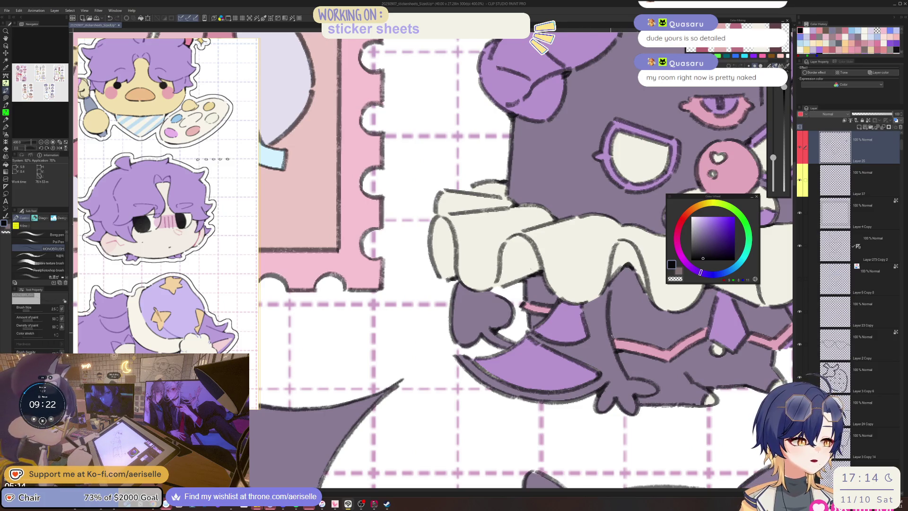
{"action": "scroll", "coordinate": [611, 336], "scroll_direction": "down", "scroll_amount": 3}
{"action": "scroll", "coordinate": [605, 326], "scroll_direction": "up", "scroll_amount": 1}
{"action": "scroll", "coordinate": [598, 317], "scroll_direction": "up", "scroll_amount": 2}
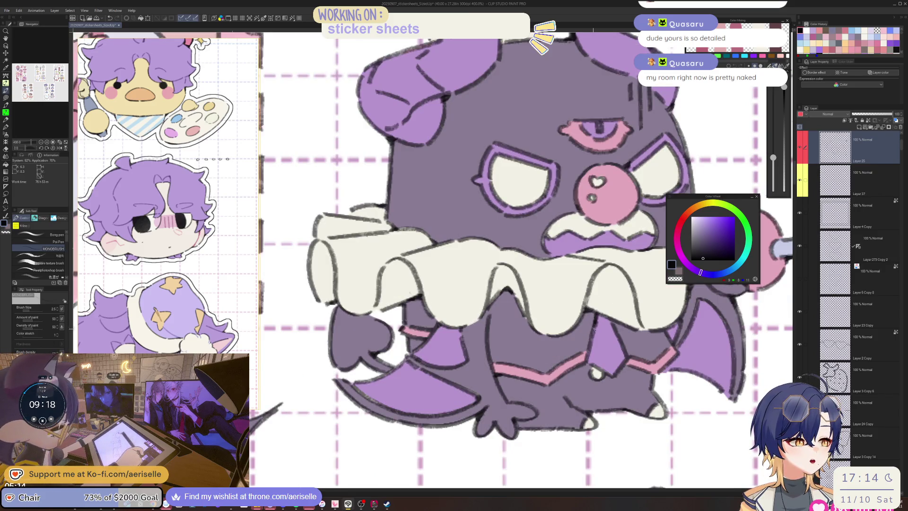
{"action": "scroll", "coordinate": [593, 329], "scroll_direction": "down", "scroll_amount": 3}
{"action": "scroll", "coordinate": [593, 329], "scroll_direction": "up", "scroll_amount": 4}
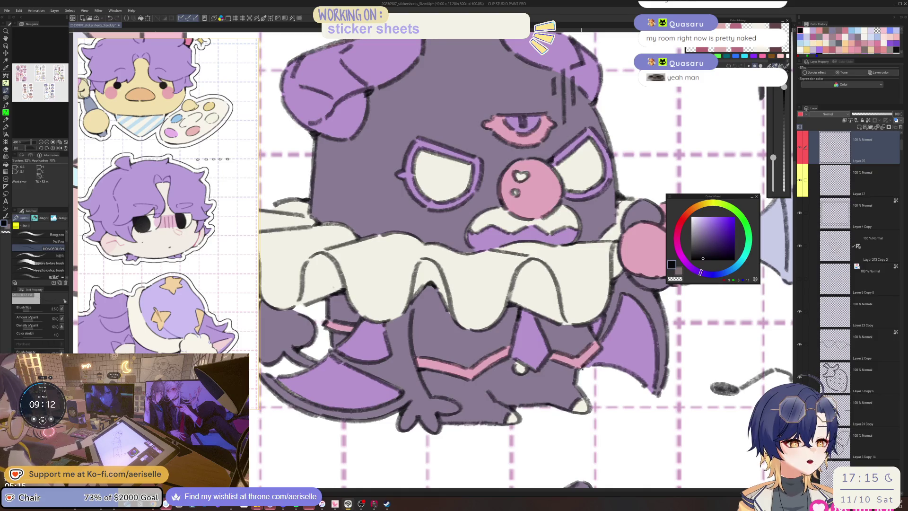
{"action": "scroll", "coordinate": [580, 370], "scroll_direction": "down", "scroll_amount": 3}
{"action": "scroll", "coordinate": [533, 344], "scroll_direction": "up", "scroll_amount": 3}
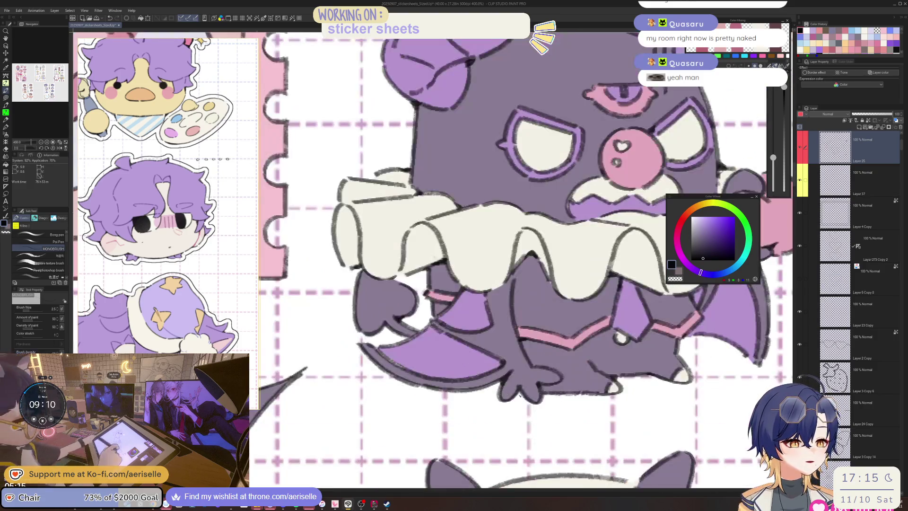
{"action": "scroll", "coordinate": [519, 393], "scroll_direction": "down", "scroll_amount": 4}
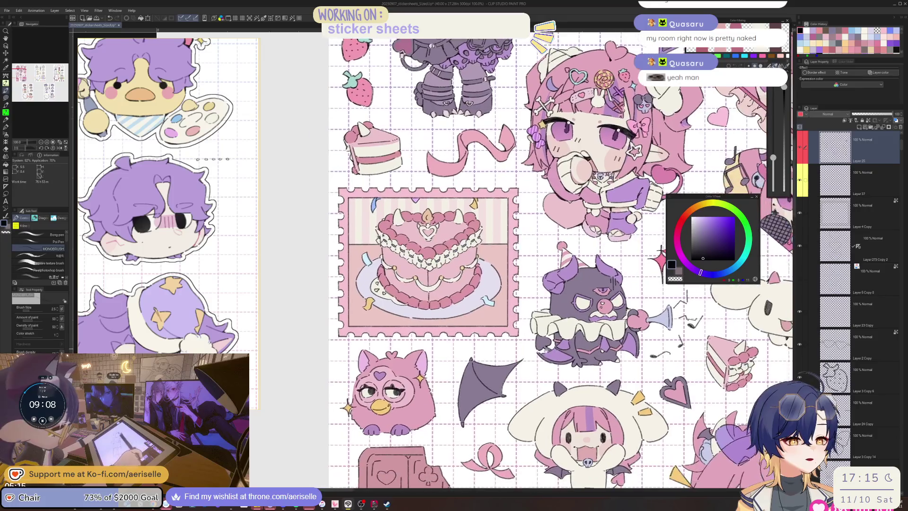
{"action": "scroll", "coordinate": [507, 339], "scroll_direction": "up", "scroll_amount": 2}
{"action": "scroll", "coordinate": [507, 338], "scroll_direction": "up", "scroll_amount": 2}
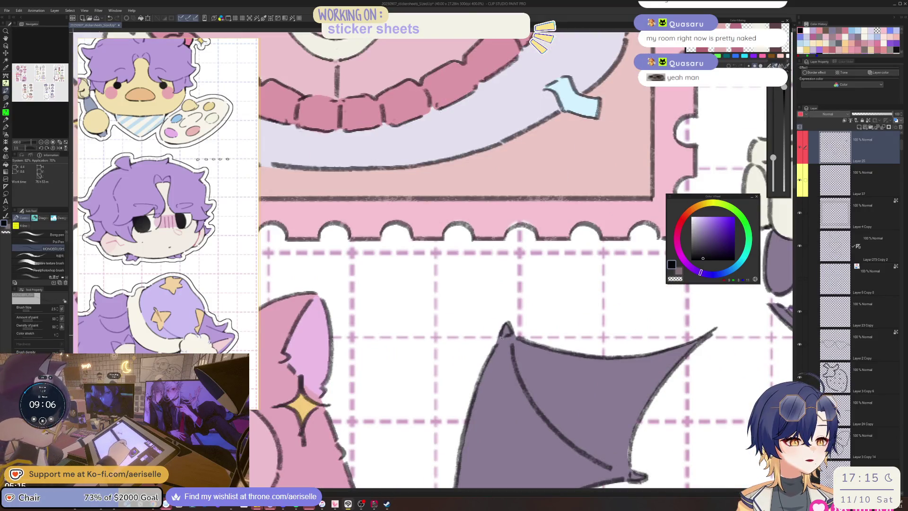
Bring the cake stamp into view and add a small stroke to the cake outline
{"action": "scroll", "coordinate": [495, 344], "scroll_direction": "down", "scroll_amount": 3}
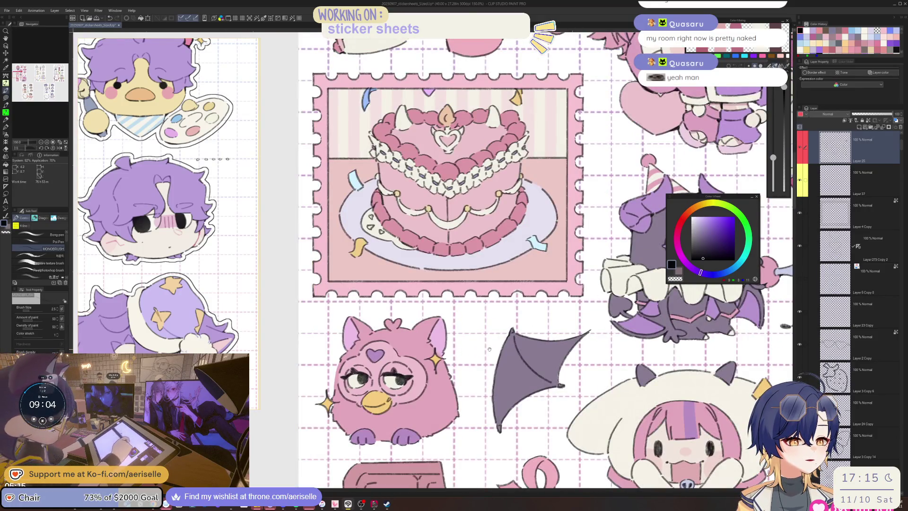
{"action": "scroll", "coordinate": [489, 349], "scroll_direction": "down", "scroll_amount": 1}
{"action": "left_click_drag", "start_coordinate": [497, 346], "coordinate": [516, 341]}
{"action": "scroll", "coordinate": [518, 340], "scroll_direction": "up", "scroll_amount": 1}
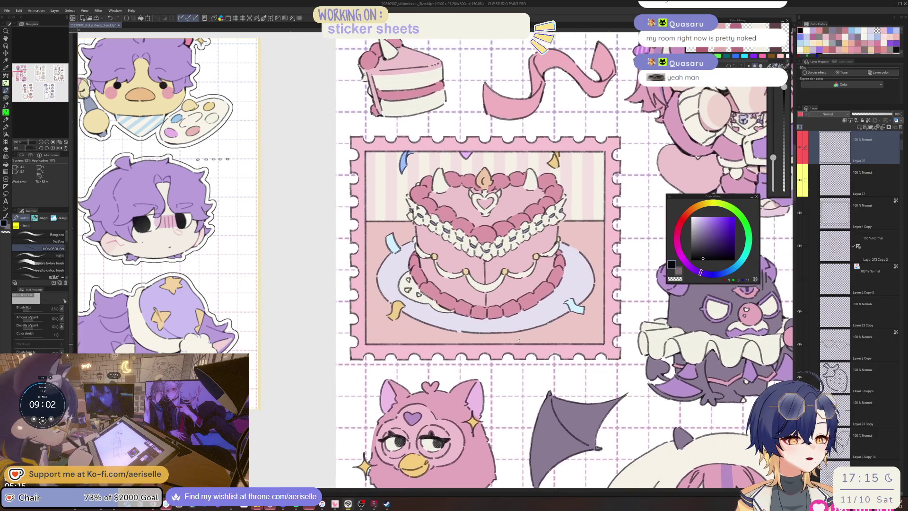
{"action": "scroll", "coordinate": [419, 226], "scroll_direction": "up", "scroll_amount": 3}
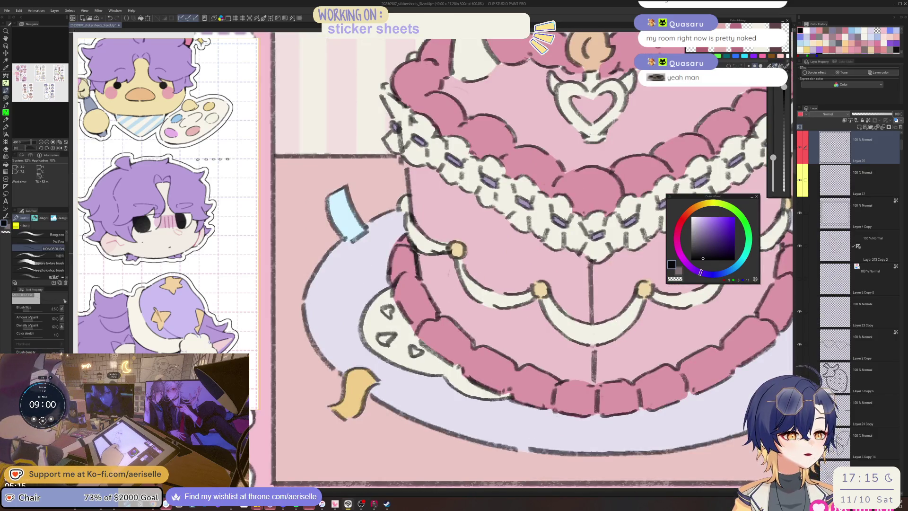
{"action": "left_click_drag", "start_coordinate": [415, 249], "coordinate": [420, 258]}
{"action": "key", "text": "e"}
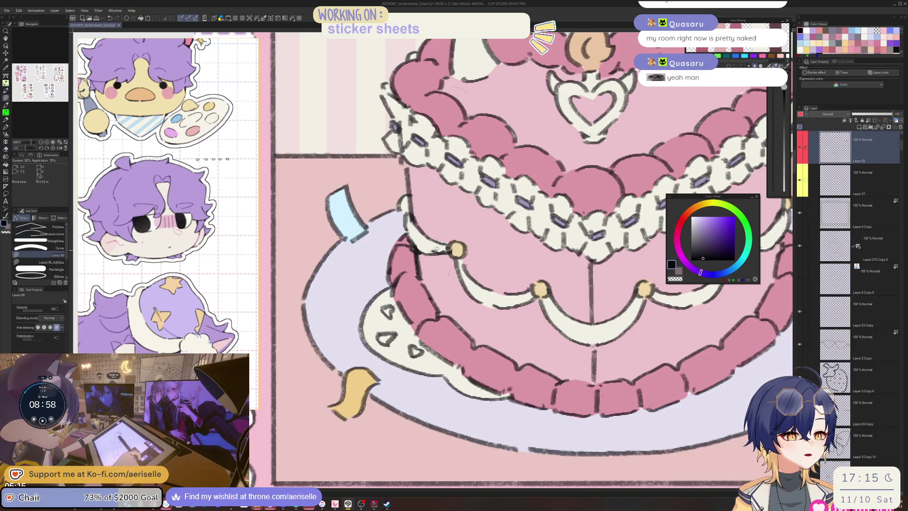
{"action": "key", "text": "p"}
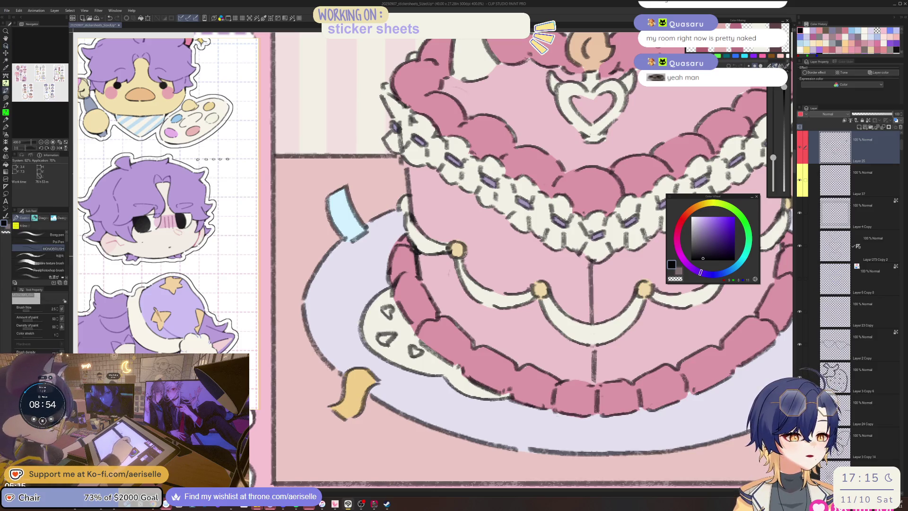
{"action": "key", "text": "e"}
Centre the cake top and paint a dark stroke beside the cake's cream
{"action": "scroll", "coordinate": [505, 254], "scroll_direction": "down", "scroll_amount": 2}
{"action": "left_click_drag", "start_coordinate": [545, 276], "coordinate": [494, 255]}
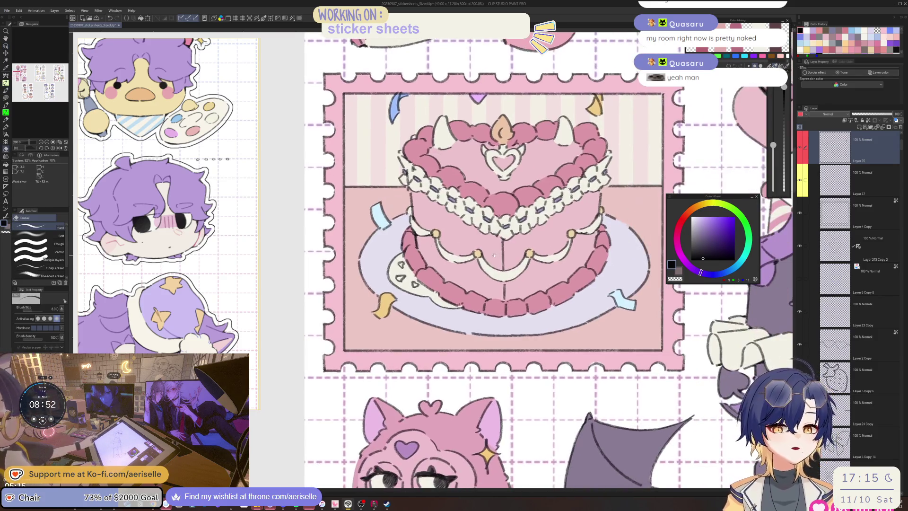
{"action": "key", "text": "p"}
{"action": "scroll", "coordinate": [472, 262], "scroll_direction": "up", "scroll_amount": 2}
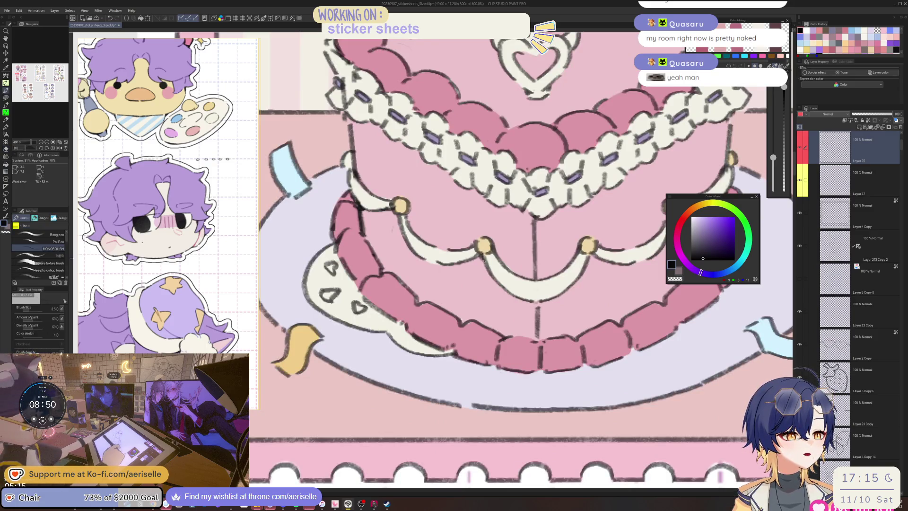
{"action": "scroll", "coordinate": [510, 233], "scroll_direction": "right", "scroll_amount": 2}
{"action": "scroll", "coordinate": [510, 234], "scroll_direction": "up", "scroll_amount": 1}
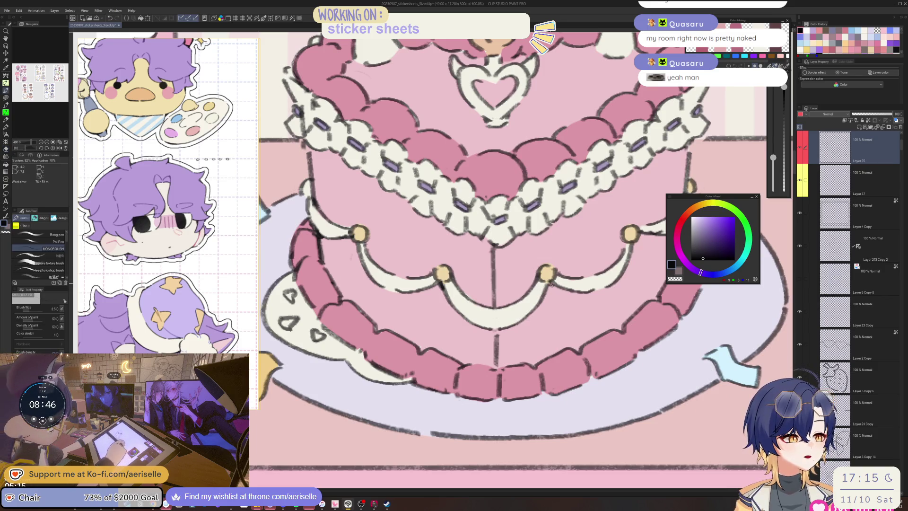
{"action": "scroll", "coordinate": [550, 283], "scroll_direction": "right", "scroll_amount": 3}
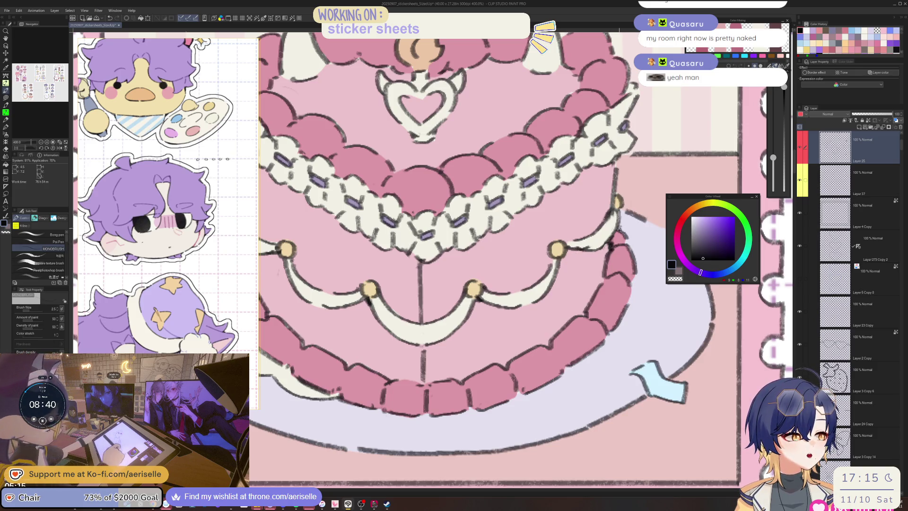
{"action": "scroll", "coordinate": [619, 229], "scroll_direction": "down", "scroll_amount": 3}
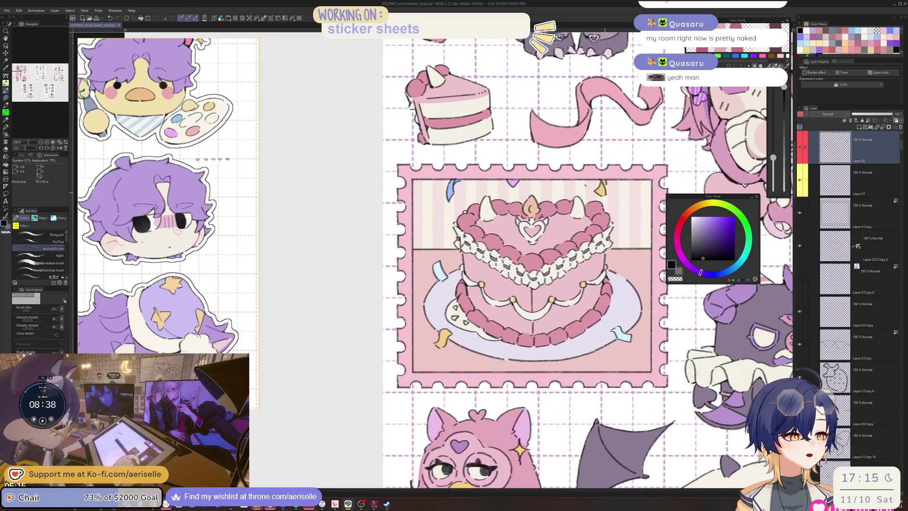
{"action": "scroll", "coordinate": [526, 223], "scroll_direction": "up", "scroll_amount": 5}
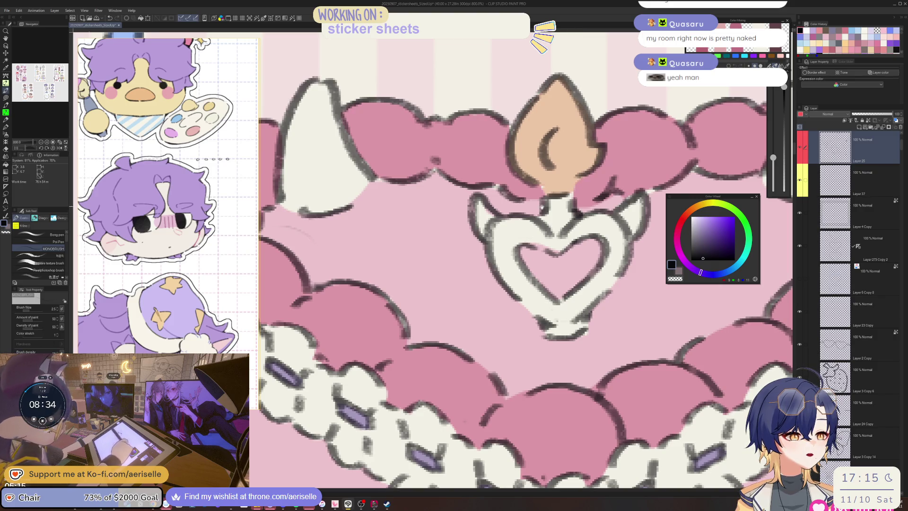
{"action": "mouse_move", "coordinate": [574, 213]}
{"action": "left_mouse_down"}
{"action": "mouse_move", "coordinate": [721, 248]}
{"action": "mouse_move", "coordinate": [721, 312]}
{"action": "left_mouse_up"}
{"action": "mouse_move", "coordinate": [424, 303]}
{"action": "left_mouse_down"}
{"action": "mouse_move", "coordinate": [415, 305]}
{"action": "mouse_move", "coordinate": [415, 323]}
{"action": "mouse_move", "coordinate": [429, 314]}
{"action": "left_mouse_up"}
Erase the white inside the lower, upper and lower-right plate triangles
{"action": "scroll", "coordinate": [428, 315], "scroll_direction": "down", "scroll_amount": 5}
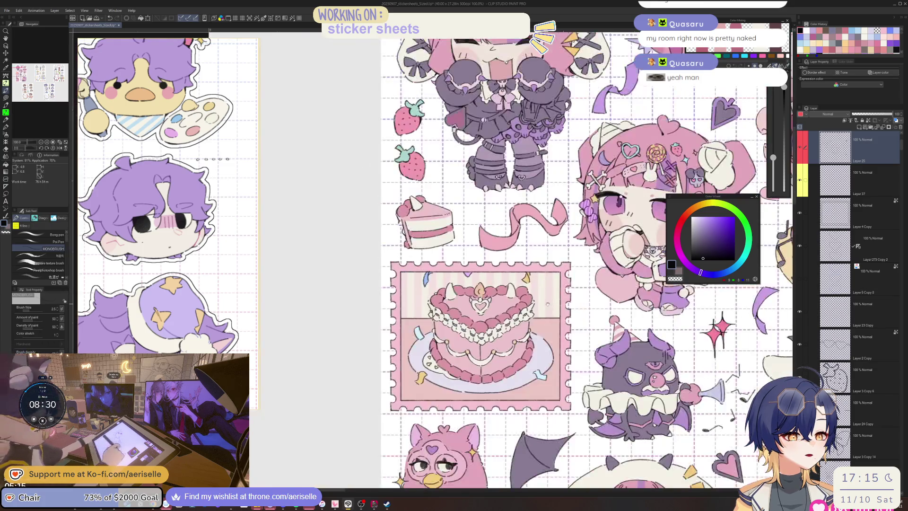
{"action": "scroll", "coordinate": [477, 282], "scroll_direction": "up", "scroll_amount": 3}
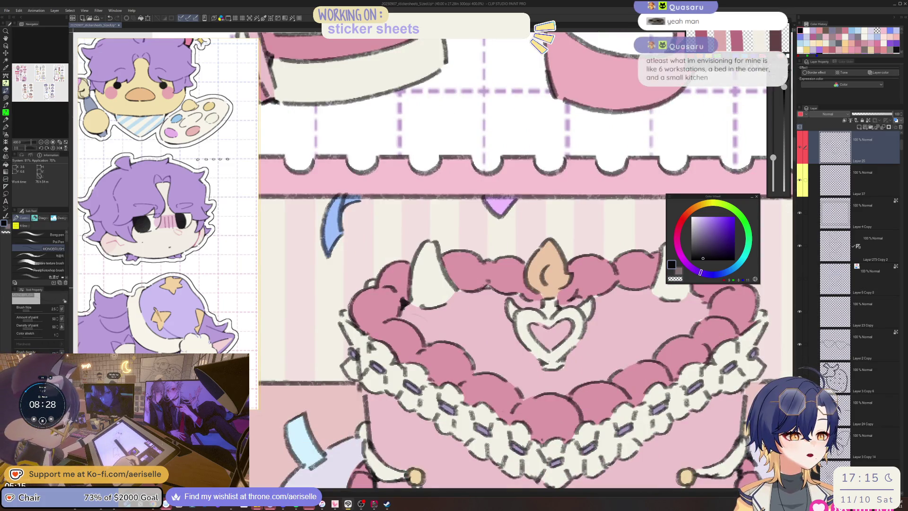
{"action": "left_click_drag", "start_coordinate": [595, 300], "coordinate": [558, 274]}
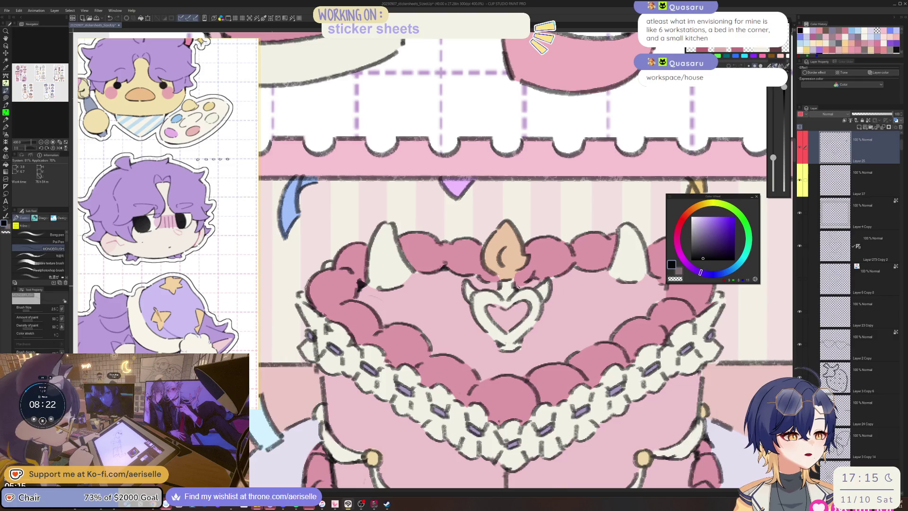
{"action": "left_click_drag", "start_coordinate": [520, 286], "coordinate": [463, 284]}
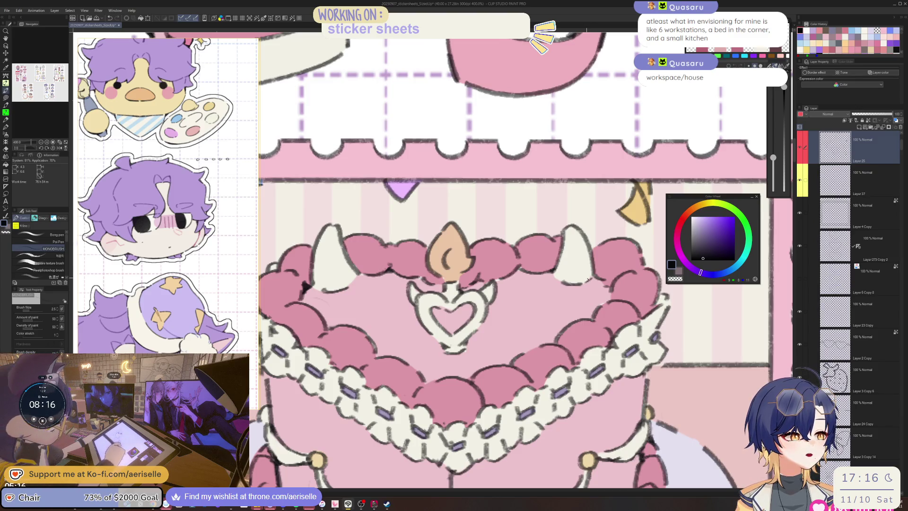
{"action": "left_click_drag", "start_coordinate": [555, 276], "coordinate": [683, 262]}
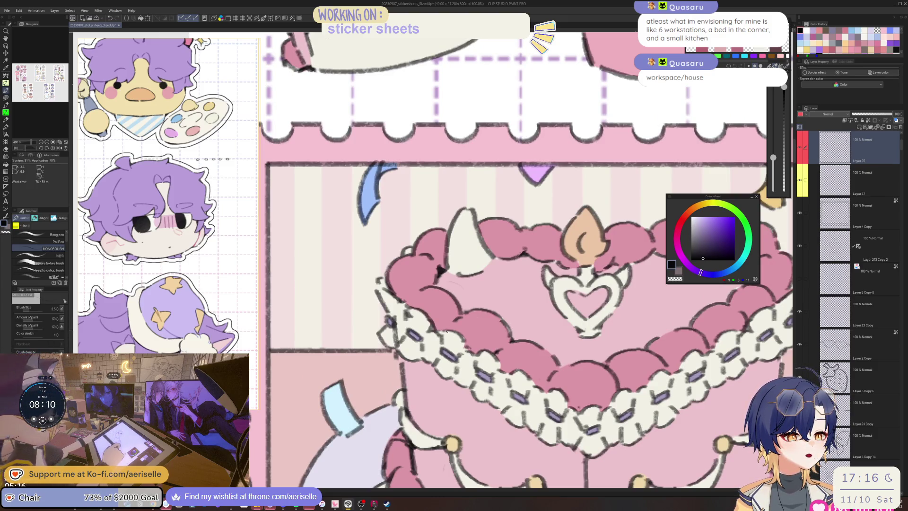
{"action": "scroll", "coordinate": [447, 328], "scroll_direction": "down", "scroll_amount": 3}
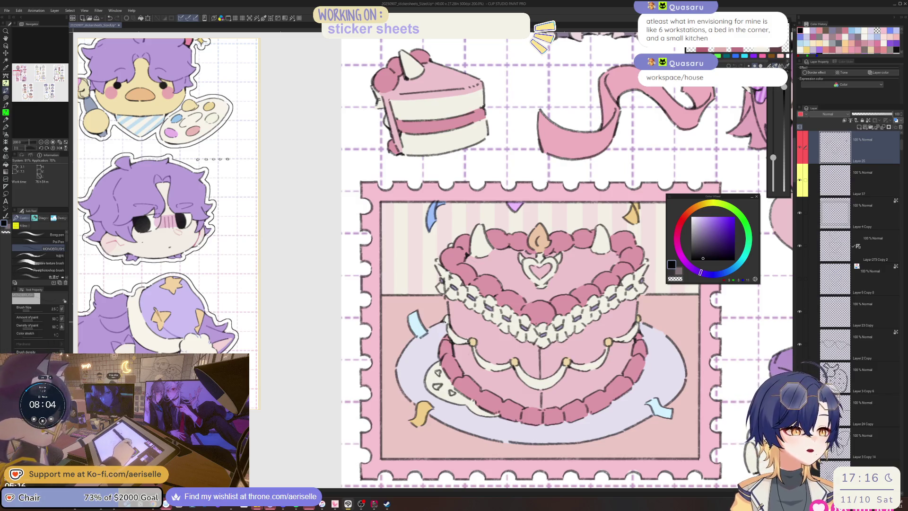
{"action": "left_click_drag", "start_coordinate": [529, 307], "coordinate": [522, 244]}
{"action": "scroll", "coordinate": [424, 328], "scroll_direction": "up", "scroll_amount": 6}
{"action": "key", "text": "e"}
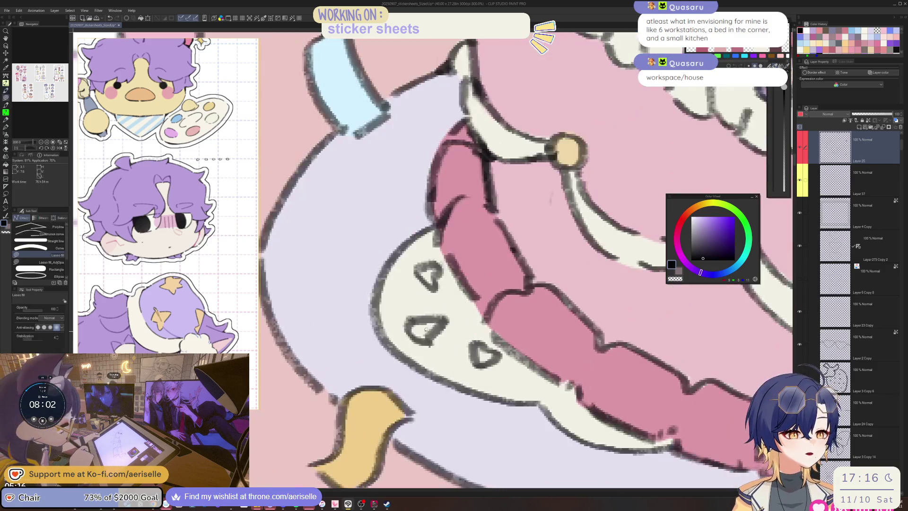
{"action": "left_click_drag", "start_coordinate": [420, 329], "coordinate": [427, 331]}
{"action": "mouse_move", "coordinate": [420, 273]}
{"action": "left_mouse_down"}
{"action": "mouse_move", "coordinate": [430, 280]}
{"action": "mouse_move", "coordinate": [430, 269]}
{"action": "left_mouse_up"}
{"action": "left_click_drag", "start_coordinate": [479, 363], "coordinate": [479, 349]}
Sample the plate's lavender from its layer and lasso-fill the plate triangles with it
{"action": "key", "text": "o"}
{"action": "left_click", "coordinate": [343, 316]}
{"action": "left_click", "coordinate": [343, 316], "text": "alt"}
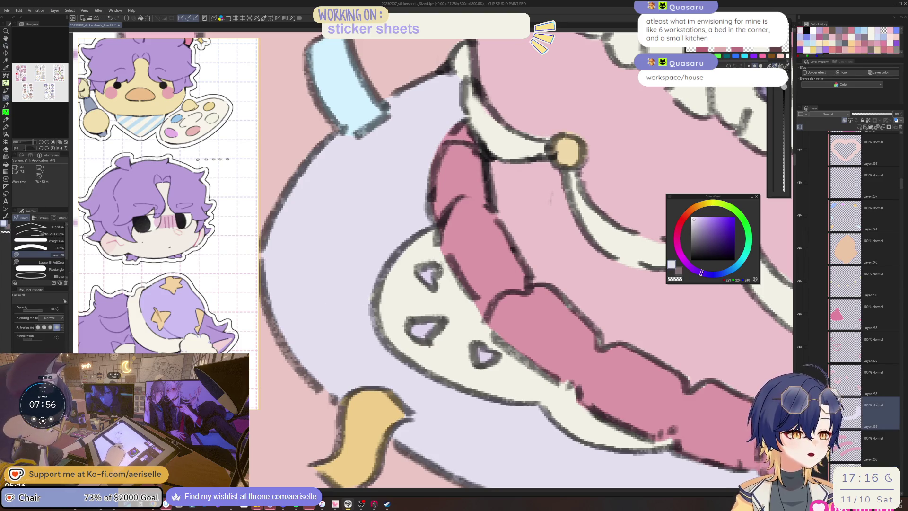
{"action": "key", "text": "u"}
{"action": "mouse_move", "coordinate": [425, 261]}
{"action": "left_mouse_down"}
{"action": "mouse_move", "coordinate": [402, 364]}
{"action": "mouse_move", "coordinate": [437, 264]}
{"action": "left_mouse_up"}
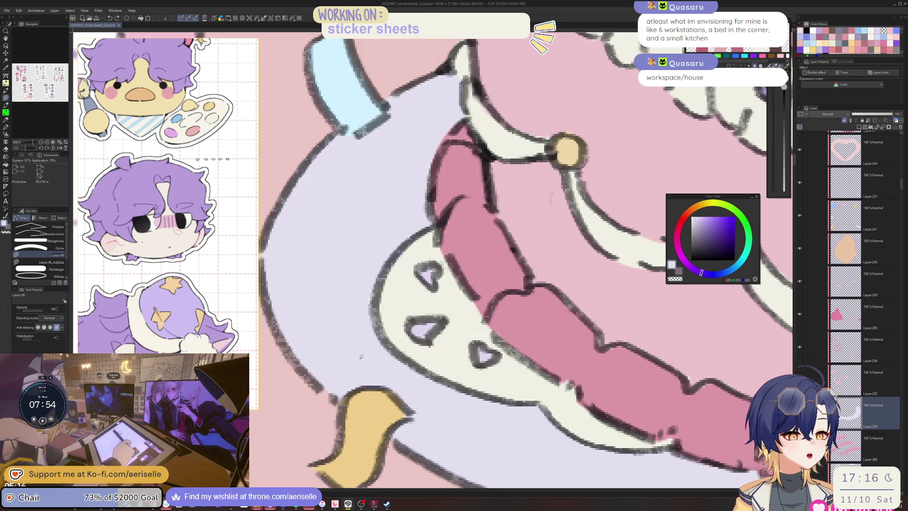
{"action": "mouse_move", "coordinate": [422, 327]}
{"action": "left_mouse_down"}
{"action": "mouse_move", "coordinate": [437, 337]}
{"action": "mouse_move", "coordinate": [418, 329]}
{"action": "left_mouse_up"}
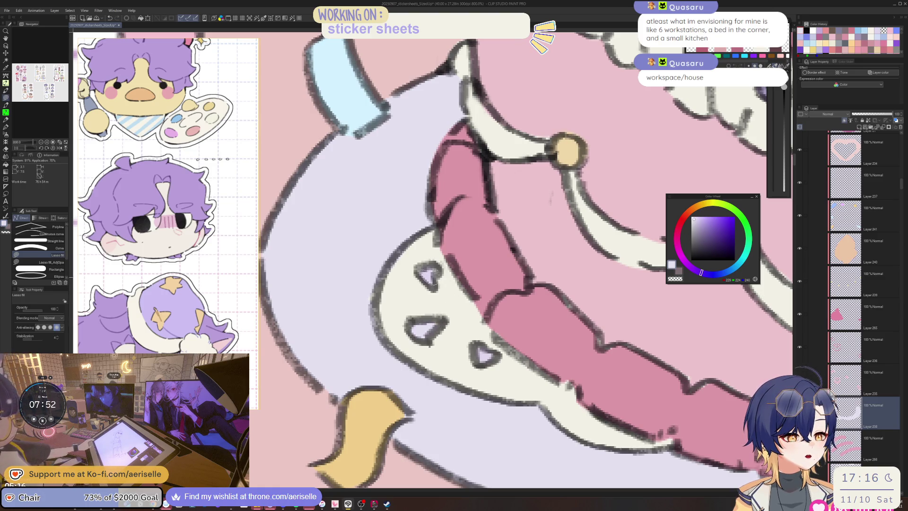
Zoom out, select Layer 25 from the cake, and pan along the cake's lower tiers
{"action": "key", "text": "ctrl+minus"}
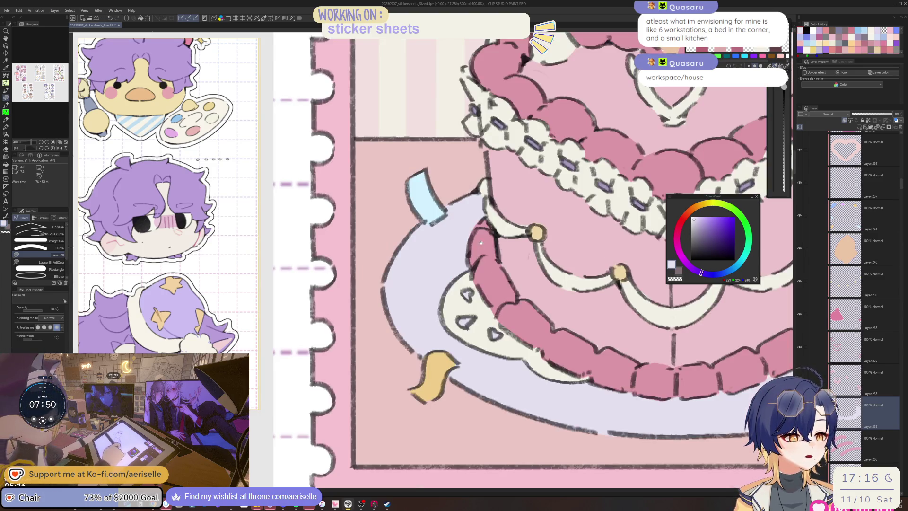
{"action": "scroll", "coordinate": [480, 243], "scroll_direction": "up", "scroll_amount": 4}
{"action": "key", "text": "o"}
{"action": "left_click", "coordinate": [565, 319]}
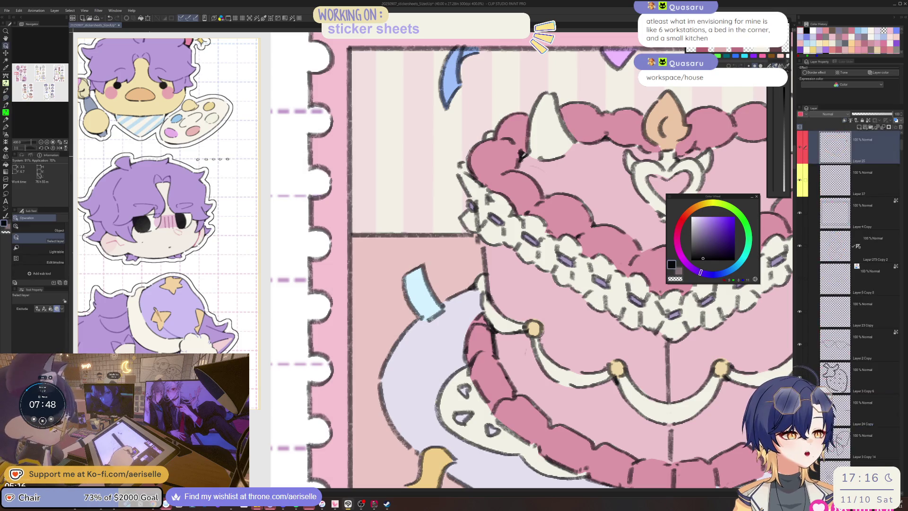
{"action": "mouse_move", "coordinate": [566, 320]}
{"action": "left_mouse_down"}
{"action": "mouse_move", "coordinate": [531, 294]}
{"action": "mouse_move", "coordinate": [475, 226]}
{"action": "left_mouse_up"}
{"action": "key", "text": "b"}
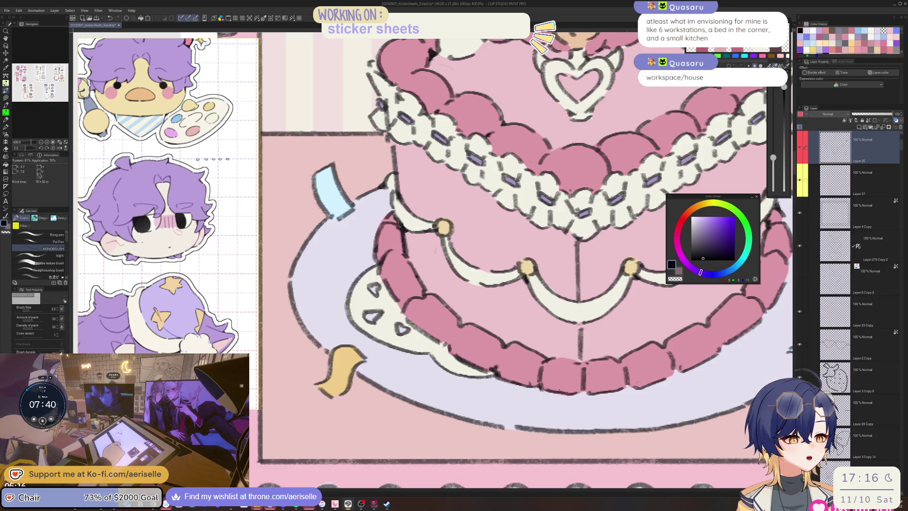
{"action": "left_click_drag", "start_coordinate": [537, 387], "coordinate": [483, 362]}
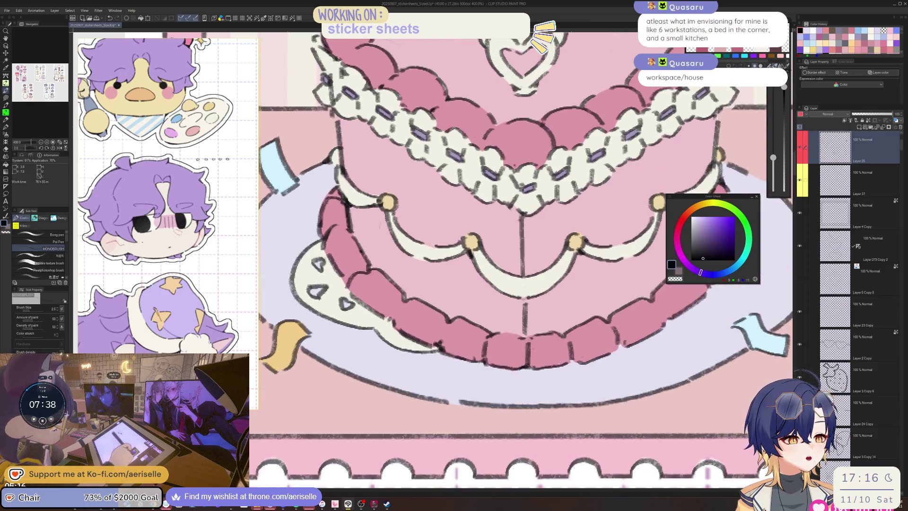
{"action": "left_click_drag", "start_coordinate": [571, 364], "coordinate": [518, 356]}
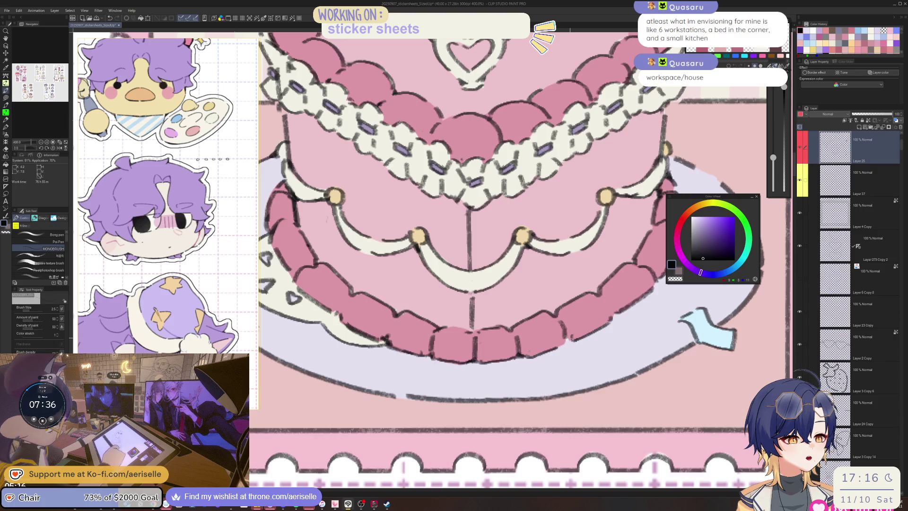
{"action": "scroll", "coordinate": [567, 341], "scroll_direction": "down", "scroll_amount": 5}
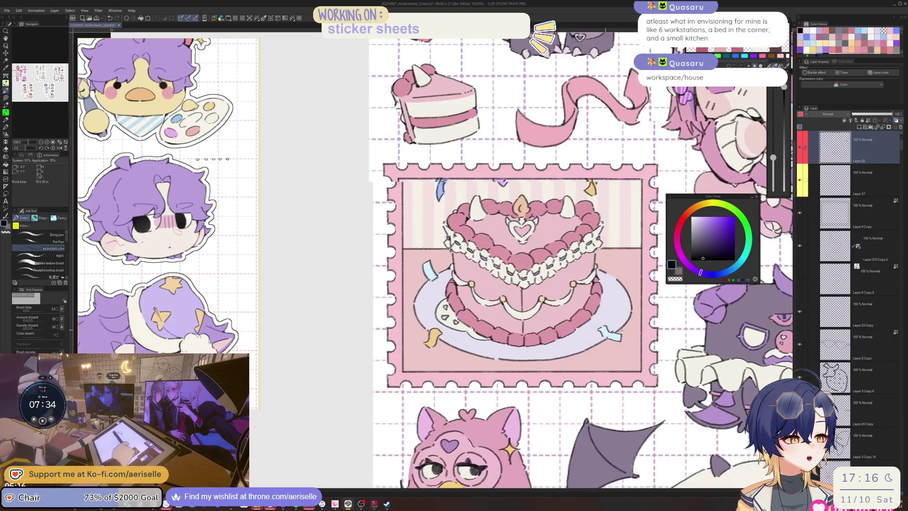
Pan to show the neighbouring top stickers beside the cake
{"action": "scroll", "coordinate": [433, 279], "scroll_direction": "up", "scroll_amount": 2}
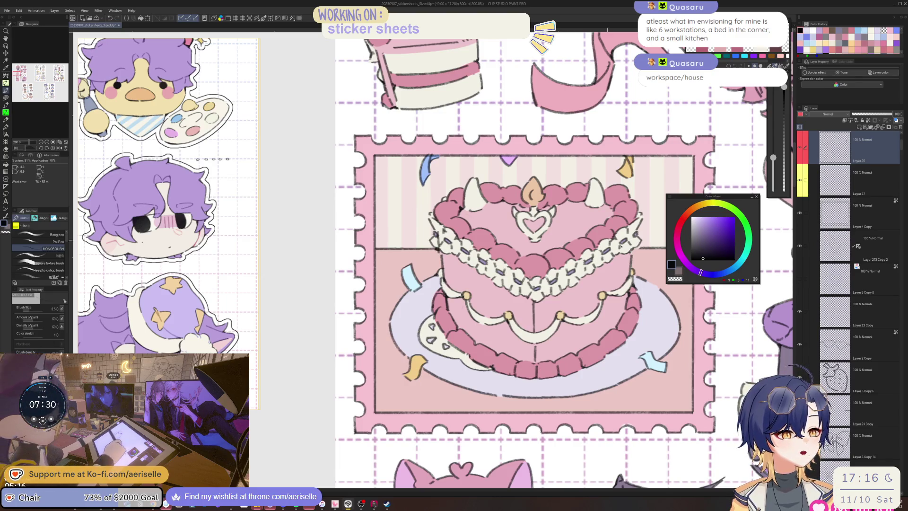
{"action": "left_click_drag", "start_coordinate": [622, 247], "coordinate": [546, 253]}
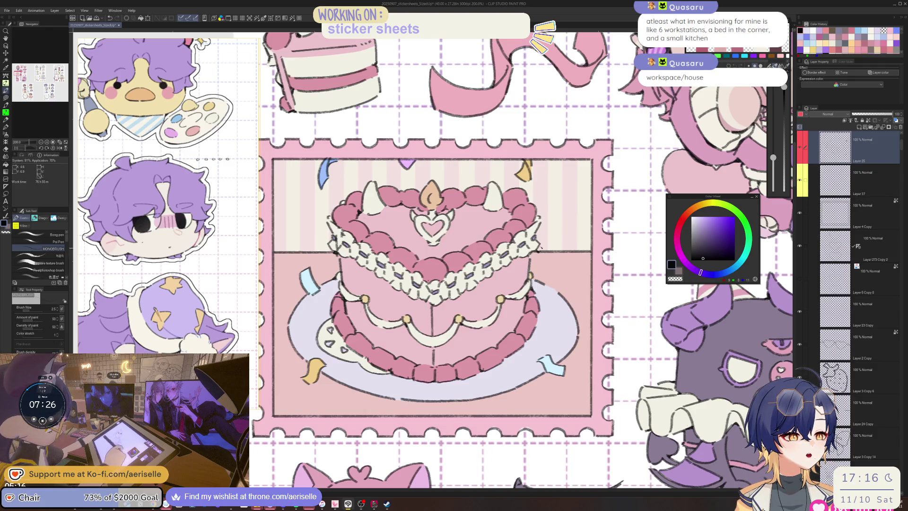
{"action": "left_click_drag", "start_coordinate": [508, 219], "coordinate": [533, 250]}
{"action": "scroll", "coordinate": [533, 224], "scroll_direction": "up", "scroll_amount": 4}
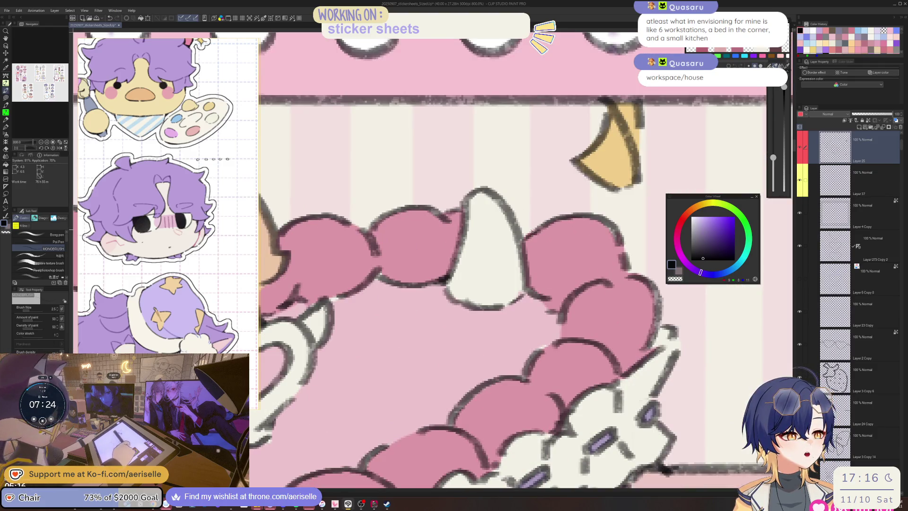
{"action": "scroll", "coordinate": [527, 238], "scroll_direction": "down", "scroll_amount": 4}
{"action": "scroll", "coordinate": [491, 280], "scroll_direction": "up", "scroll_amount": 4}
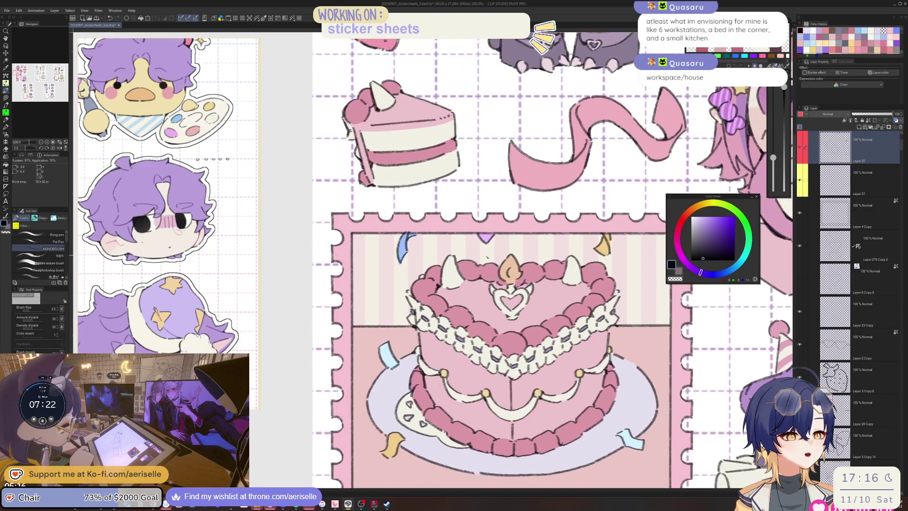
{"action": "scroll", "coordinate": [492, 280], "scroll_direction": "down", "scroll_amount": 6}
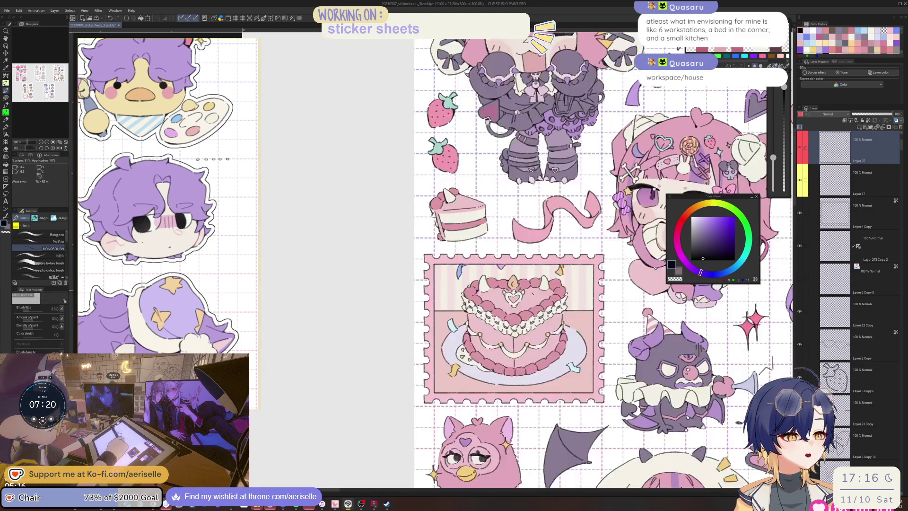
{"action": "scroll", "coordinate": [492, 284], "scroll_direction": "up", "scroll_amount": 4}
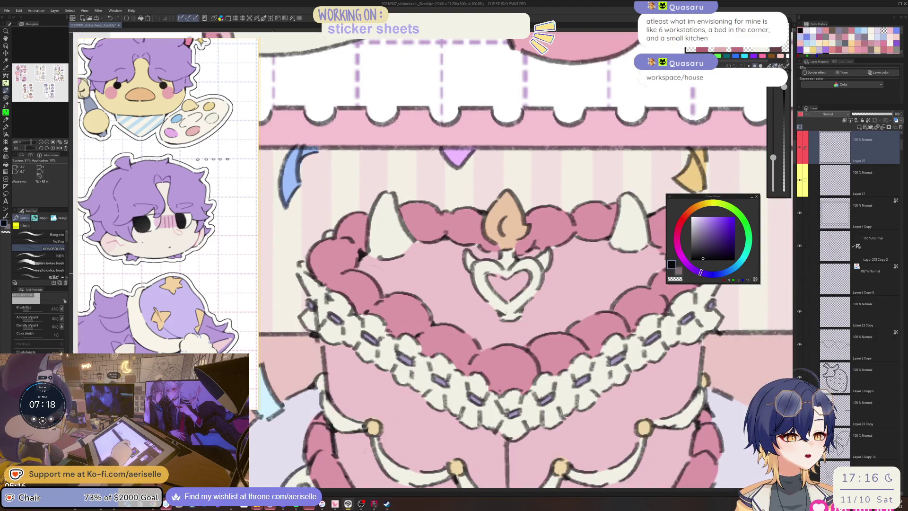
Zoom out to the whole sheet, then back in close on the cake
{"action": "key", "text": "e"}
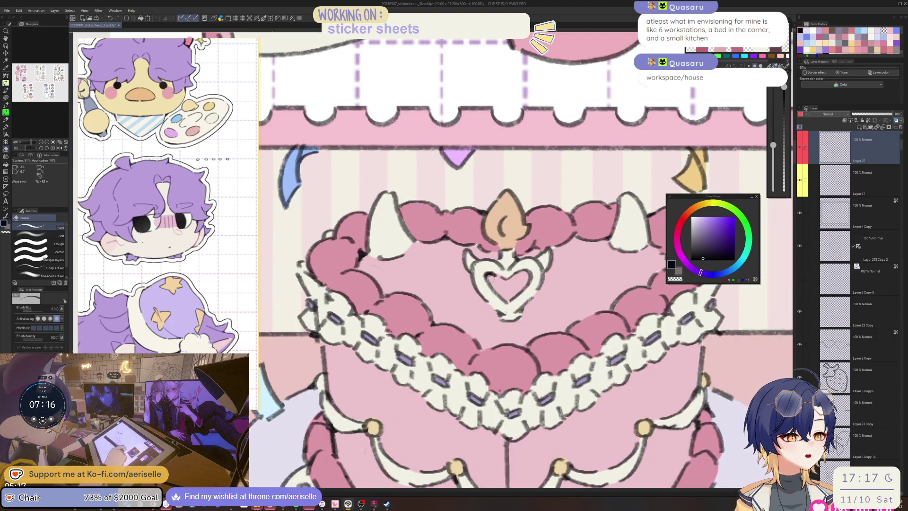
{"action": "key", "text": "p"}
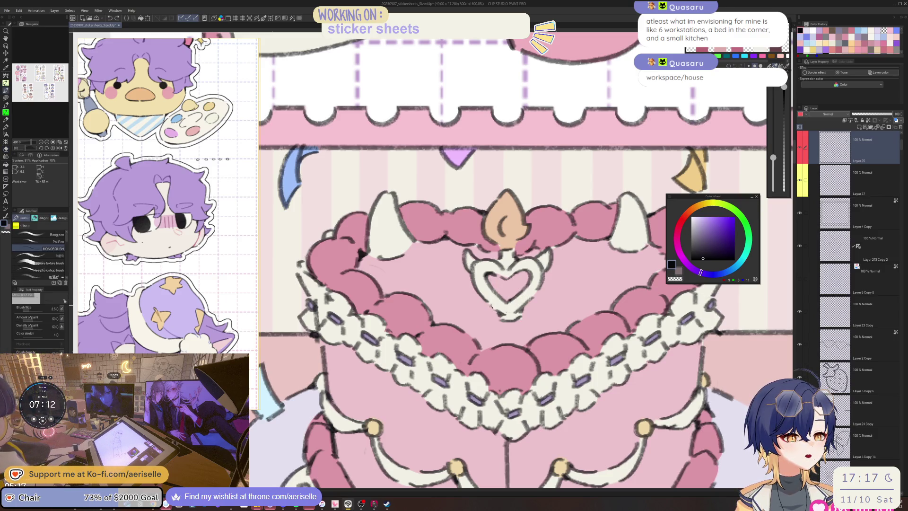
{"action": "key", "text": "ctrl+0"}
{"action": "scroll", "coordinate": [493, 307], "scroll_direction": "up", "scroll_amount": 5}
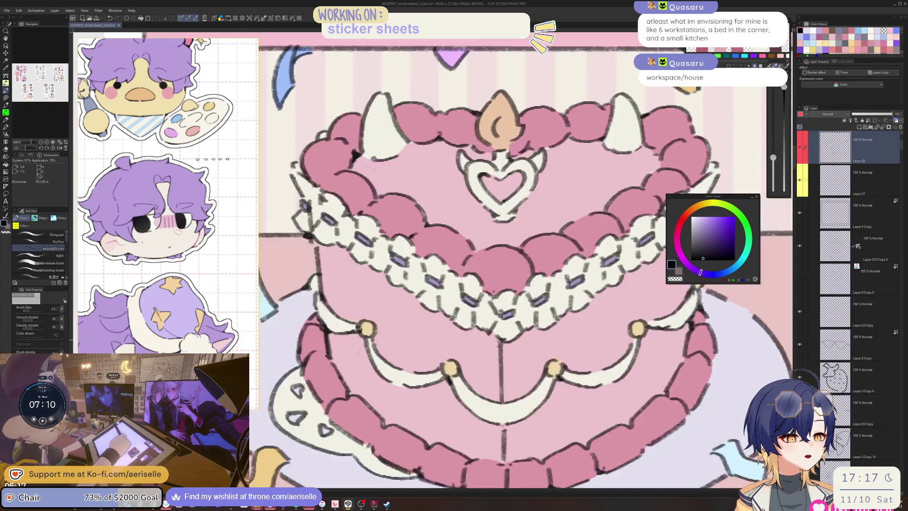
{"action": "key", "text": "ctrl+0"}
{"action": "scroll", "coordinate": [497, 338], "scroll_direction": "up", "scroll_amount": 6}
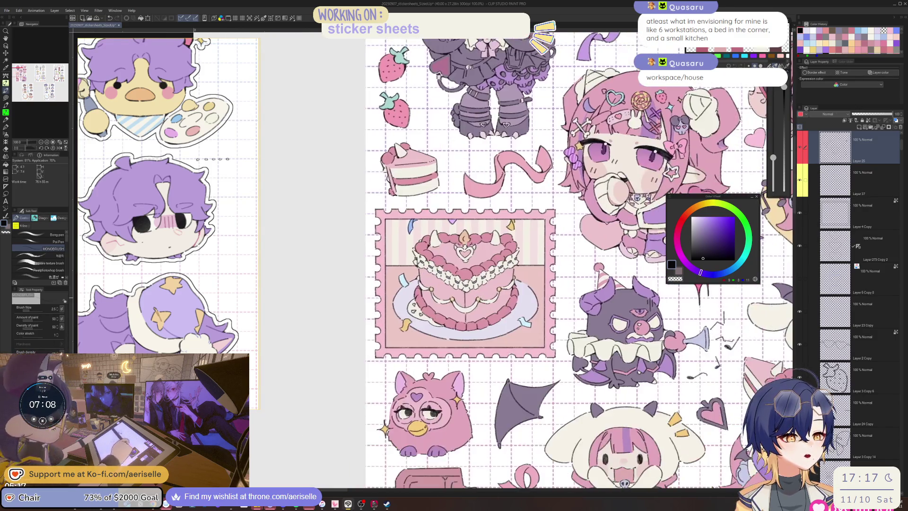
Draw a dark stroke along the lower tier's pink border and redraw the plate edge by the yellow confetti
{"action": "key", "text": "e"}
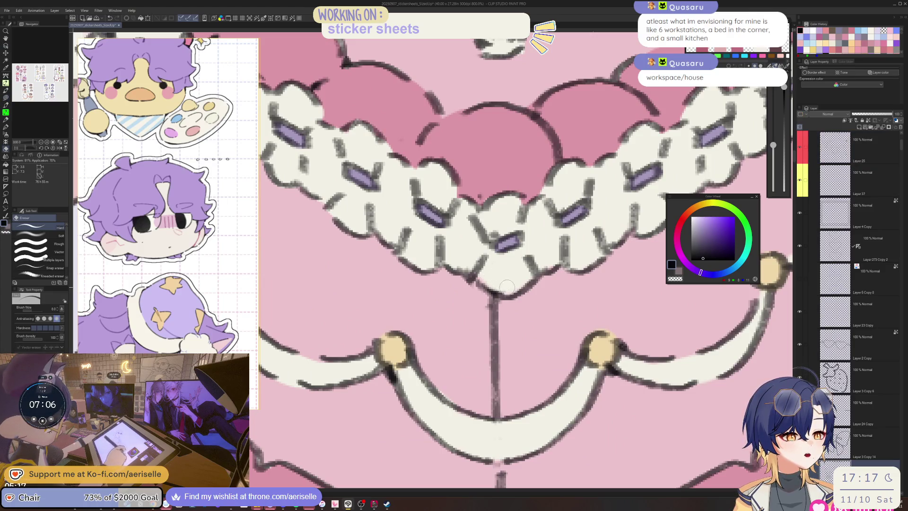
{"action": "scroll", "coordinate": [509, 238], "scroll_direction": "down", "scroll_amount": 8}
{"action": "scroll", "coordinate": [509, 239], "scroll_direction": "up", "scroll_amount": 5}
{"action": "key", "text": "o"}
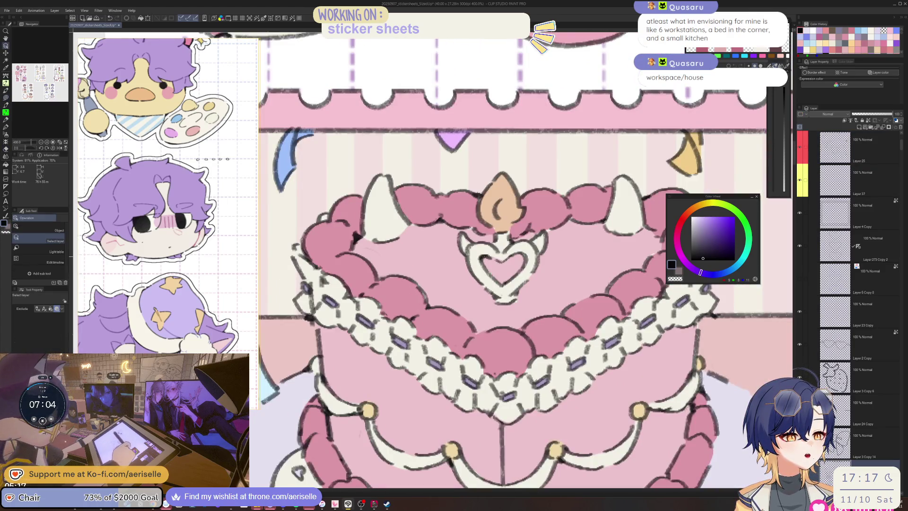
{"action": "scroll", "coordinate": [489, 326], "scroll_direction": "down", "scroll_amount": 5}
{"action": "scroll", "coordinate": [488, 325], "scroll_direction": "up", "scroll_amount": 5}
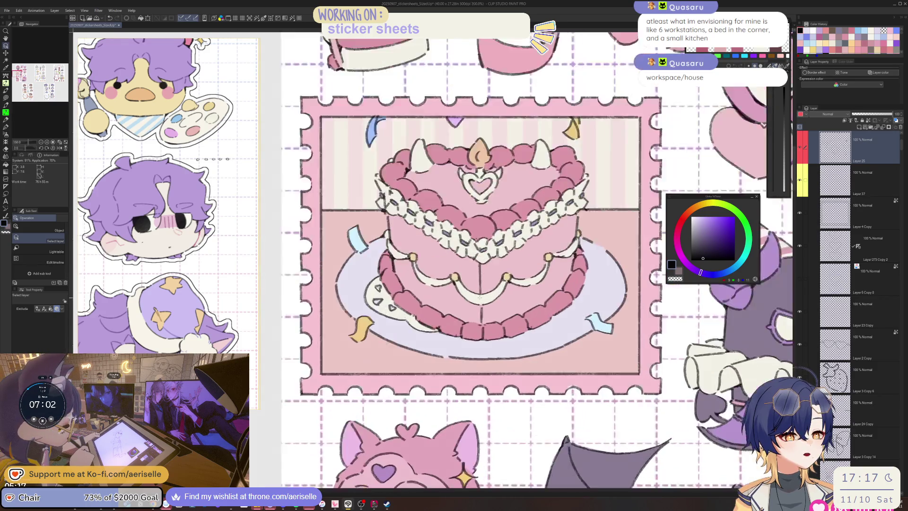
{"action": "key", "text": "b"}
{"action": "left_click_drag", "start_coordinate": [468, 348], "coordinate": [485, 352]}
{"action": "scroll", "coordinate": [484, 352], "scroll_direction": "down", "scroll_amount": 5}
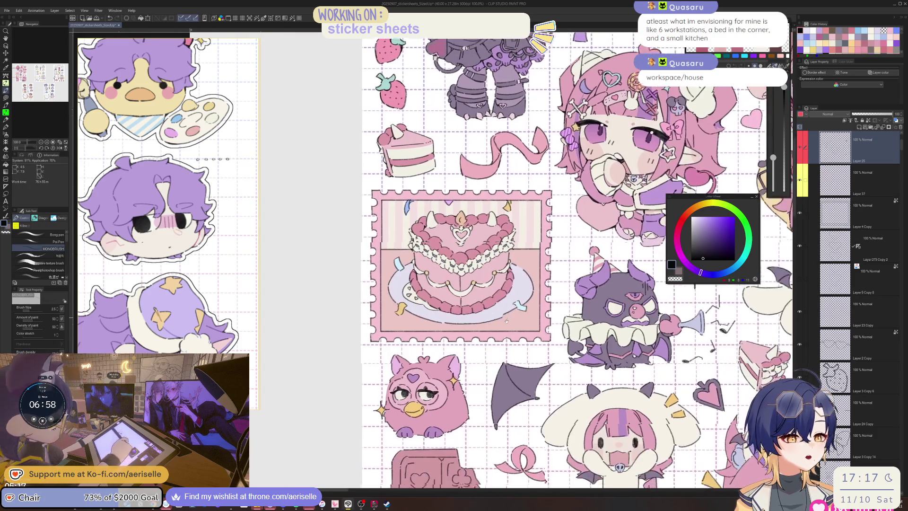
{"action": "scroll", "coordinate": [411, 301], "scroll_direction": "up", "scroll_amount": 5}
{"action": "left_click_drag", "start_coordinate": [400, 293], "coordinate": [429, 312]}
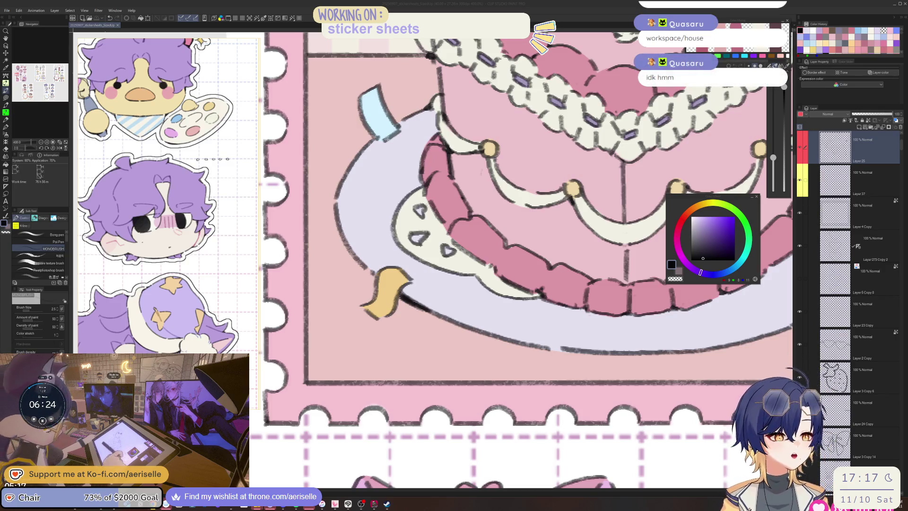
Refocus the canvas, zoom in on the cake, and draw a dark line inside the candle flame
{"action": "left_click", "coordinate": [461, 225]}
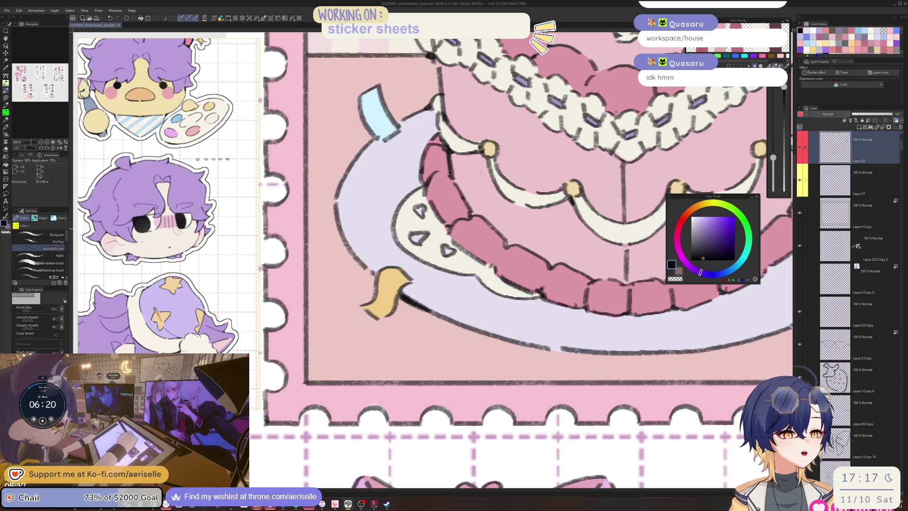
{"action": "scroll", "coordinate": [447, 228], "scroll_direction": "up", "scroll_amount": 5}
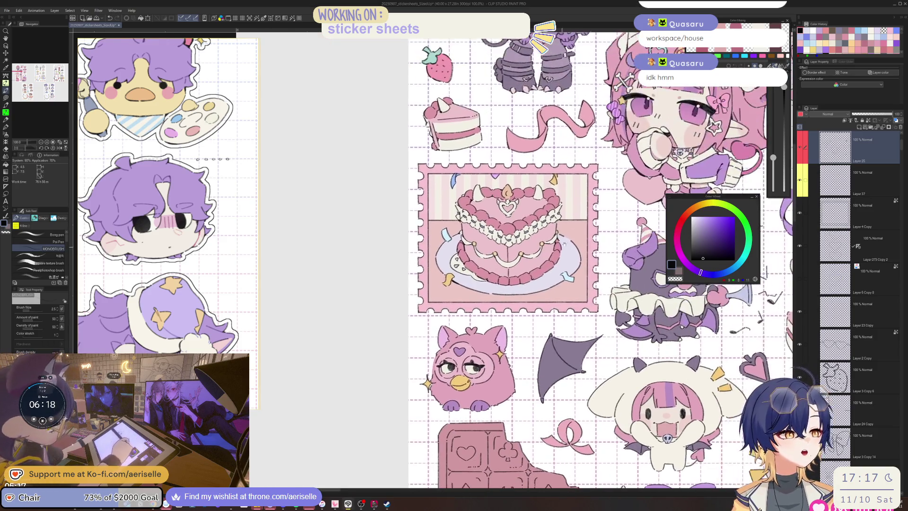
{"action": "scroll", "coordinate": [467, 188], "scroll_direction": "up", "scroll_amount": 5}
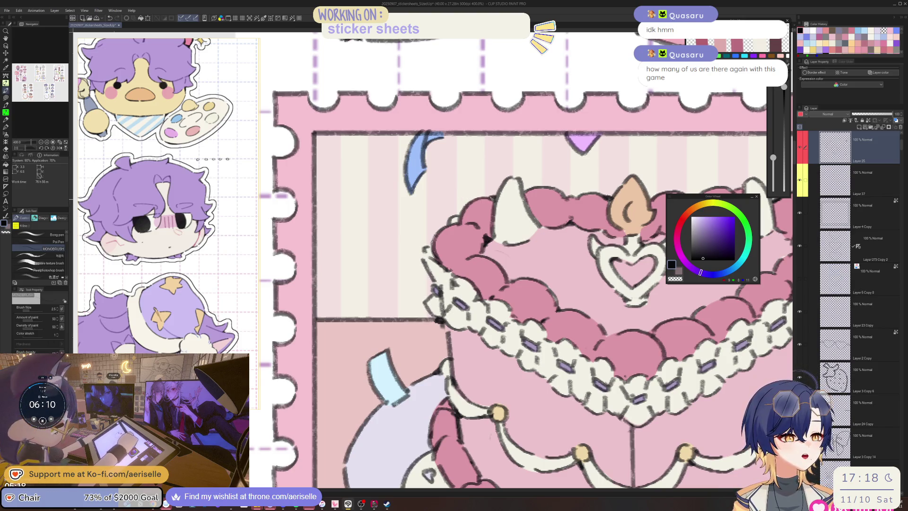
{"action": "scroll", "coordinate": [553, 193], "scroll_direction": "down", "scroll_amount": 3}
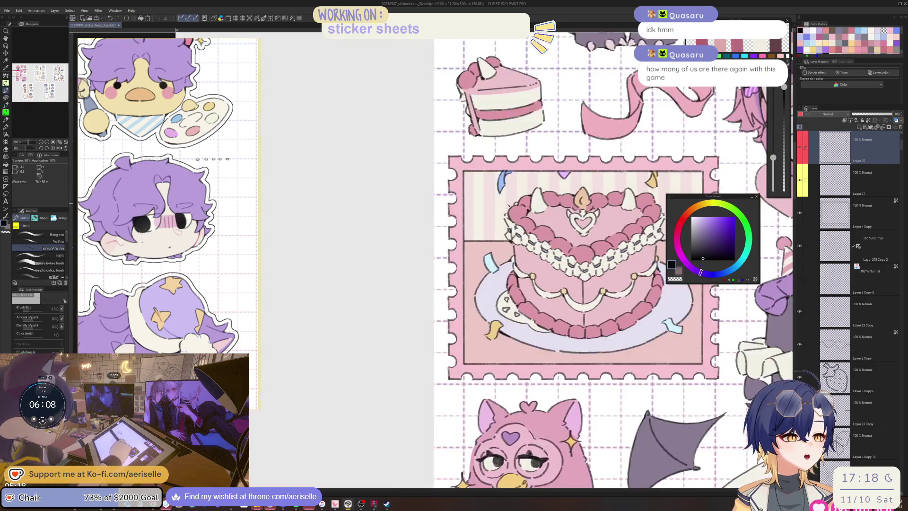
{"action": "scroll", "coordinate": [511, 206], "scroll_direction": "up", "scroll_amount": 3}
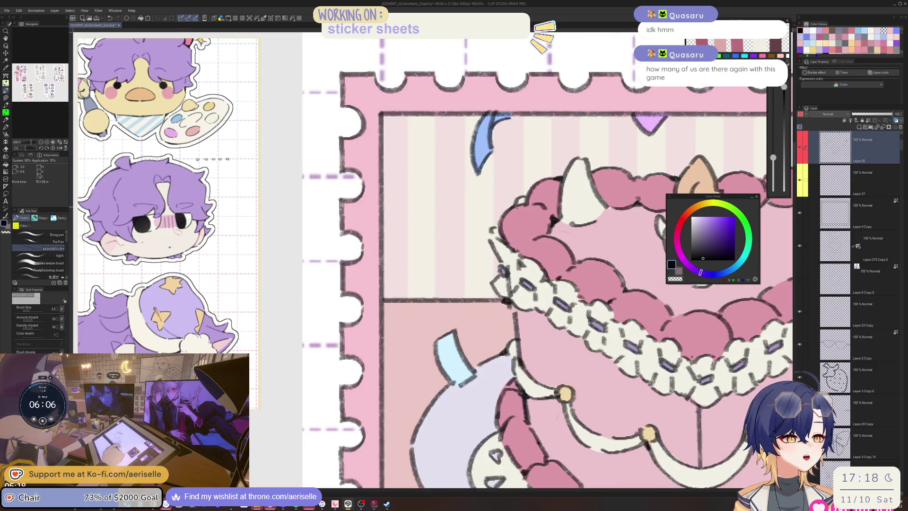
{"action": "scroll", "coordinate": [497, 227], "scroll_direction": "down", "scroll_amount": 4}
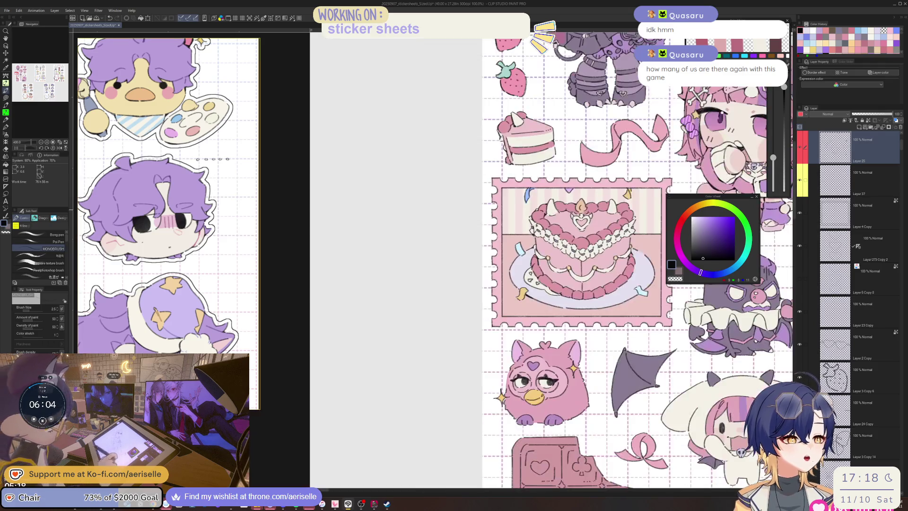
{"action": "scroll", "coordinate": [576, 208], "scroll_direction": "up", "scroll_amount": 4}
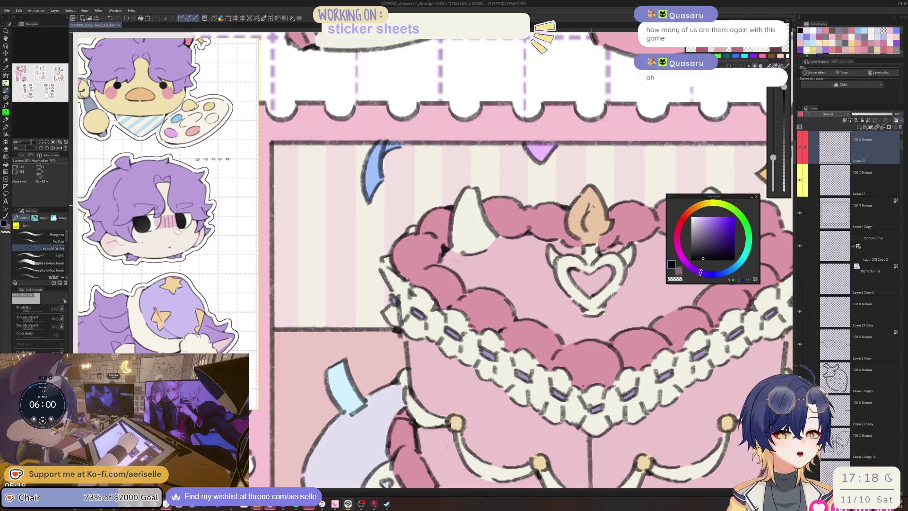
{"action": "left_click_drag", "start_coordinate": [591, 204], "coordinate": [586, 232]}
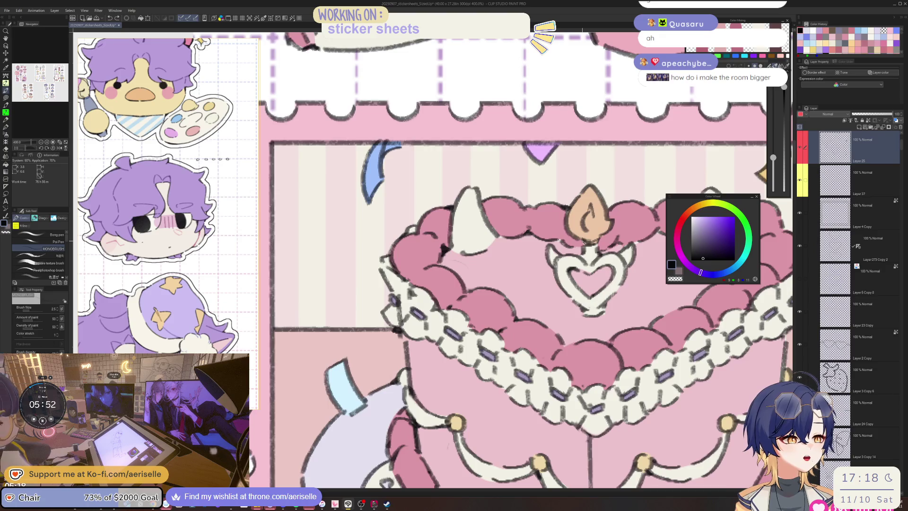
Redraw the dark line under the upper-left white frosting after undoing a first attempt, extending it rightward
{"action": "scroll", "coordinate": [540, 219], "scroll_direction": "down", "scroll_amount": 5}
{"action": "scroll", "coordinate": [520, 180], "scroll_direction": "up", "scroll_amount": 6}
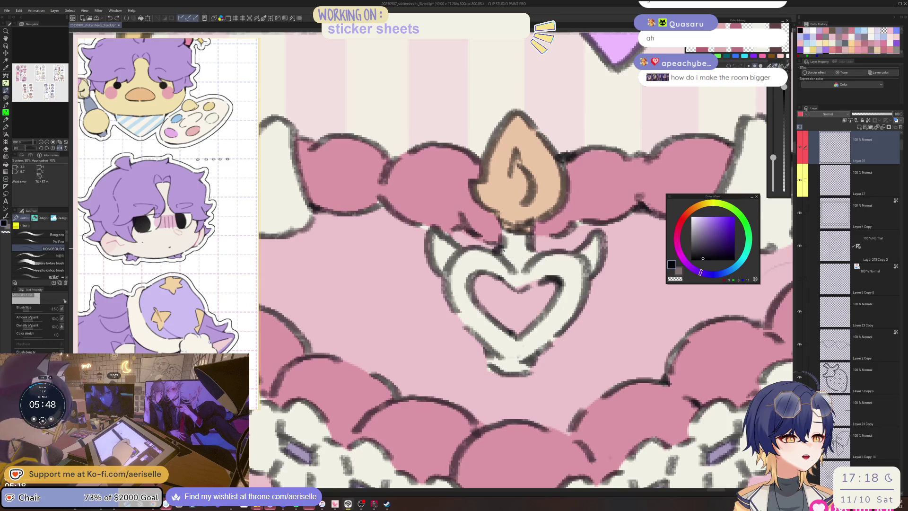
{"action": "scroll", "coordinate": [500, 246], "scroll_direction": "down", "scroll_amount": 4}
{"action": "scroll", "coordinate": [396, 226], "scroll_direction": "up", "scroll_amount": 4}
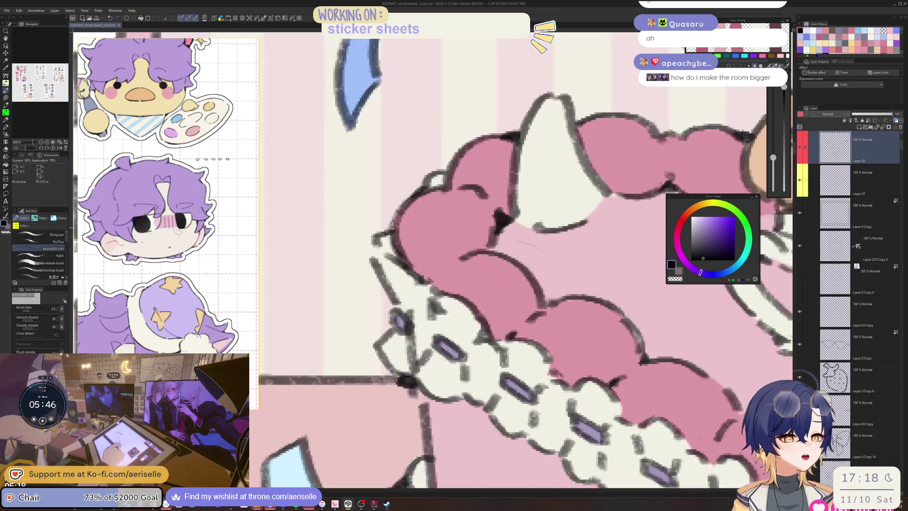
{"action": "key", "text": "e"}
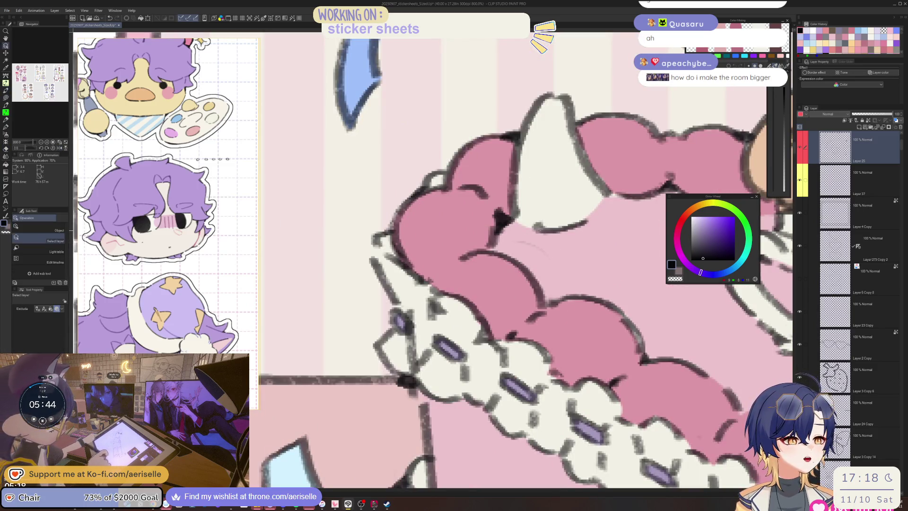
{"action": "key", "text": "p"}
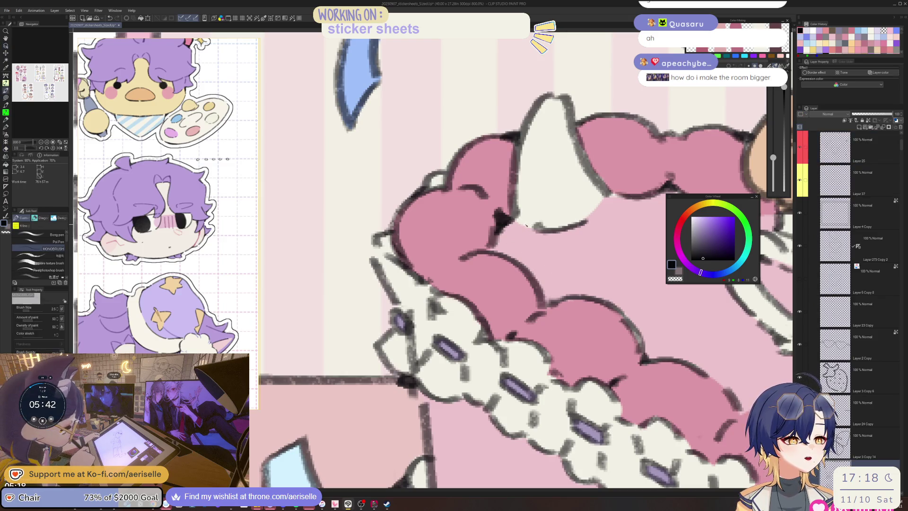
{"action": "left_click_drag", "start_coordinate": [520, 225], "coordinate": [543, 230]}
{"action": "key", "text": "ctrl+z"}
{"action": "left_click_drag", "start_coordinate": [603, 203], "coordinate": [577, 222]}
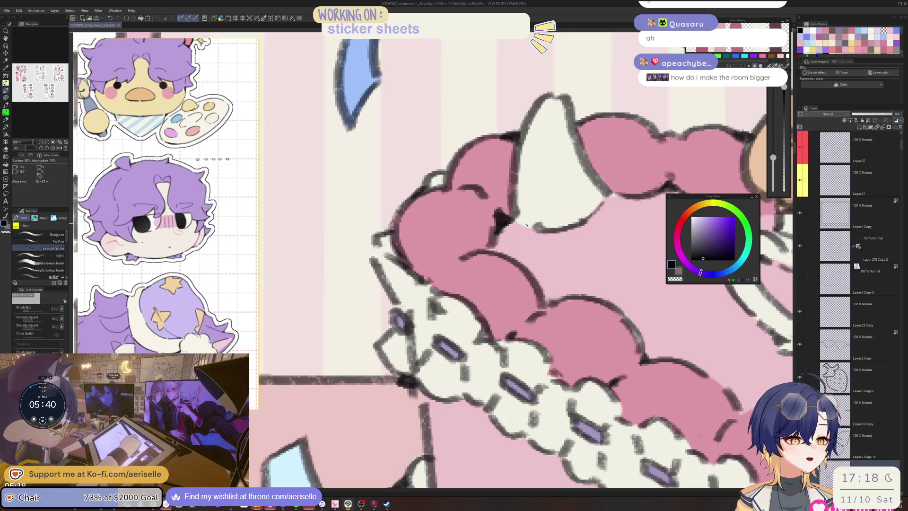
{"action": "left_click_drag", "start_coordinate": [521, 222], "coordinate": [548, 227]}
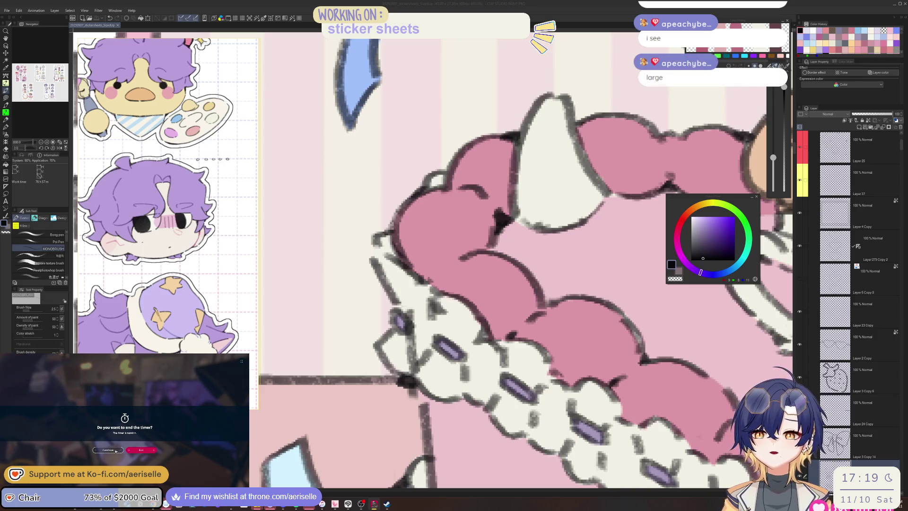
Return focus to the drawing window to continue working on the cake's frosting and lace
{"action": "left_click", "coordinate": [109, 450]}
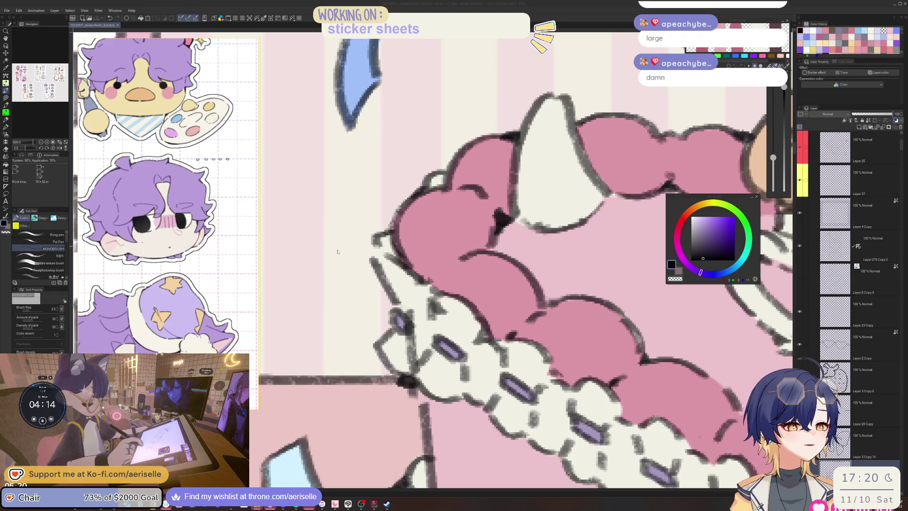
{"action": "left_click", "coordinate": [393, 326]}
Shrink the eraser to size 6 and touch up the stamp's lower edge
{"action": "scroll", "coordinate": [394, 326], "scroll_direction": "down", "scroll_amount": 4}
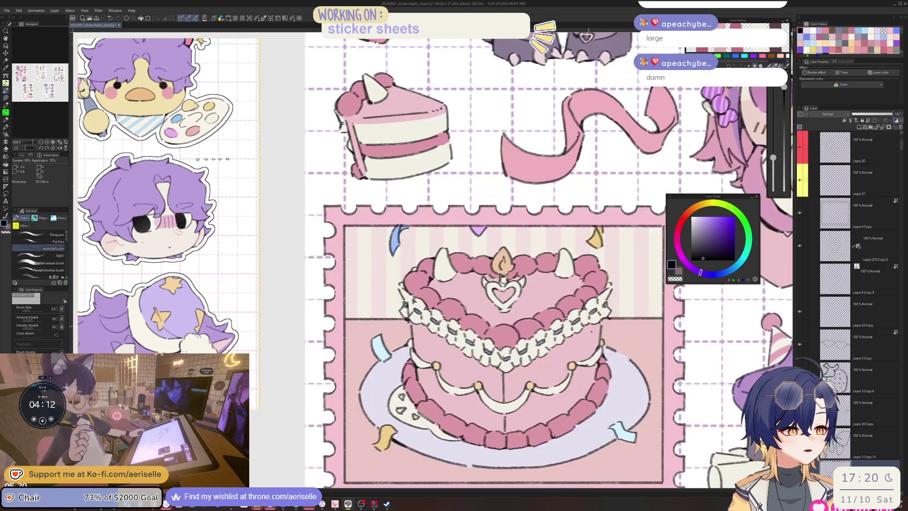
{"action": "scroll", "coordinate": [416, 312], "scroll_direction": "up", "scroll_amount": 2}
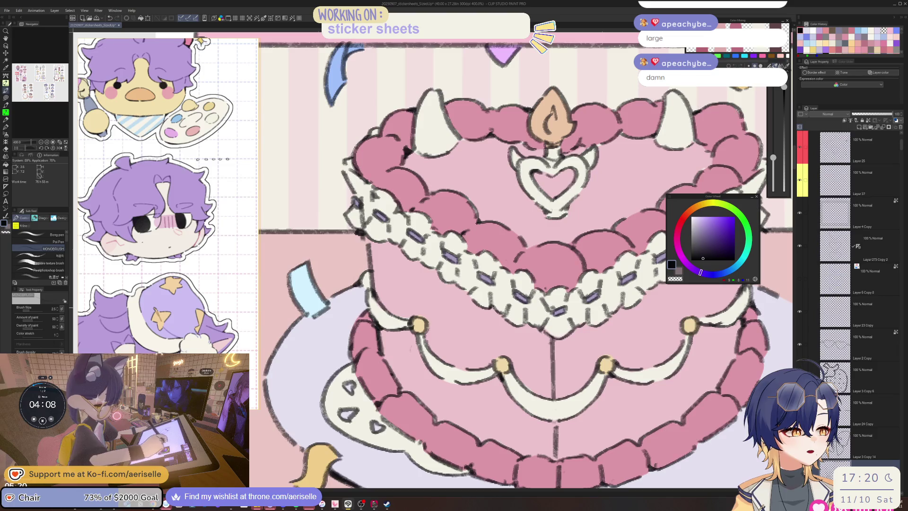
{"action": "scroll", "coordinate": [600, 199], "scroll_direction": "down", "scroll_amount": 2}
{"action": "left_click_drag", "start_coordinate": [589, 260], "coordinate": [550, 241]}
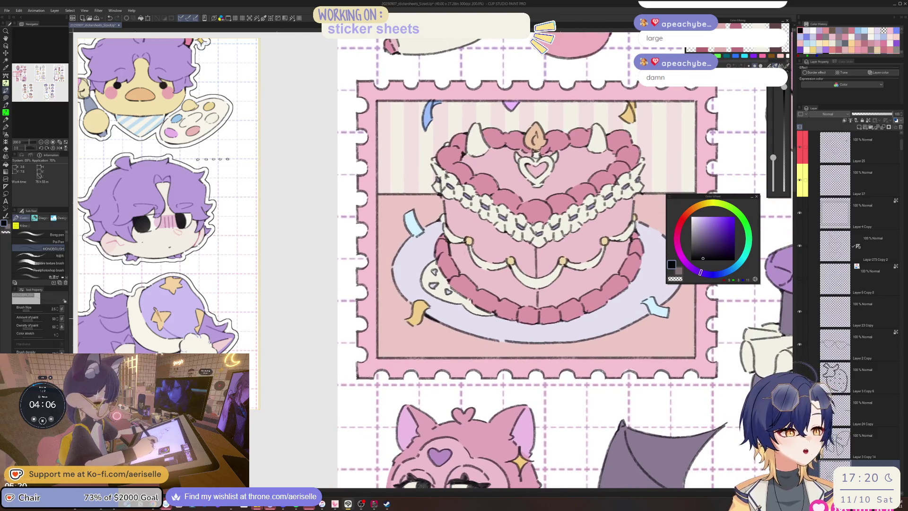
{"action": "scroll", "coordinate": [509, 317], "scroll_direction": "up", "scroll_amount": 2}
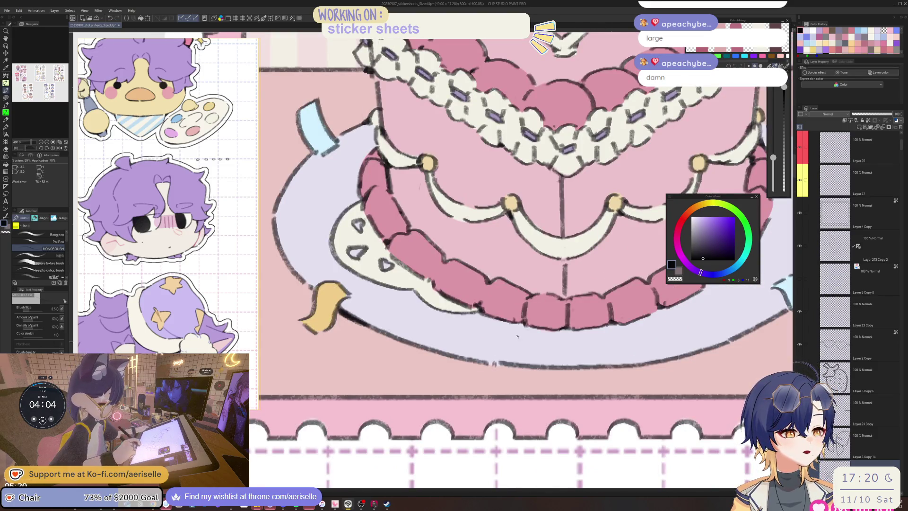
{"action": "scroll", "coordinate": [517, 336], "scroll_direction": "down", "scroll_amount": 3}
{"action": "scroll", "coordinate": [524, 272], "scroll_direction": "up", "scroll_amount": 2}
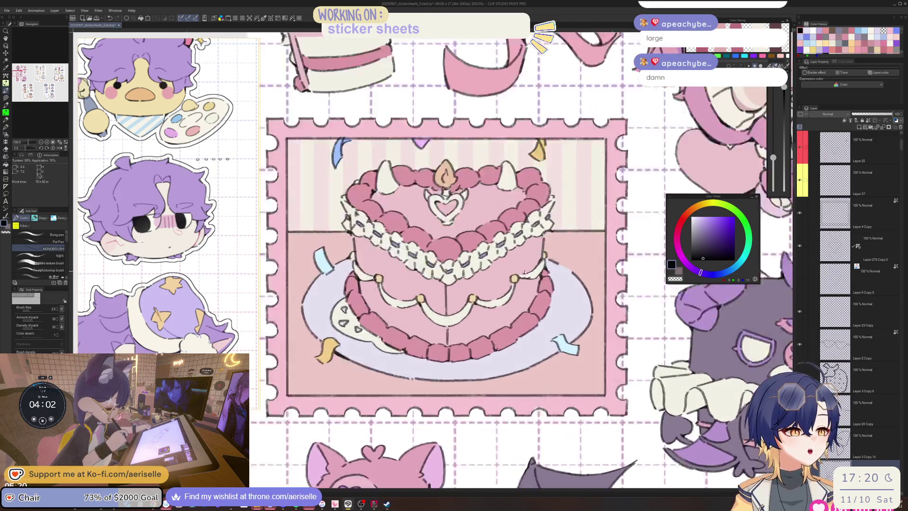
{"action": "scroll", "coordinate": [524, 272], "scroll_direction": "up", "scroll_amount": 2}
{"action": "key", "text": "e"}
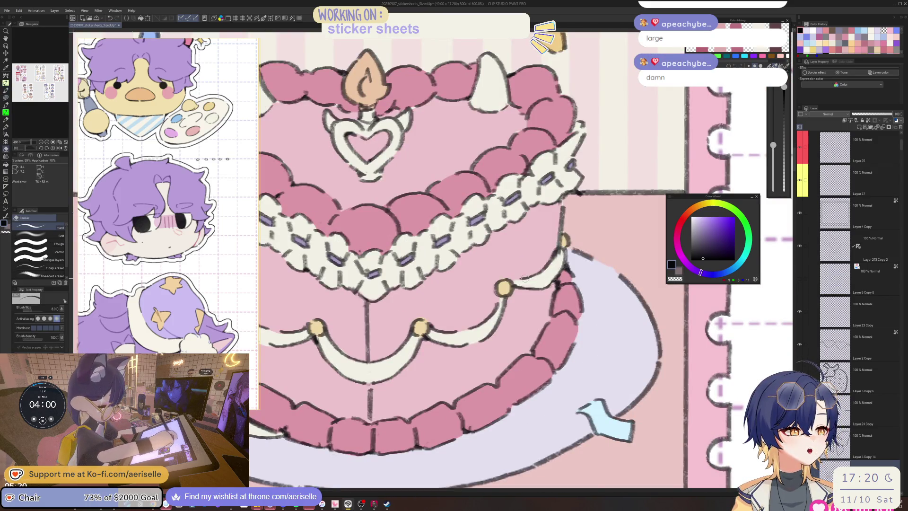
{"action": "key", "text": "bracketleft"}
{"action": "key", "text": "bracketleft"}
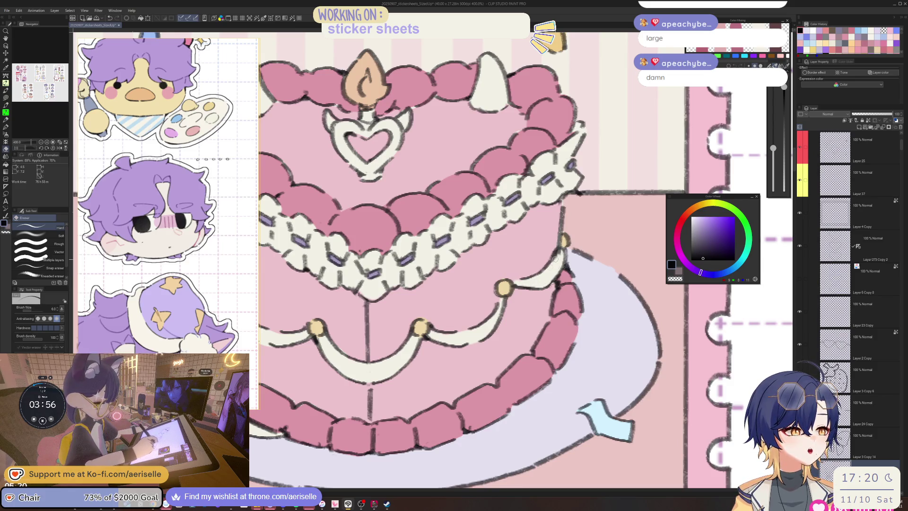
{"action": "key", "text": "p"}
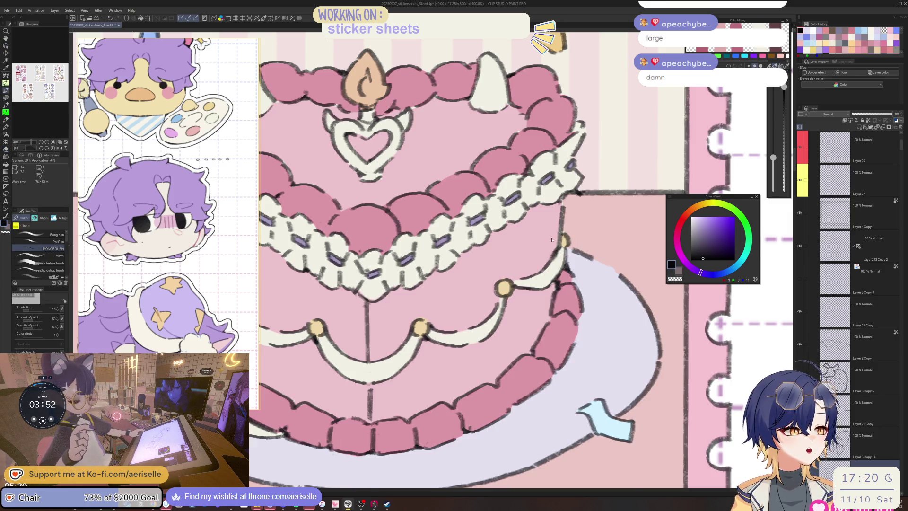
Select Layer 25 by picking it from the cake artwork
{"action": "scroll", "coordinate": [551, 240], "scroll_direction": "down", "scroll_amount": 5}
{"action": "scroll", "coordinate": [551, 239], "scroll_direction": "up", "scroll_amount": 3}
{"action": "key", "text": "o"}
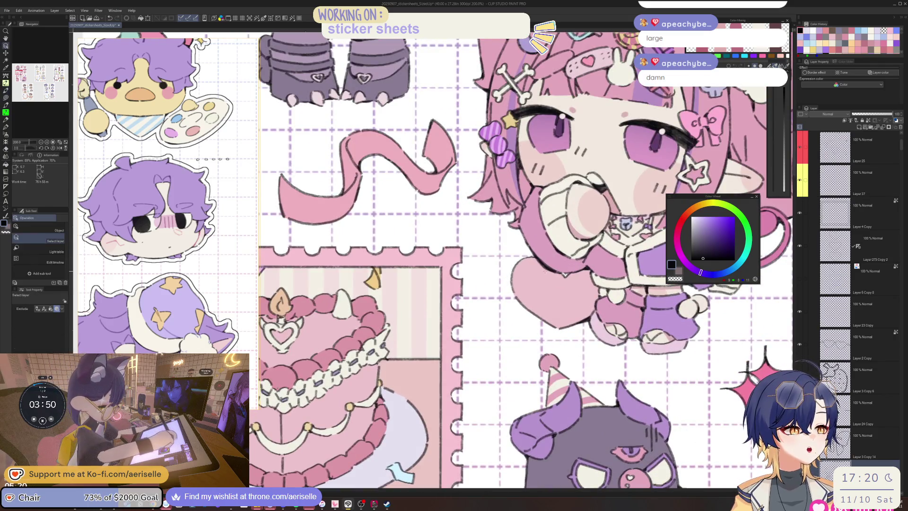
{"action": "left_click", "coordinate": [545, 270]}
{"action": "scroll", "coordinate": [539, 264], "scroll_direction": "down", "scroll_amount": 5}
{"action": "scroll", "coordinate": [532, 256], "scroll_direction": "left", "scroll_amount": 4}
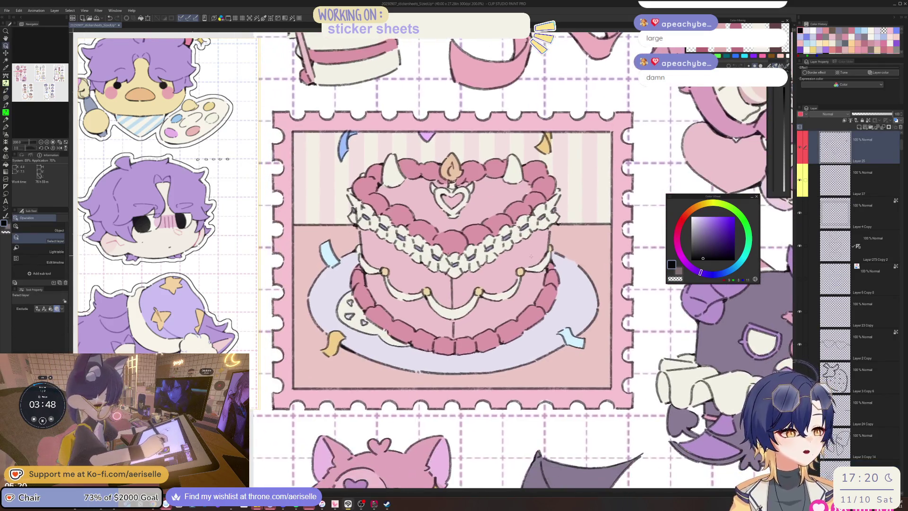
{"action": "scroll", "coordinate": [530, 256], "scroll_direction": "up", "scroll_amount": 3}
{"action": "key", "text": "p"}
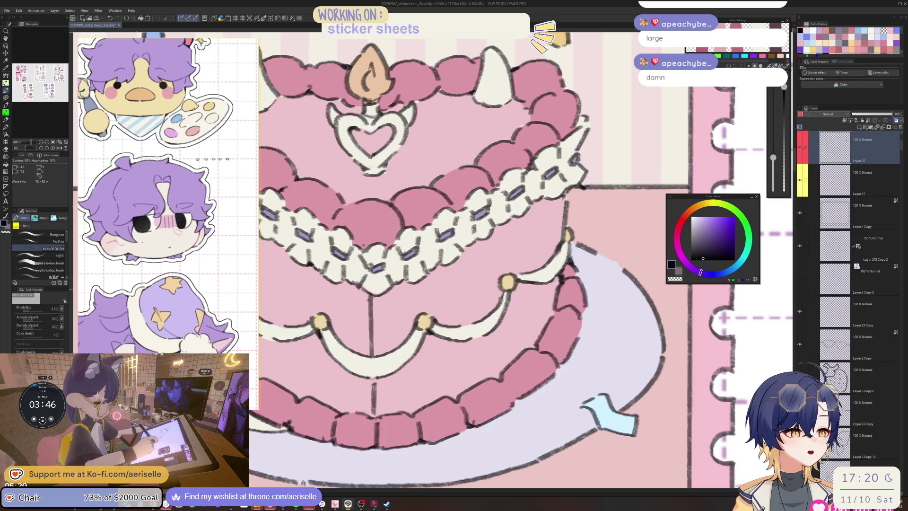
Finish the eraser and pen touch-ups, then set up Lasso fill with a tan colour
{"action": "scroll", "coordinate": [504, 248], "scroll_direction": "down", "scroll_amount": 5}
{"action": "scroll", "coordinate": [480, 246], "scroll_direction": "left", "scroll_amount": 2}
{"action": "scroll", "coordinate": [457, 241], "scroll_direction": "up", "scroll_amount": 5}
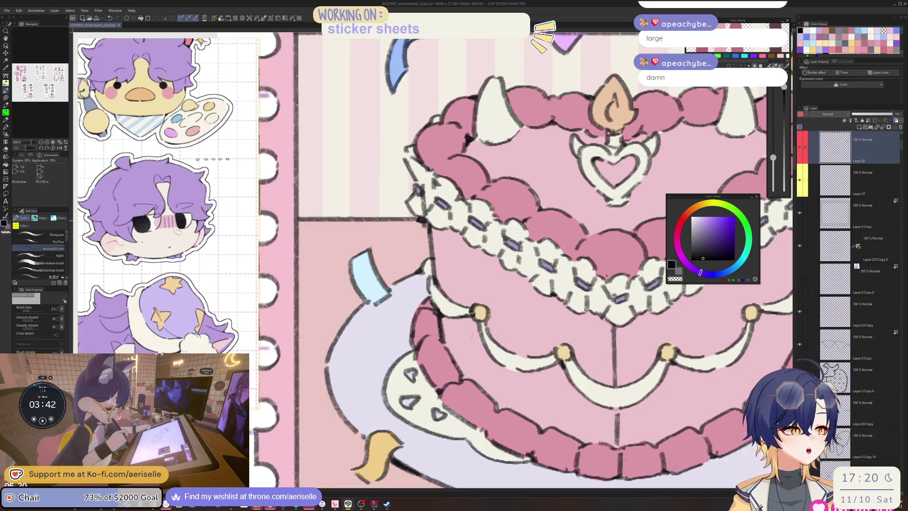
{"action": "key", "text": "e"}
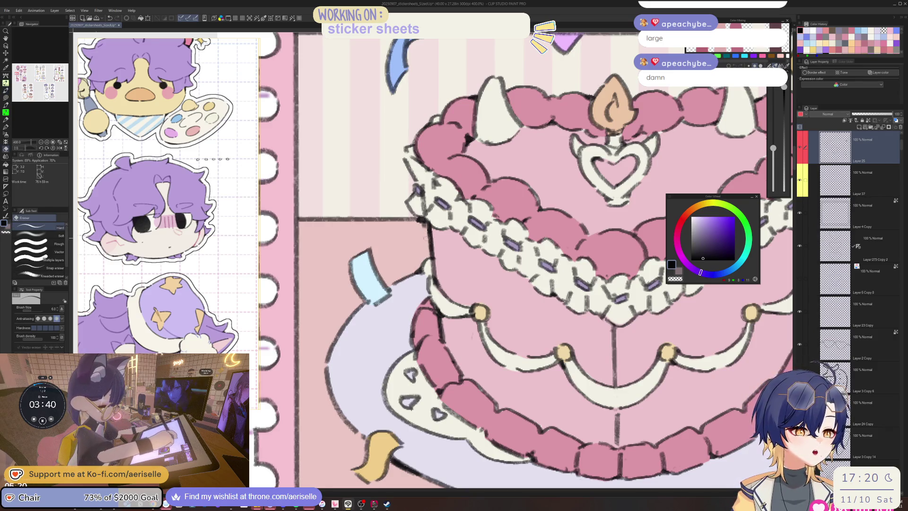
{"action": "key", "text": "p"}
{"action": "scroll", "coordinate": [429, 258], "scroll_direction": "down", "scroll_amount": 5}
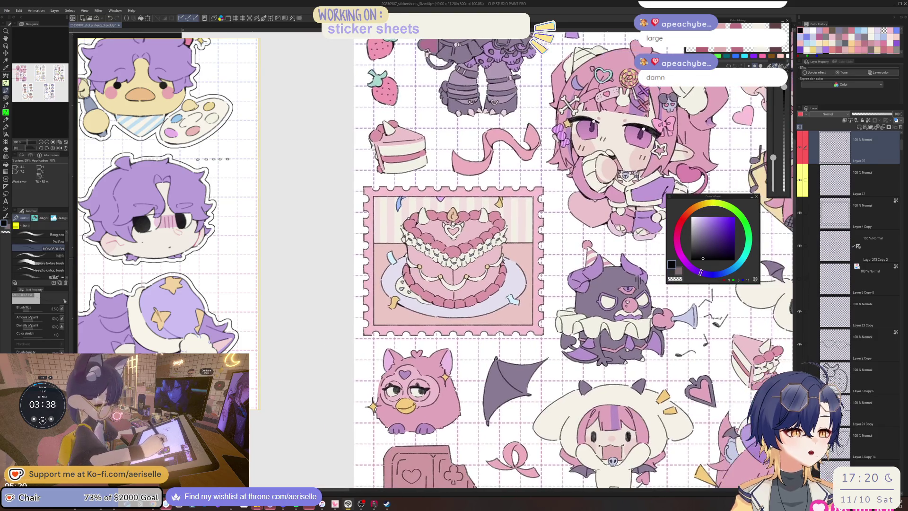
{"action": "scroll", "coordinate": [409, 249], "scroll_direction": "up", "scroll_amount": 5}
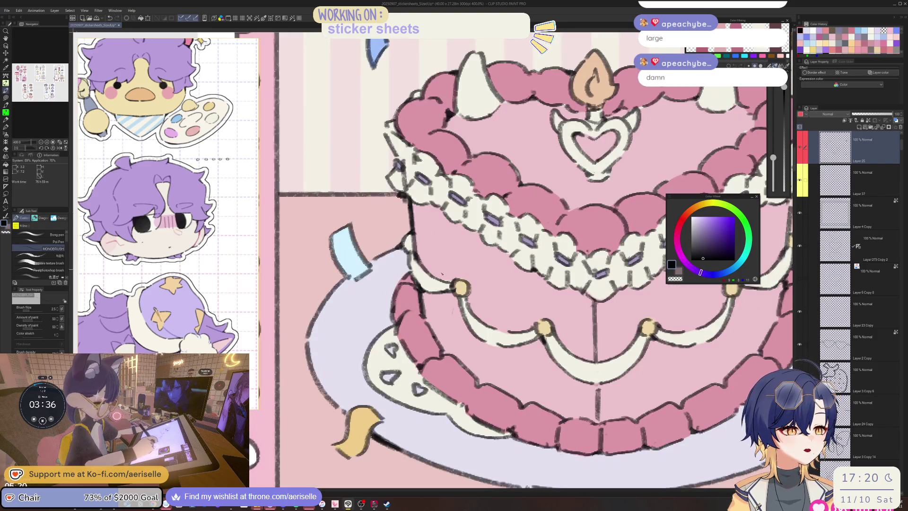
{"action": "key", "text": "i"}
{"action": "left_click", "coordinate": [406, 242]}
Lasso-fill a small tan patch on the cake's left edge and save the sheet
{"action": "key", "text": "u"}
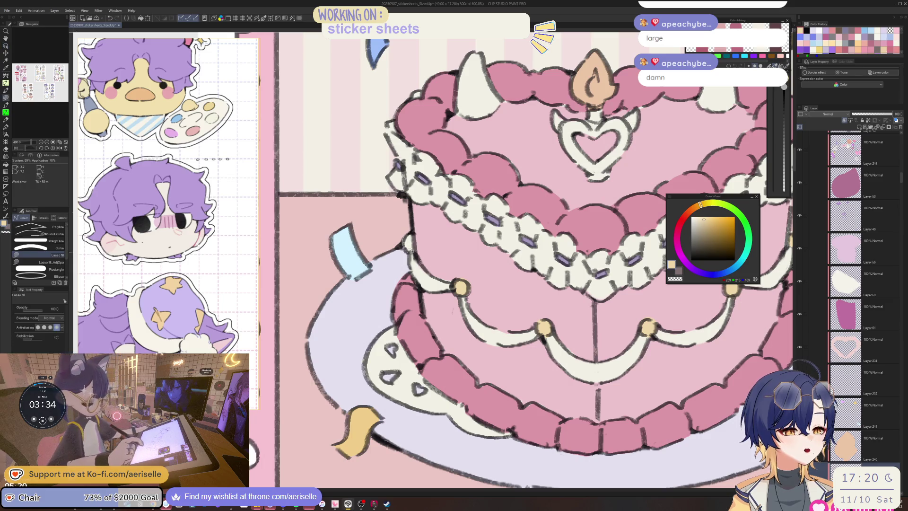
{"action": "left_click_drag", "start_coordinate": [405, 242], "coordinate": [418, 238]}
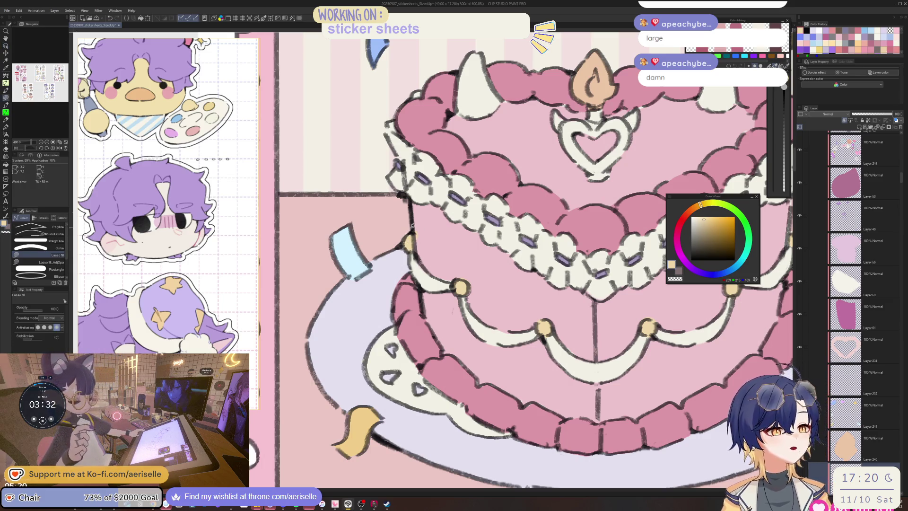
{"action": "key", "text": "ctrl+s"}
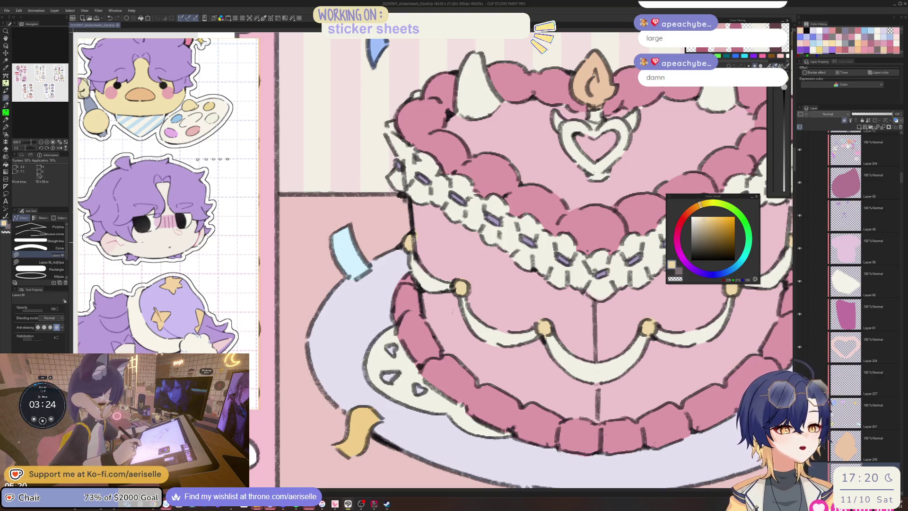
Switch to the Hard eraser and select a different layer on the cake
{"action": "key", "text": "e"}
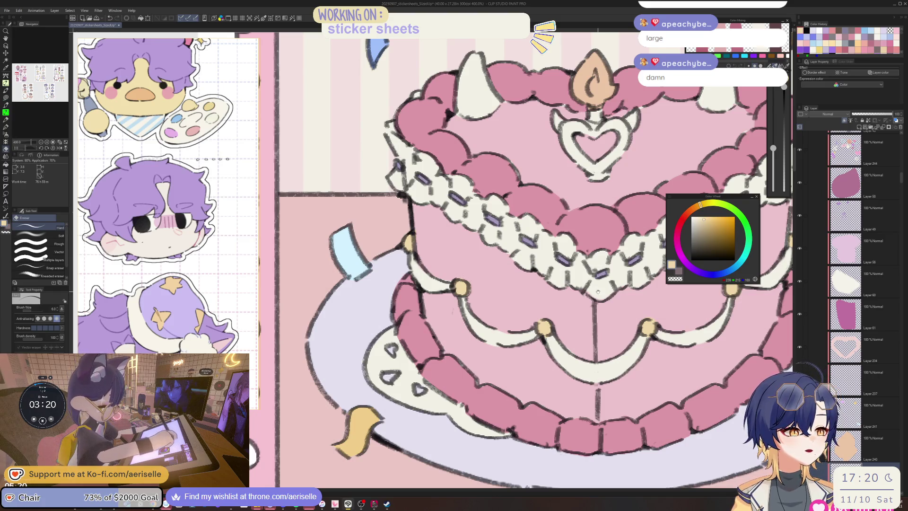
{"action": "left_click_drag", "start_coordinate": [597, 292], "coordinate": [463, 285]}
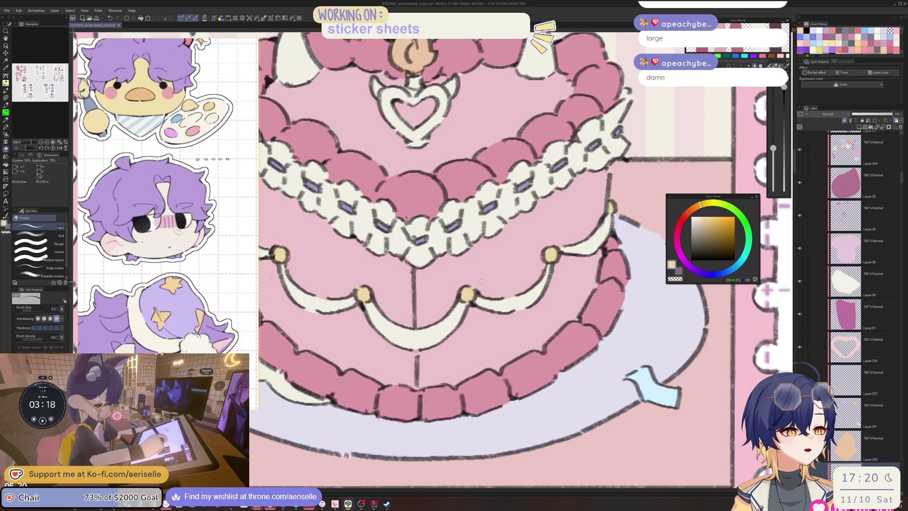
{"action": "scroll", "coordinate": [607, 188], "scroll_direction": "down", "scroll_amount": 5}
{"action": "scroll", "coordinate": [461, 258], "scroll_direction": "up", "scroll_amount": 5}
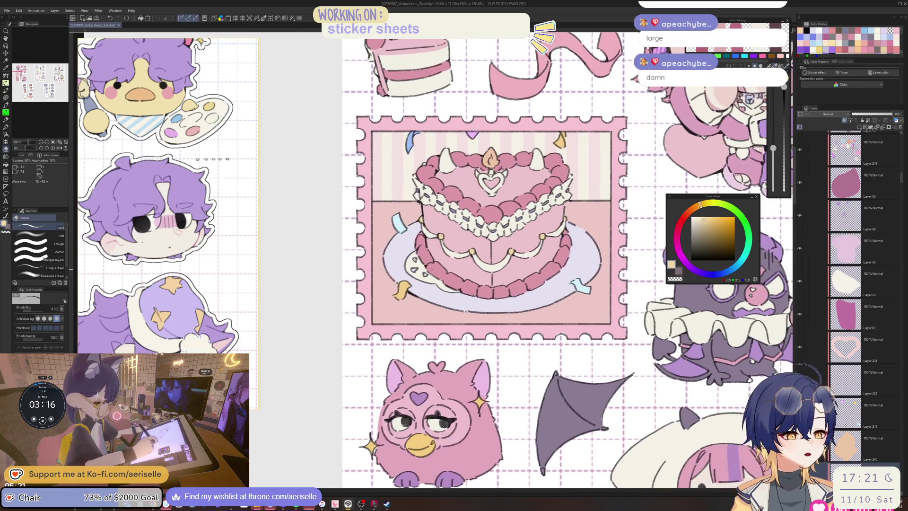
{"action": "scroll", "coordinate": [462, 258], "scroll_direction": "up", "scroll_amount": 2}
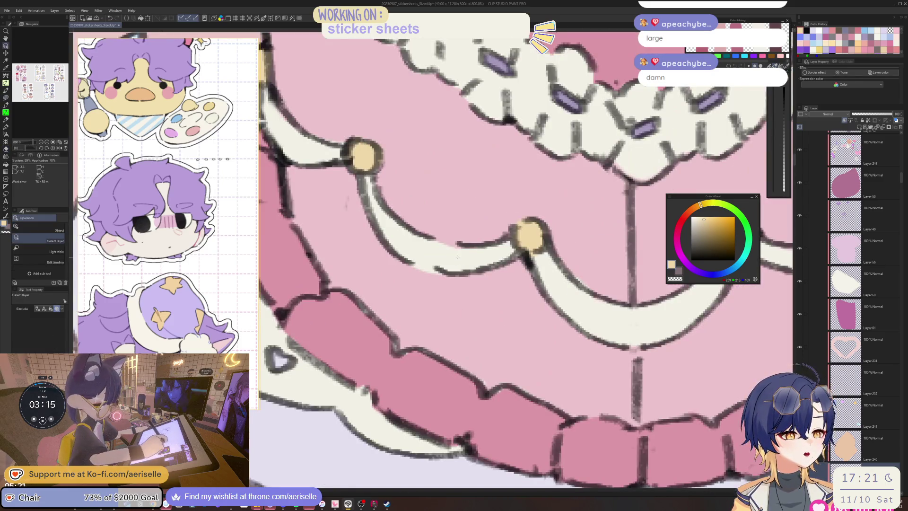
{"action": "left_click", "coordinate": [457, 232], "text": "ctrl"}
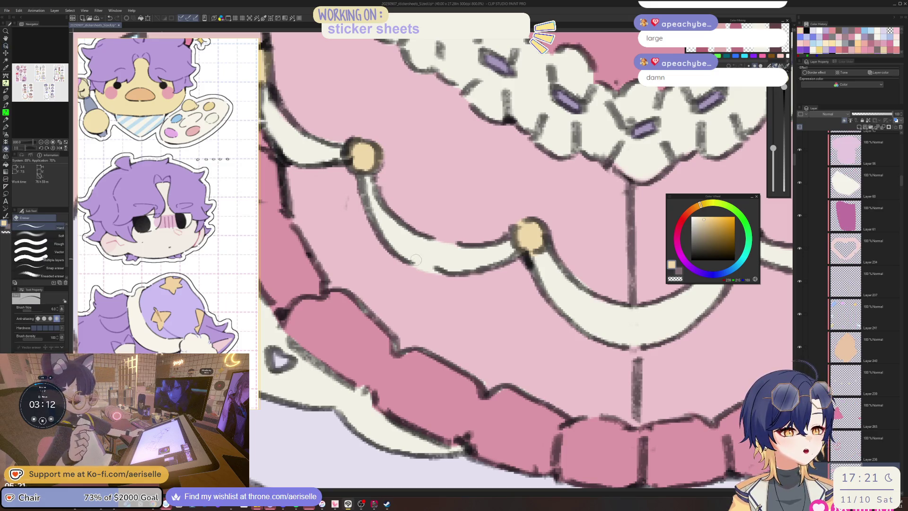
{"action": "scroll", "coordinate": [448, 272], "scroll_direction": "down", "scroll_amount": 4}
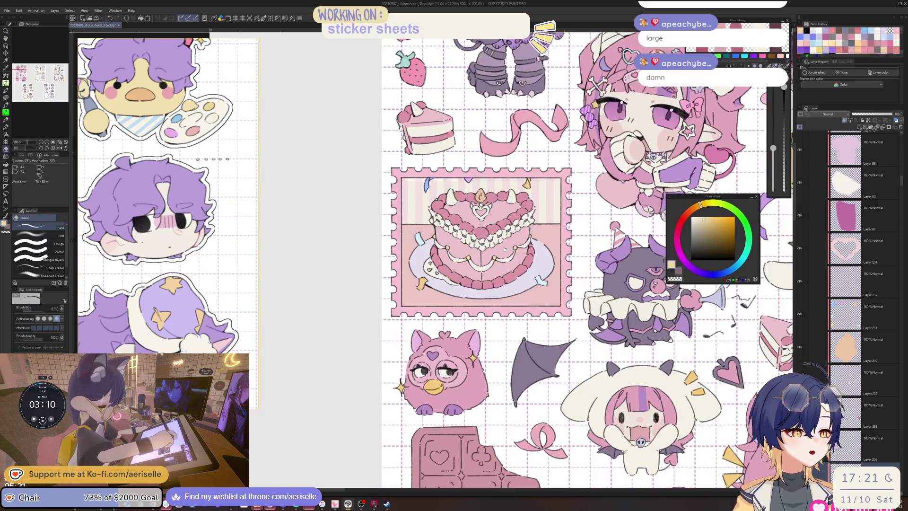
Pick the cake's layer and dark purple, touch up beside the candle, then zoom out to 150%
{"action": "scroll", "coordinate": [447, 228], "scroll_direction": "up", "scroll_amount": 3}
{"action": "scroll", "coordinate": [447, 229], "scroll_direction": "down", "scroll_amount": 2}
{"action": "left_click", "coordinate": [577, 201], "text": "ctrl"}
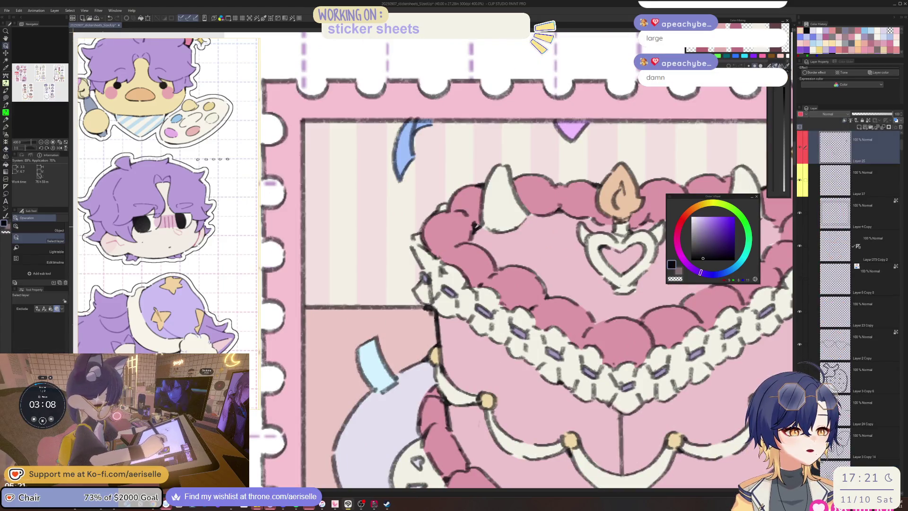
{"action": "scroll", "coordinate": [577, 201], "scroll_direction": "up", "scroll_amount": 4}
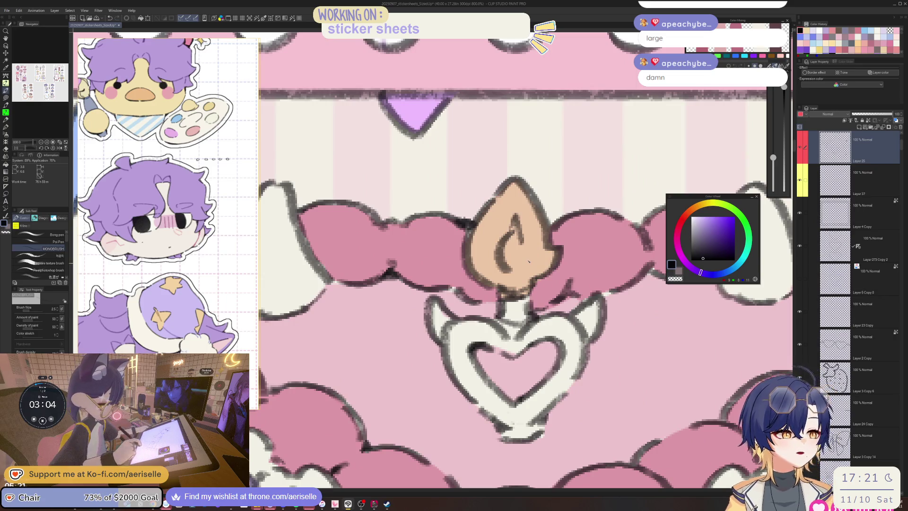
{"action": "scroll", "coordinate": [529, 262], "scroll_direction": "down", "scroll_amount": 4}
{"action": "scroll", "coordinate": [533, 275], "scroll_direction": "up", "scroll_amount": 4}
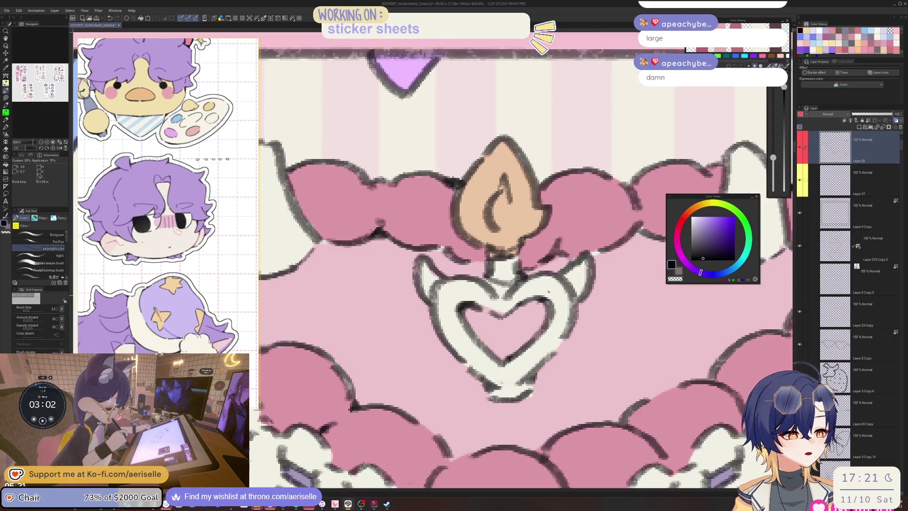
{"action": "scroll", "coordinate": [429, 307], "scroll_direction": "down", "scroll_amount": 5}
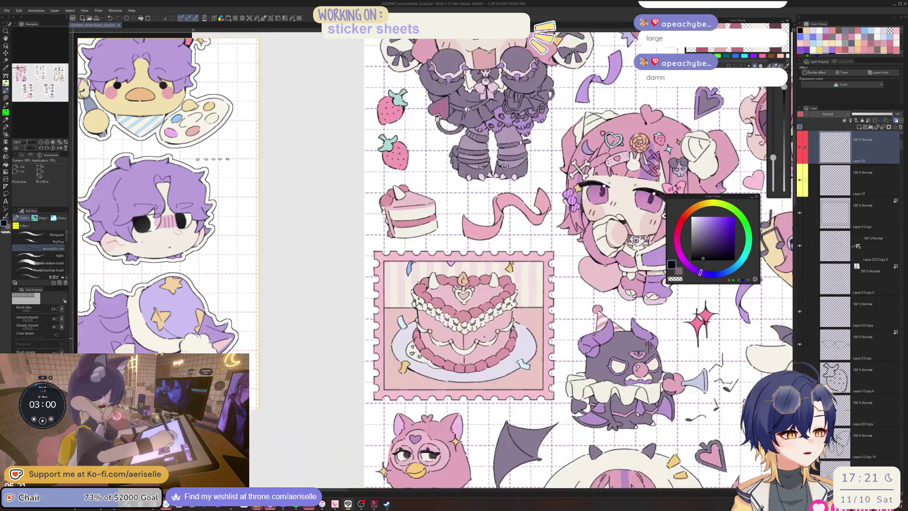
{"action": "scroll", "coordinate": [453, 307], "scroll_direction": "up", "scroll_amount": 4}
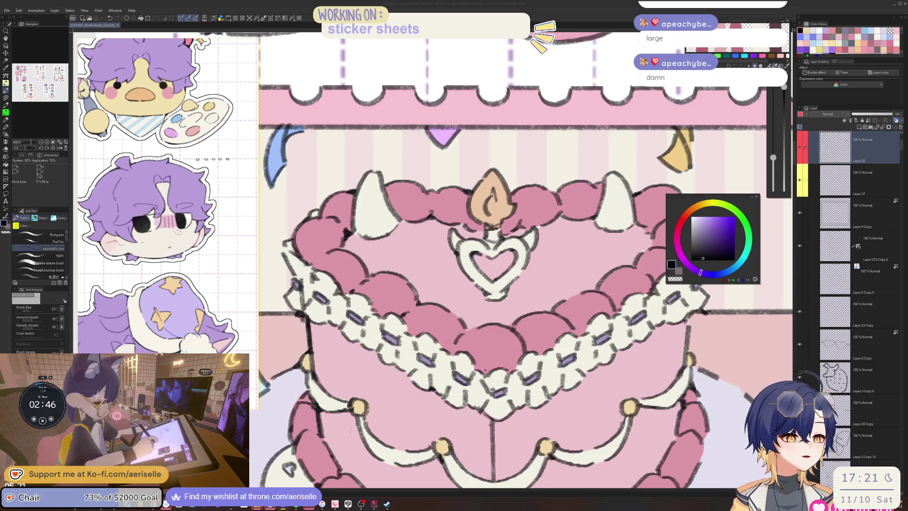
{"action": "left_click", "coordinate": [512, 329]}
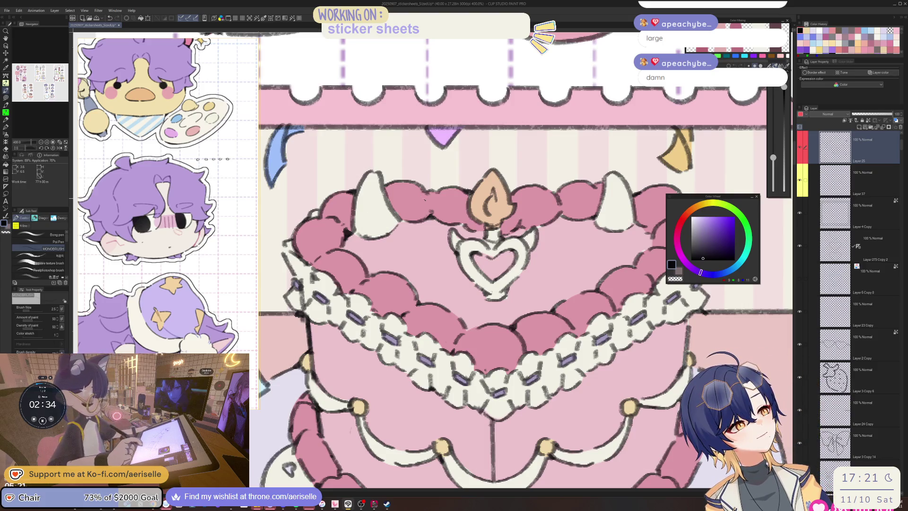
{"action": "key", "text": "ctrl+minus"}
{"action": "key", "text": "ctrl+minus"}
{"action": "key", "text": "ctrl+minus"}
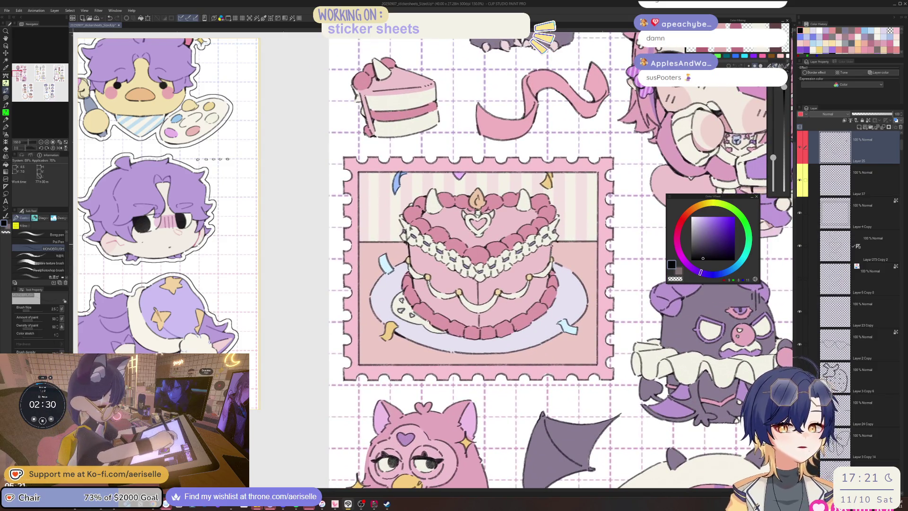
Zoom into the cake stamp and redraw the dark dividing line behind the cake
{"action": "scroll", "coordinate": [554, 246], "scroll_direction": "up", "scroll_amount": 3}
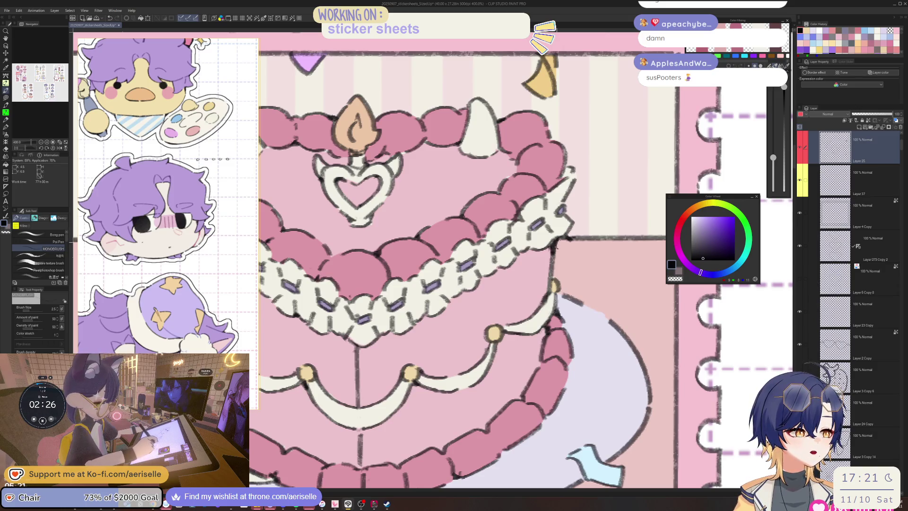
{"action": "scroll", "coordinate": [554, 246], "scroll_direction": "down", "scroll_amount": 4}
{"action": "scroll", "coordinate": [517, 245], "scroll_direction": "down", "scroll_amount": 2}
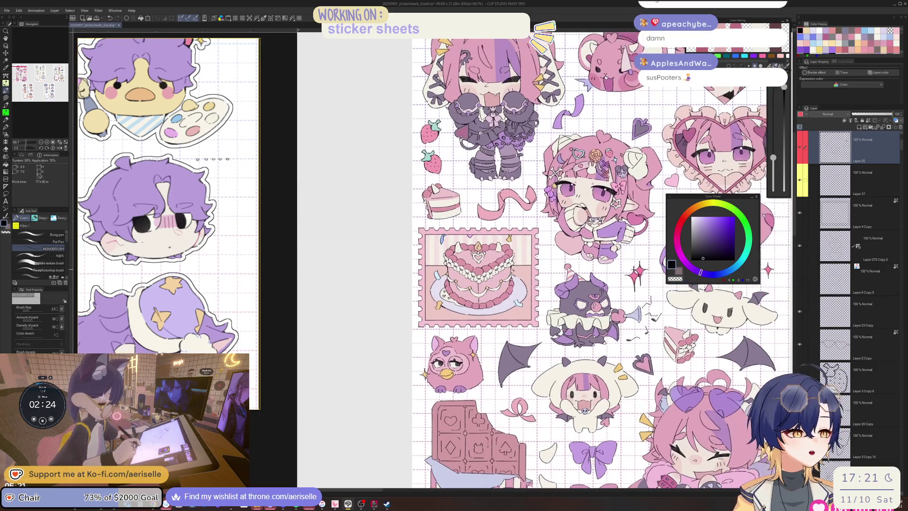
{"action": "scroll", "coordinate": [517, 246], "scroll_direction": "up", "scroll_amount": 5}
{"action": "scroll", "coordinate": [510, 267], "scroll_direction": "up", "scroll_amount": 4}
{"action": "key", "text": "o"}
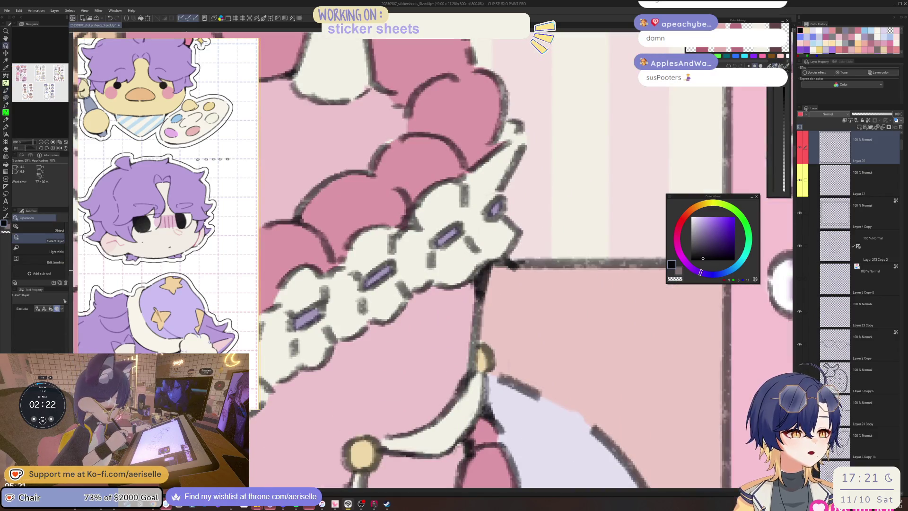
{"action": "key", "text": "e"}
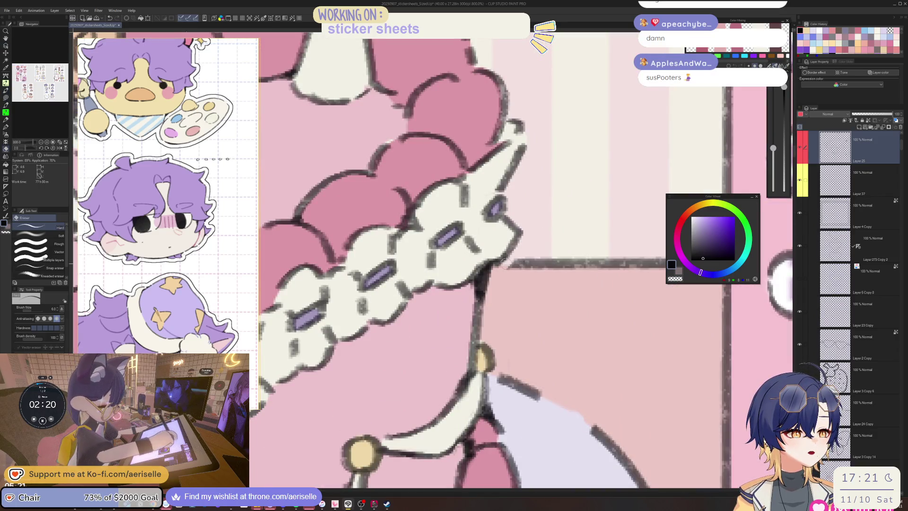
{"action": "key", "text": "p"}
{"action": "left_click_drag", "start_coordinate": [495, 264], "coordinate": [547, 263]}
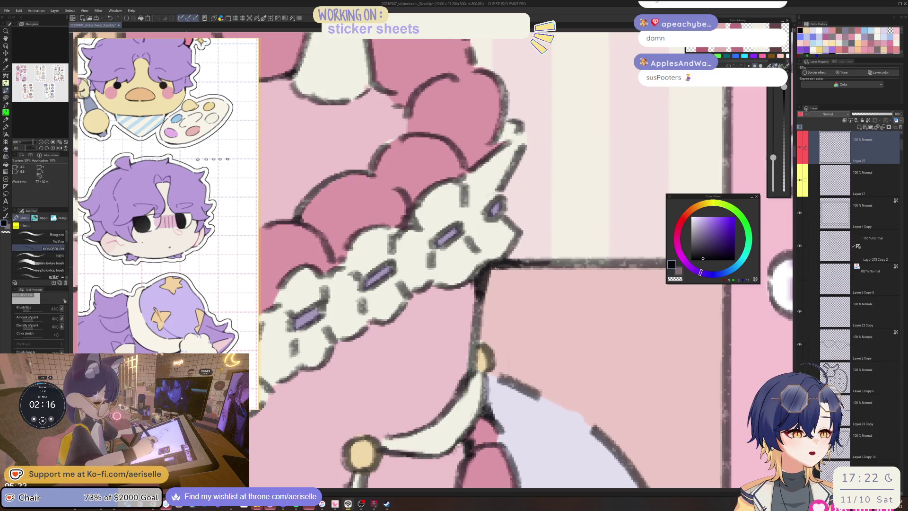
Retrace the stamp's horizontal dividing line beside the cake with the MONOBRUSH pen
{"action": "scroll", "coordinate": [504, 263], "scroll_direction": "down", "scroll_amount": 6}
{"action": "scroll", "coordinate": [513, 282], "scroll_direction": "up", "scroll_amount": 6}
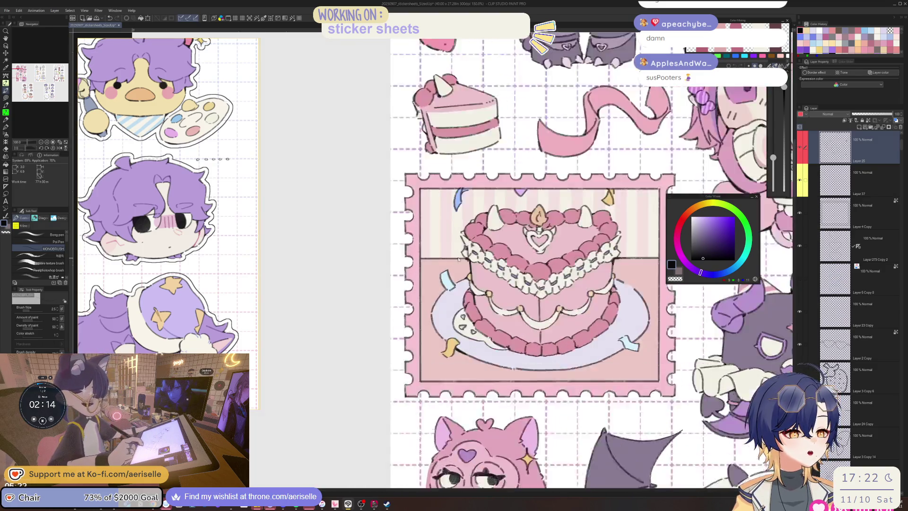
{"action": "key", "text": "e"}
{"action": "key", "text": "p"}
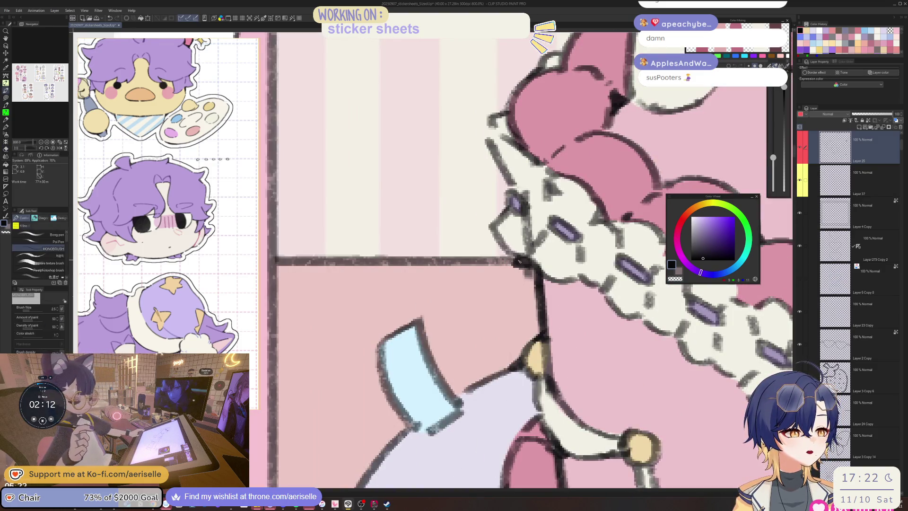
{"action": "left_click_drag", "start_coordinate": [451, 260], "coordinate": [521, 260]}
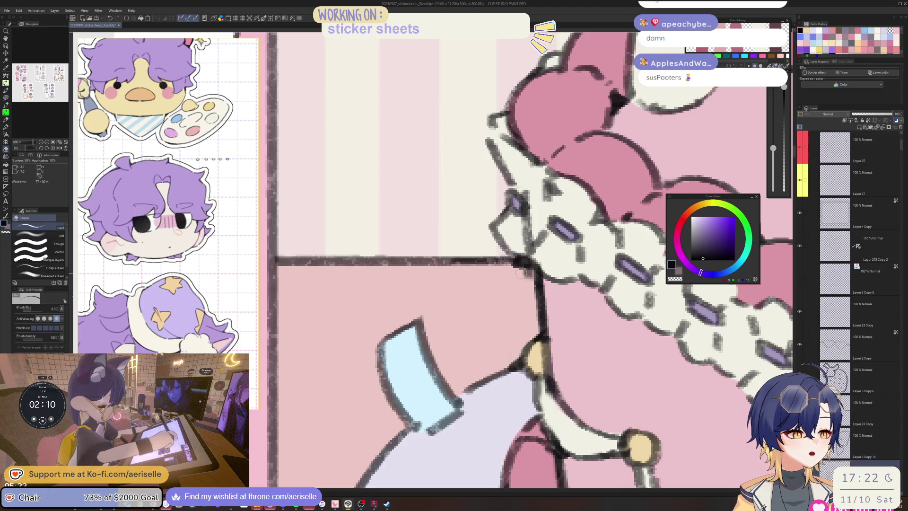
Select Layer 26 from the canvas and ink a short outline on the cake's lower tier
{"action": "key", "text": "u"}
{"action": "key", "text": "o"}
{"action": "left_click", "coordinate": [502, 259]}
{"action": "scroll", "coordinate": [502, 259], "scroll_direction": "down", "scroll_amount": 6}
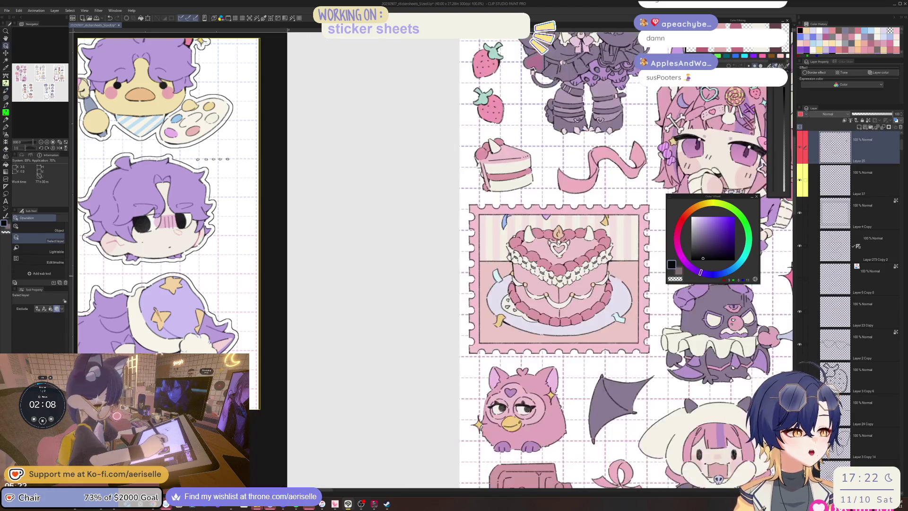
{"action": "scroll", "coordinate": [537, 258], "scroll_direction": "down", "scroll_amount": 1}
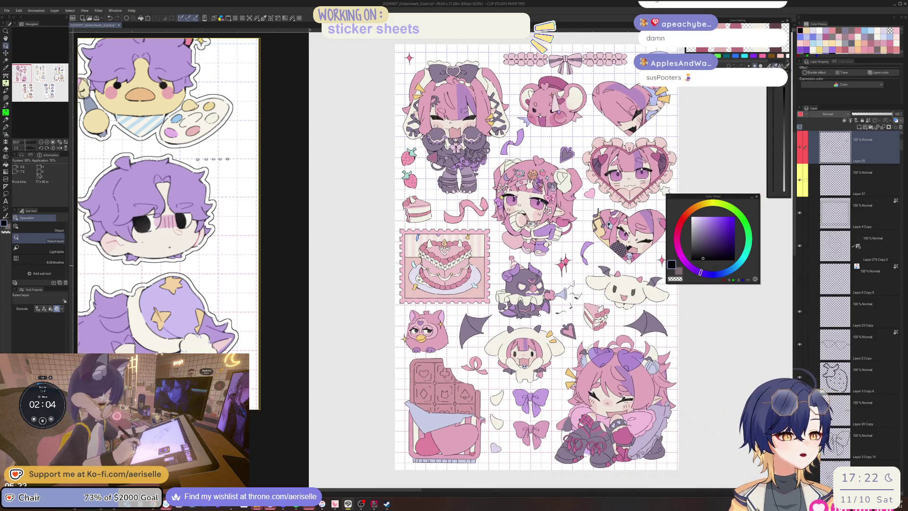
{"action": "scroll", "coordinate": [453, 274], "scroll_direction": "up", "scroll_amount": 5}
{"action": "key", "text": "p"}
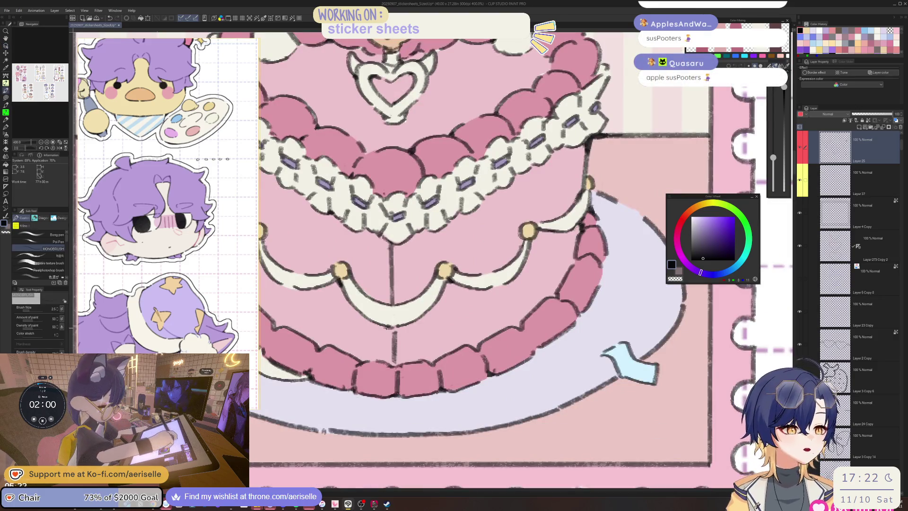
{"action": "left_click_drag", "start_coordinate": [380, 326], "coordinate": [403, 328]}
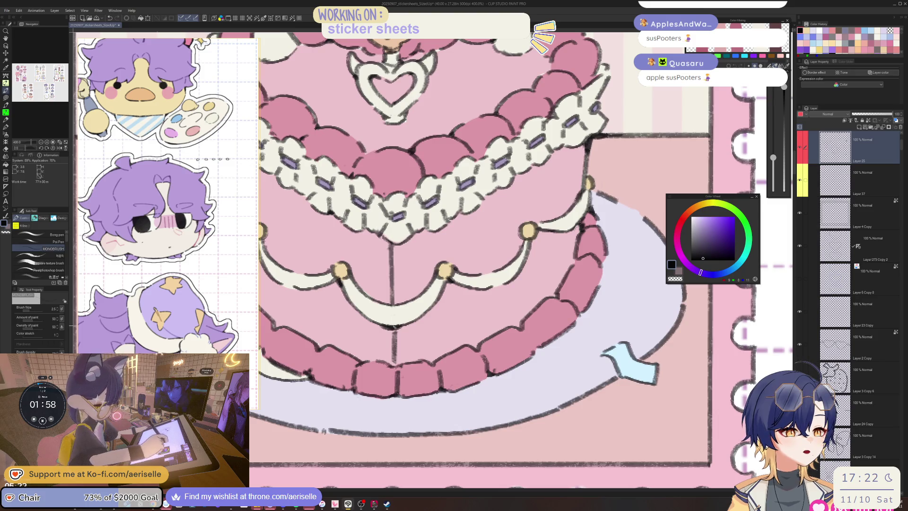
{"action": "key", "text": "e"}
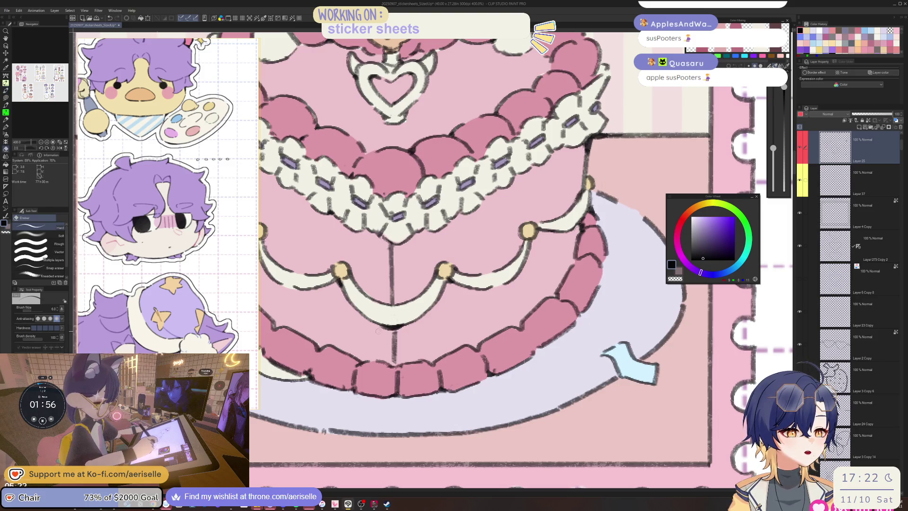
{"action": "key", "text": "p"}
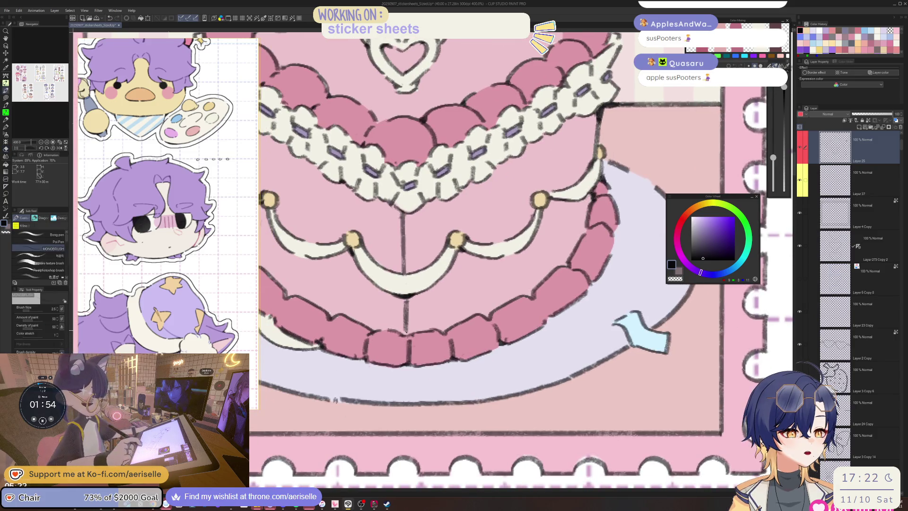
{"action": "scroll", "coordinate": [515, 260], "scroll_direction": "down", "scroll_amount": 10}
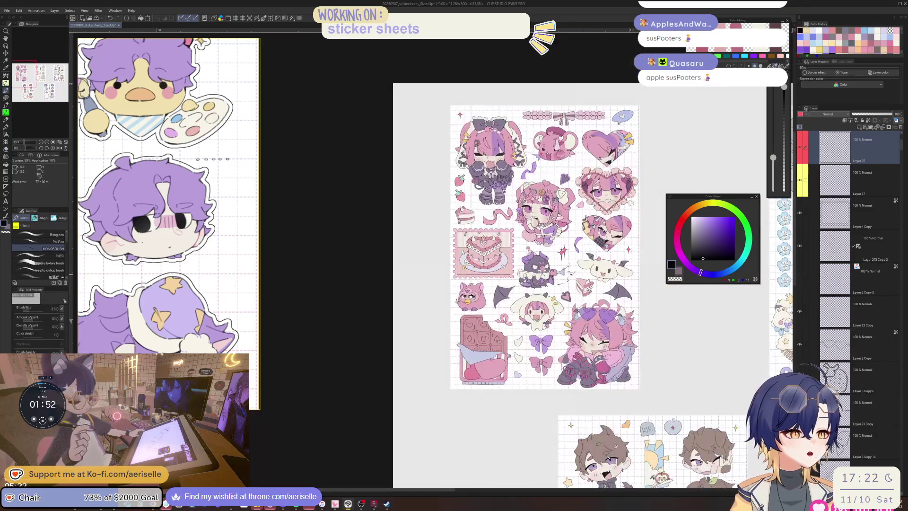
{"action": "scroll", "coordinate": [516, 260], "scroll_direction": "up", "scroll_amount": 2}
{"action": "scroll", "coordinate": [503, 263], "scroll_direction": "up", "scroll_amount": 1}
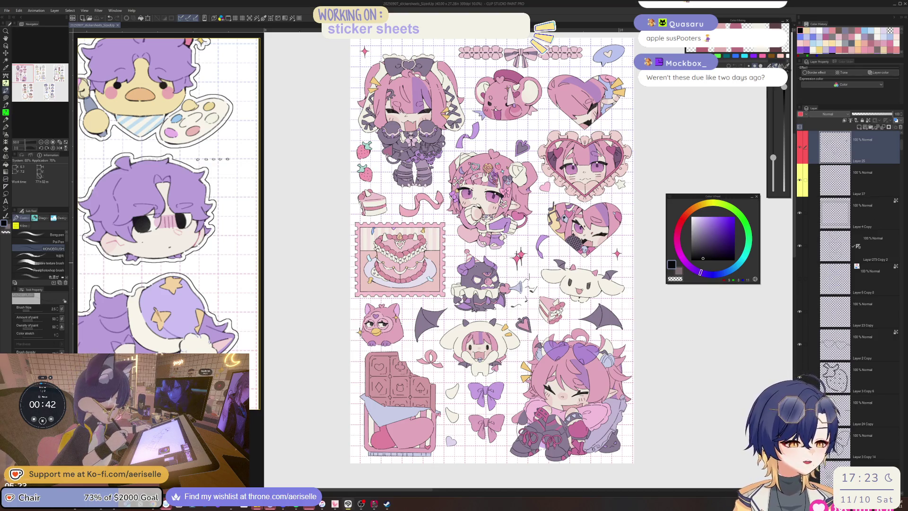
{"action": "scroll", "coordinate": [467, 261], "scroll_direction": "up", "scroll_amount": 5}
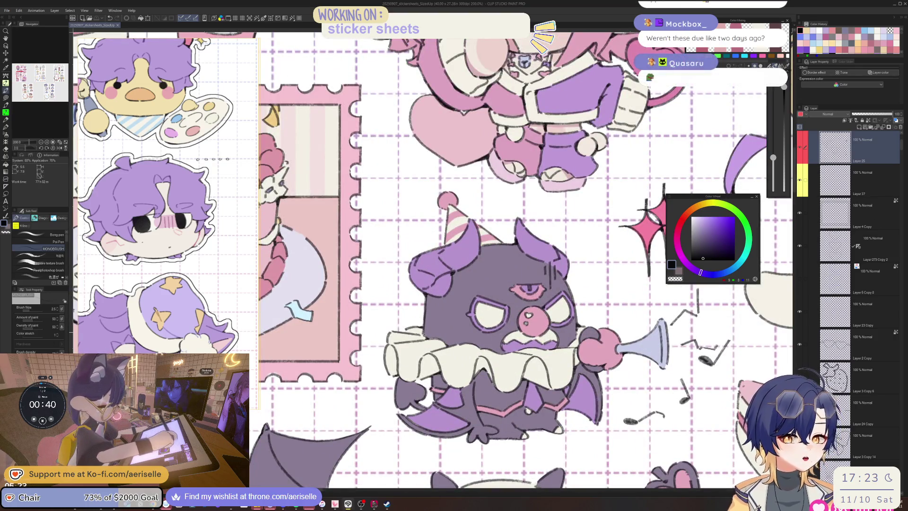
Ink a line on the clown-demon's outline and the party hat's right edge
{"action": "scroll", "coordinate": [424, 333], "scroll_direction": "up", "scroll_amount": 2}
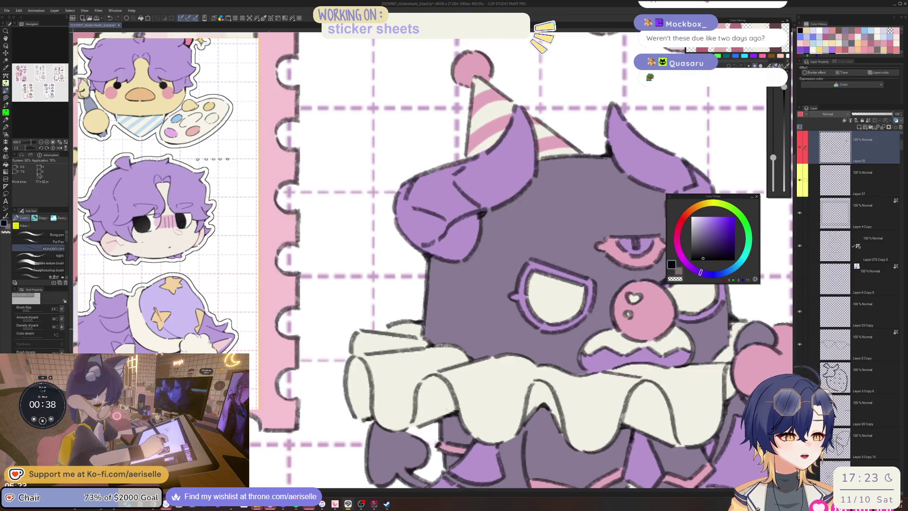
{"action": "left_click_drag", "start_coordinate": [423, 321], "coordinate": [429, 261]}
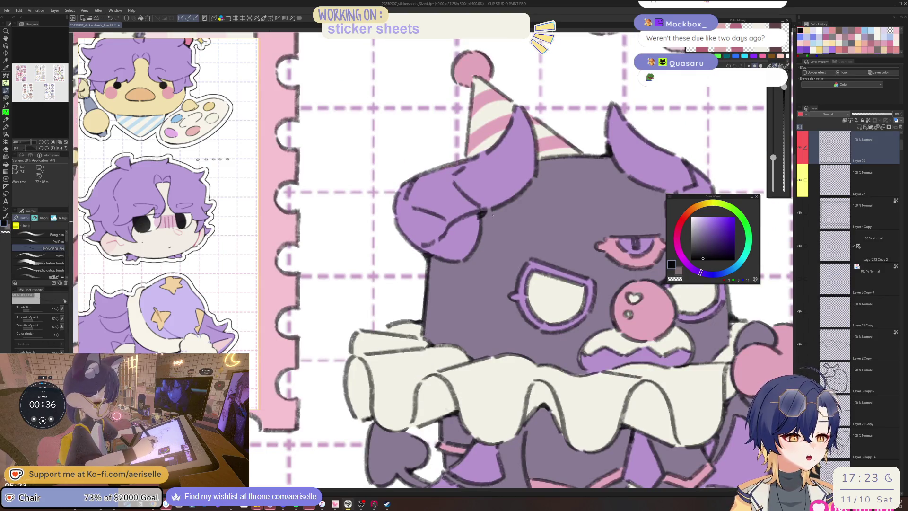
{"action": "scroll", "coordinate": [486, 153], "scroll_direction": "down", "scroll_amount": 4}
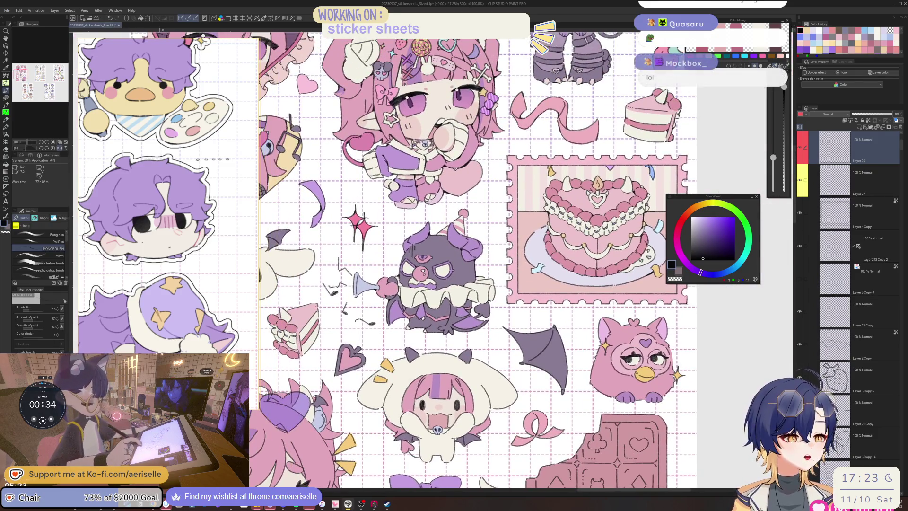
{"action": "scroll", "coordinate": [441, 187], "scroll_direction": "up", "scroll_amount": 5}
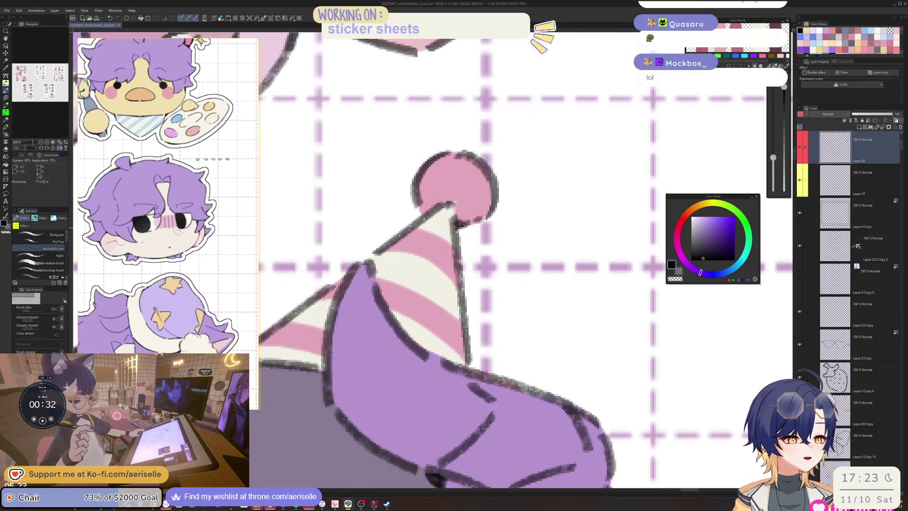
{"action": "mouse_move", "coordinate": [461, 261]}
{"action": "left_mouse_down"}
{"action": "mouse_move", "coordinate": [456, 227]}
{"action": "mouse_move", "coordinate": [462, 284]}
{"action": "left_mouse_up"}
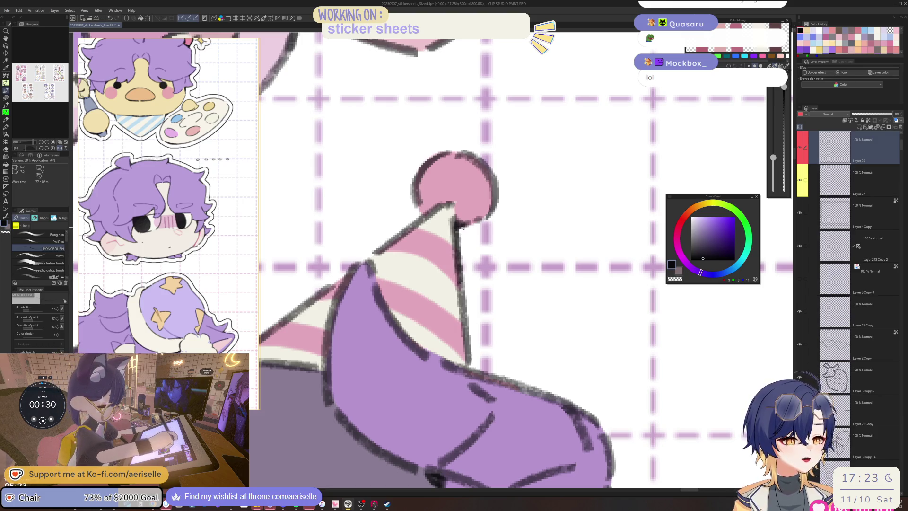
Bring the clown-demon's left side into view and thicken its left outline
{"action": "scroll", "coordinate": [547, 89], "scroll_direction": "down", "scroll_amount": 5}
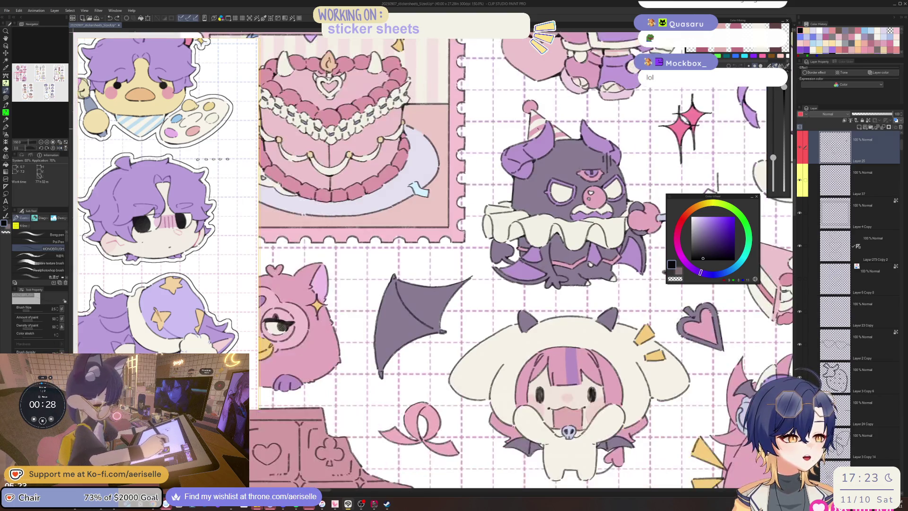
{"action": "scroll", "coordinate": [524, 122], "scroll_direction": "up", "scroll_amount": 3}
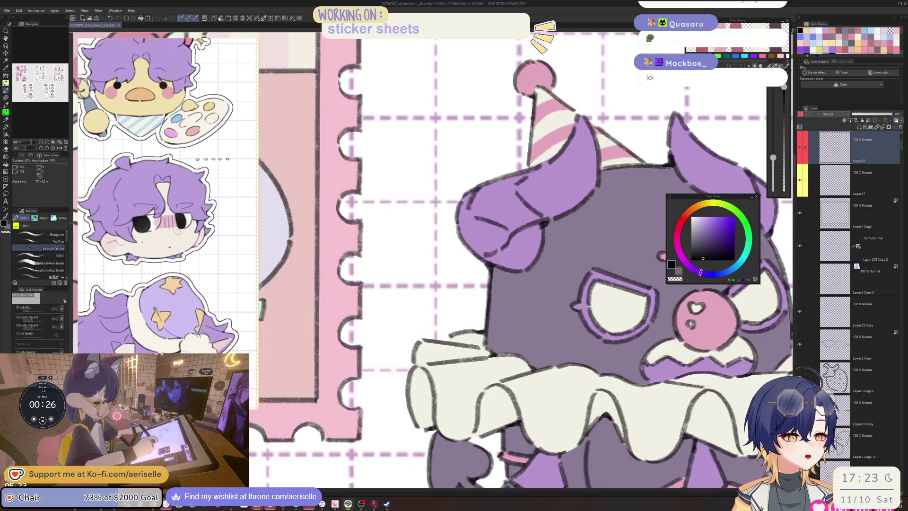
{"action": "scroll", "coordinate": [567, 197], "scroll_direction": "down", "scroll_amount": 3}
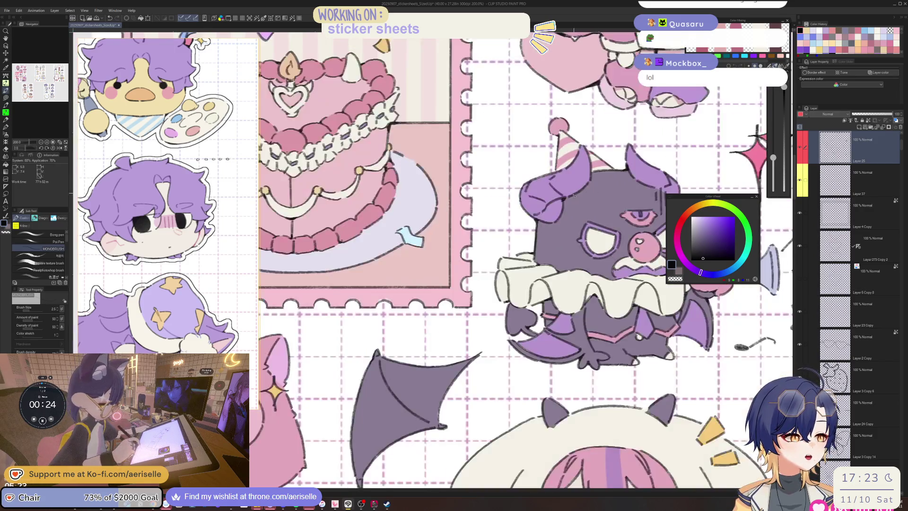
{"action": "scroll", "coordinate": [567, 198], "scroll_direction": "up", "scroll_amount": 3}
{"action": "scroll", "coordinate": [568, 198], "scroll_direction": "down", "scroll_amount": 4}
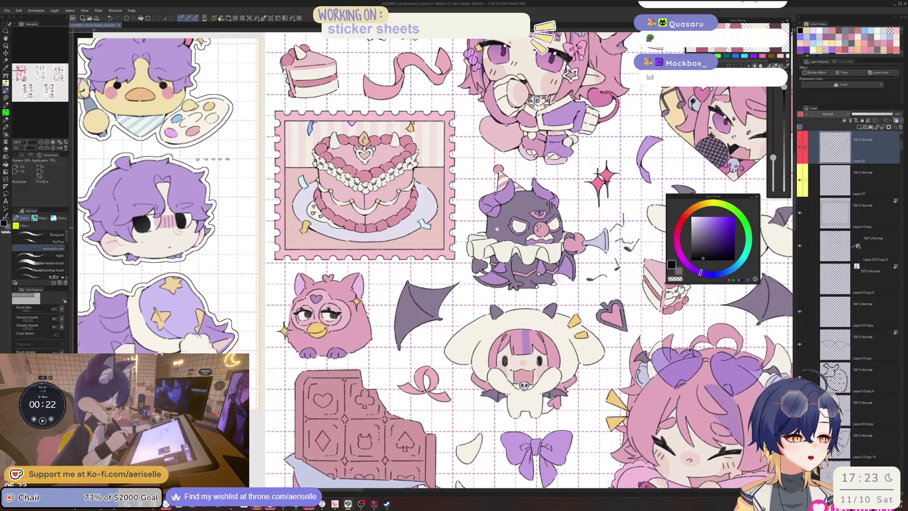
{"action": "scroll", "coordinate": [501, 228], "scroll_direction": "up", "scroll_amount": 6}
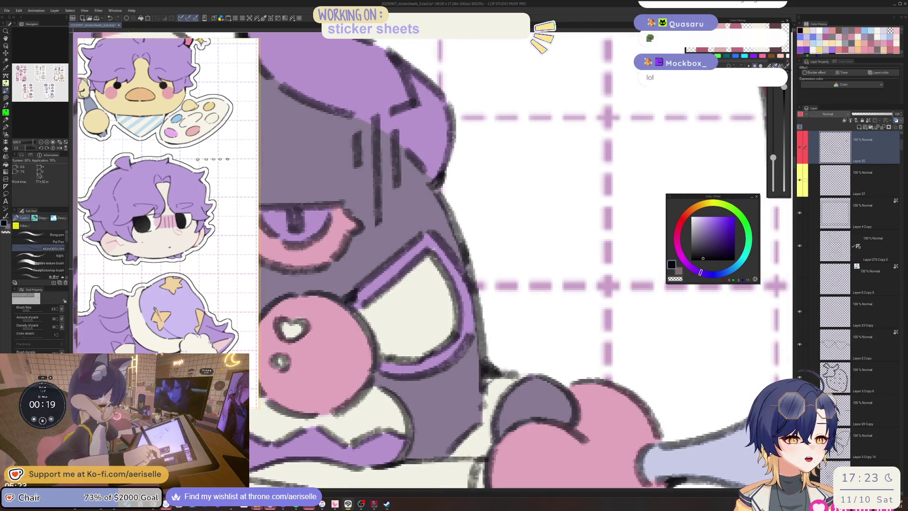
{"action": "left_click_drag", "start_coordinate": [465, 274], "coordinate": [749, 274]}
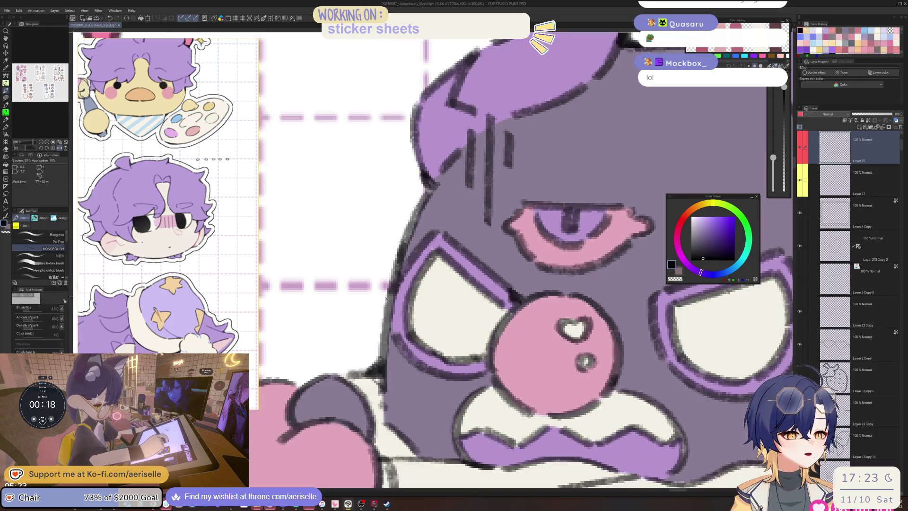
{"action": "left_click_drag", "start_coordinate": [386, 297], "coordinate": [382, 362]}
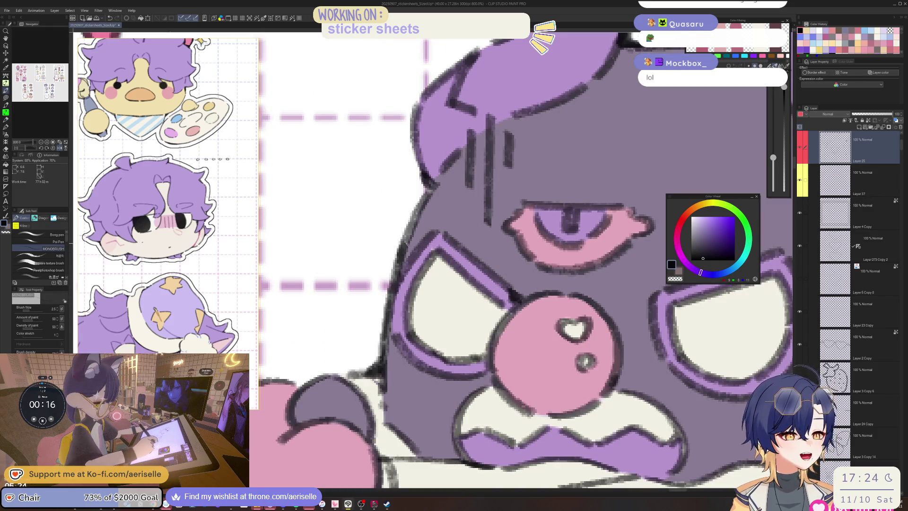
{"action": "left_click_drag", "start_coordinate": [410, 234], "coordinate": [403, 247]}
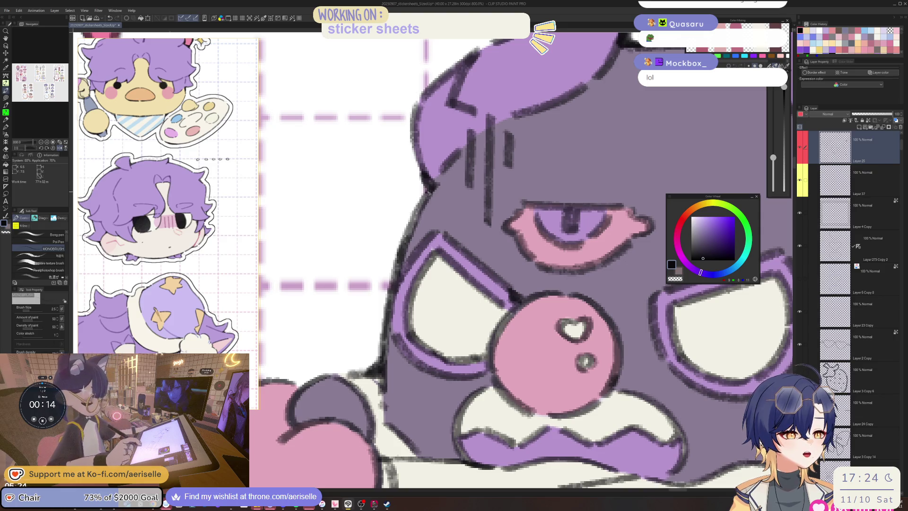
Flip the canvas view horizontally to check the bat clown sticker reversed
{"action": "scroll", "coordinate": [456, 142], "scroll_direction": "down", "scroll_amount": 5}
{"action": "scroll", "coordinate": [474, 221], "scroll_direction": "up", "scroll_amount": 4}
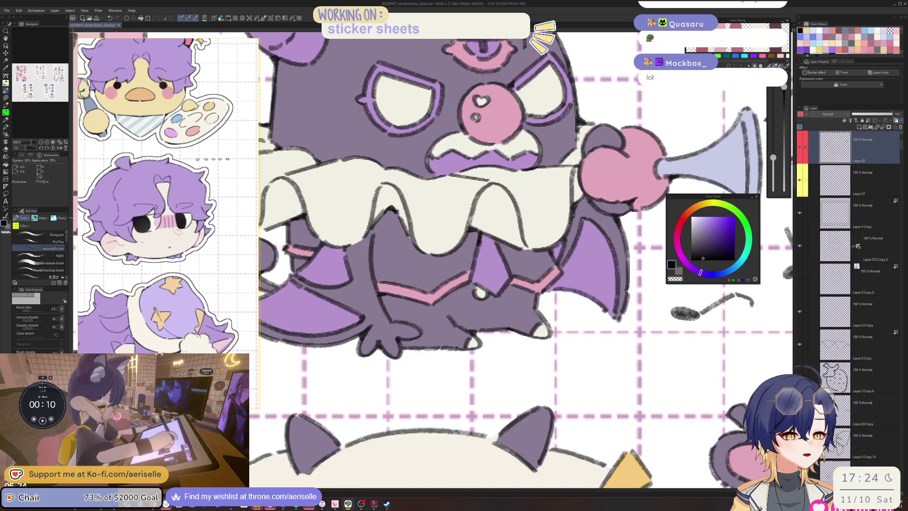
{"action": "key", "text": "h"}
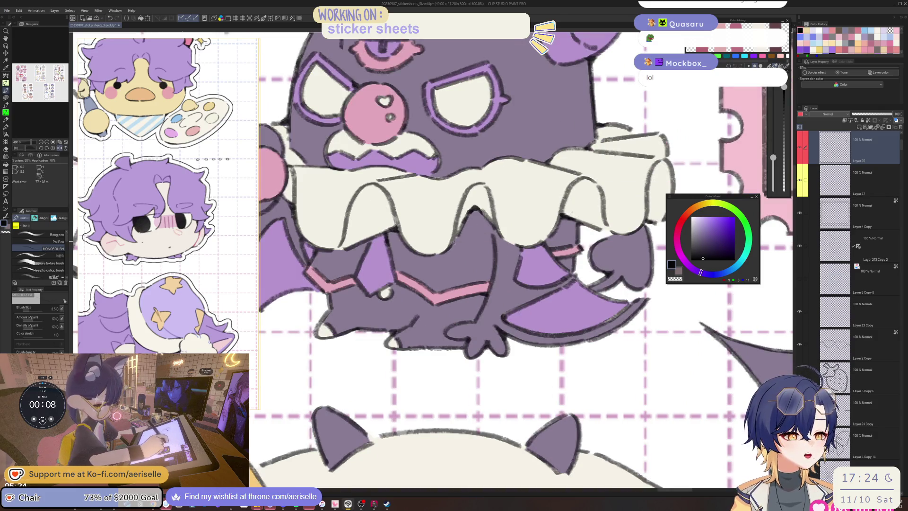
{"action": "key", "text": "h"}
{"action": "scroll", "coordinate": [440, 222], "scroll_direction": "down", "scroll_amount": 4}
{"action": "scroll", "coordinate": [426, 208], "scroll_direction": "up", "scroll_amount": 4}
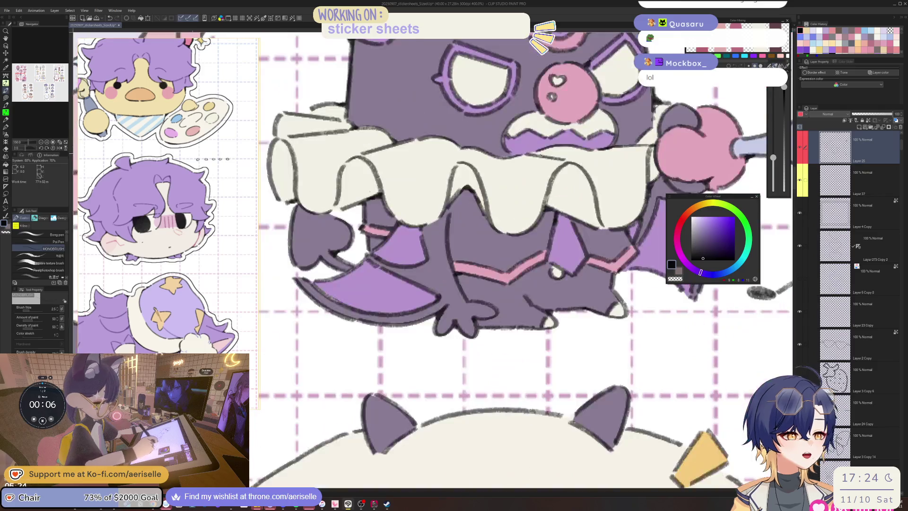
{"action": "key", "text": "h"}
{"action": "scroll", "coordinate": [405, 193], "scroll_direction": "down", "scroll_amount": 1}
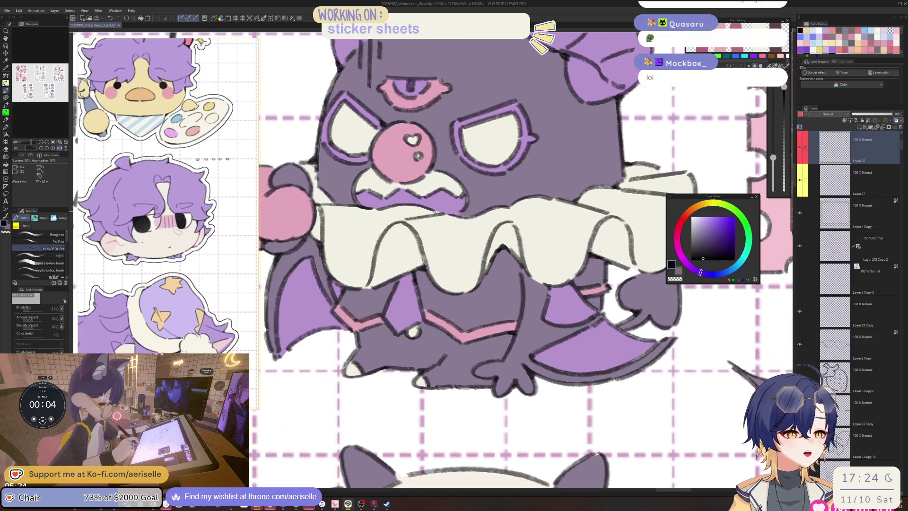
{"action": "scroll", "coordinate": [494, 151], "scroll_direction": "down", "scroll_amount": 2}
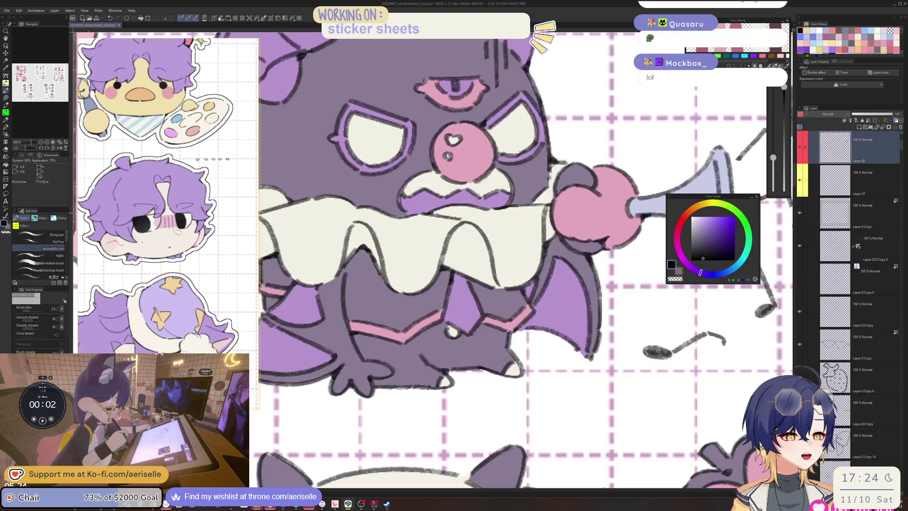
{"action": "scroll", "coordinate": [494, 151], "scroll_direction": "down", "scroll_amount": 2}
{"action": "key", "text": "h"}
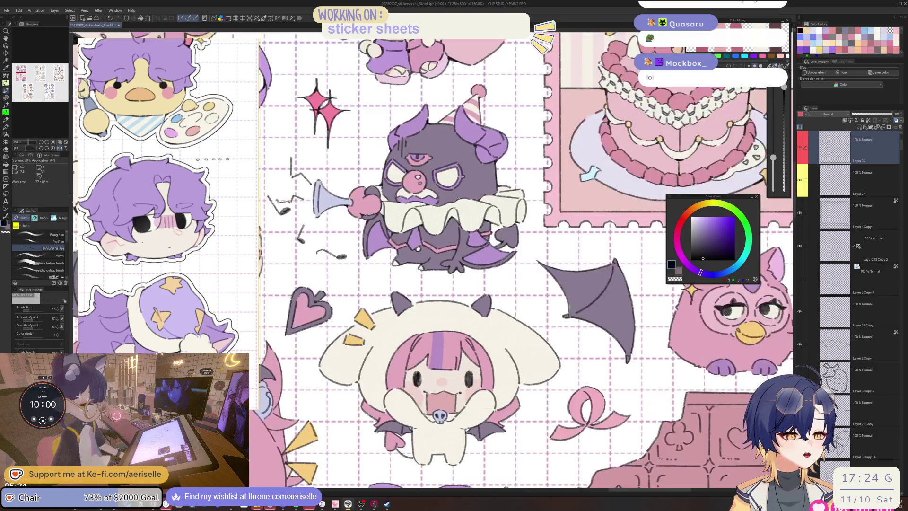
{"action": "scroll", "coordinate": [449, 226], "scroll_direction": "up", "scroll_amount": 5}
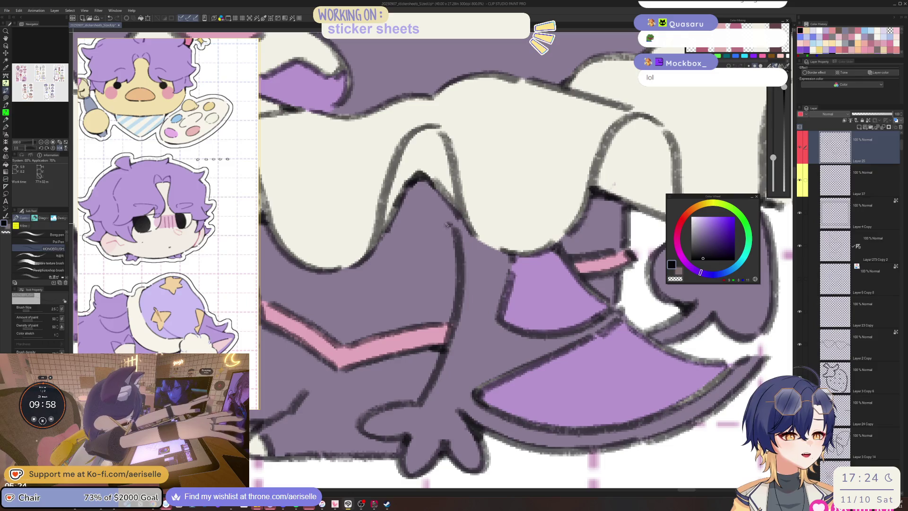
{"action": "scroll", "coordinate": [449, 226], "scroll_direction": "down", "scroll_amount": 6}
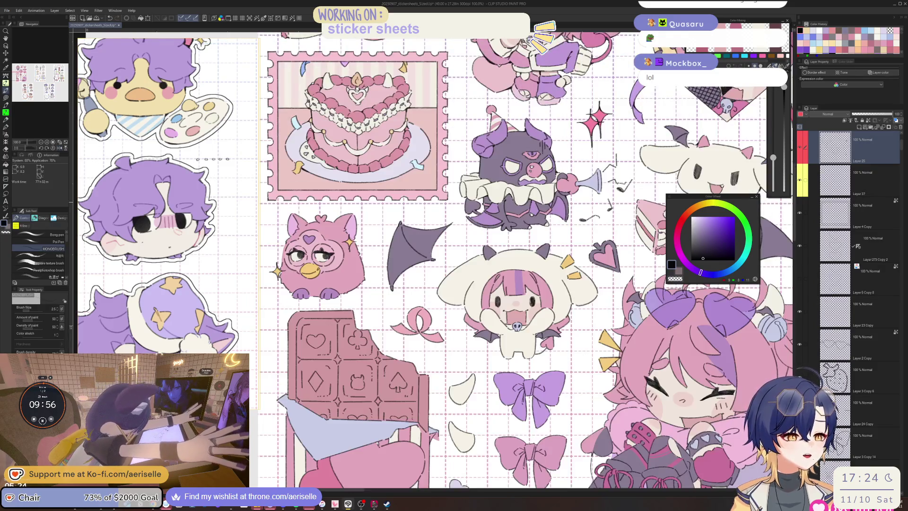
{"action": "scroll", "coordinate": [507, 198], "scroll_direction": "up", "scroll_amount": 5}
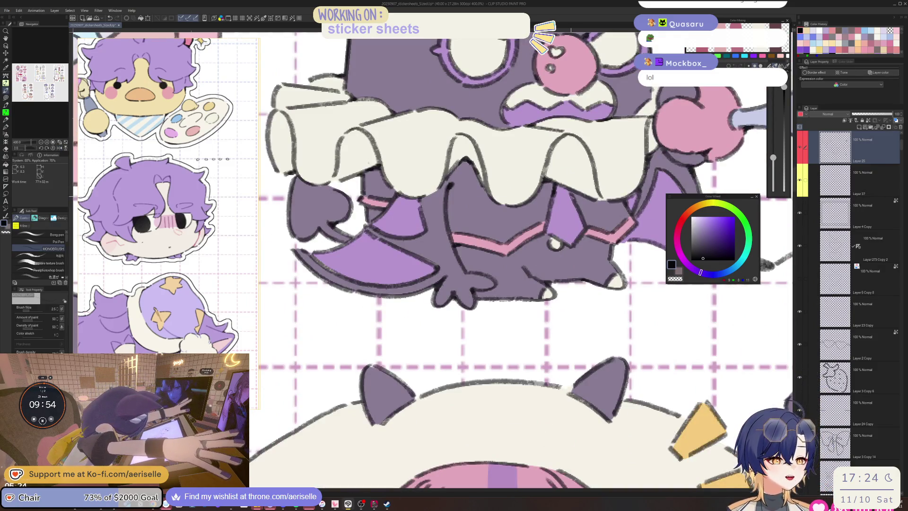
{"action": "scroll", "coordinate": [573, 196], "scroll_direction": "down", "scroll_amount": 5}
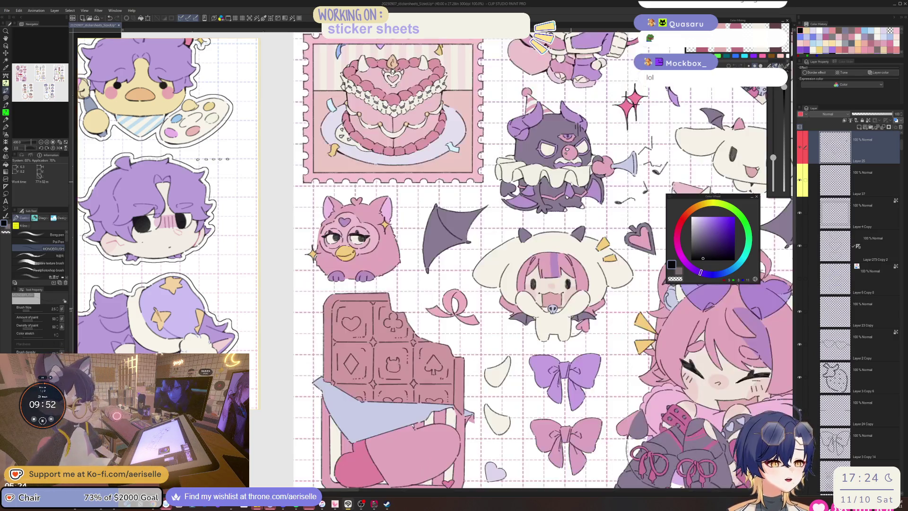
{"action": "left_click_drag", "start_coordinate": [597, 233], "coordinate": [575, 284]}
{"action": "left_click_drag", "start_coordinate": [433, 340], "coordinate": [470, 279]}
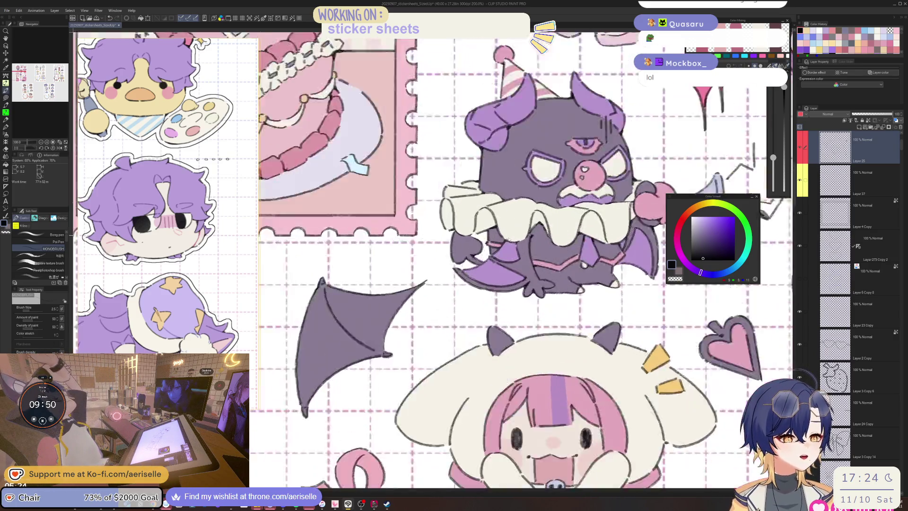
{"action": "scroll", "coordinate": [470, 279], "scroll_direction": "up", "scroll_amount": 5}
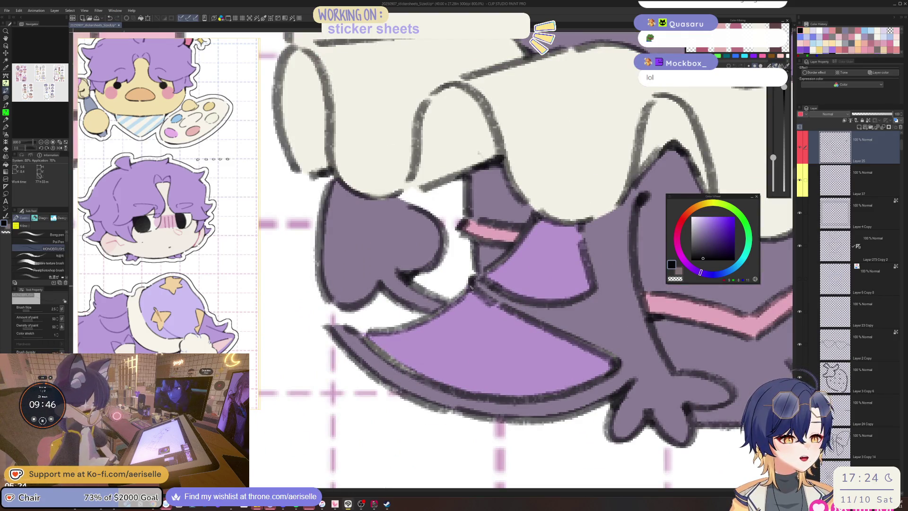
{"action": "scroll", "coordinate": [471, 294], "scroll_direction": "down", "scroll_amount": 4}
{"action": "scroll", "coordinate": [473, 296], "scroll_direction": "up", "scroll_amount": 4}
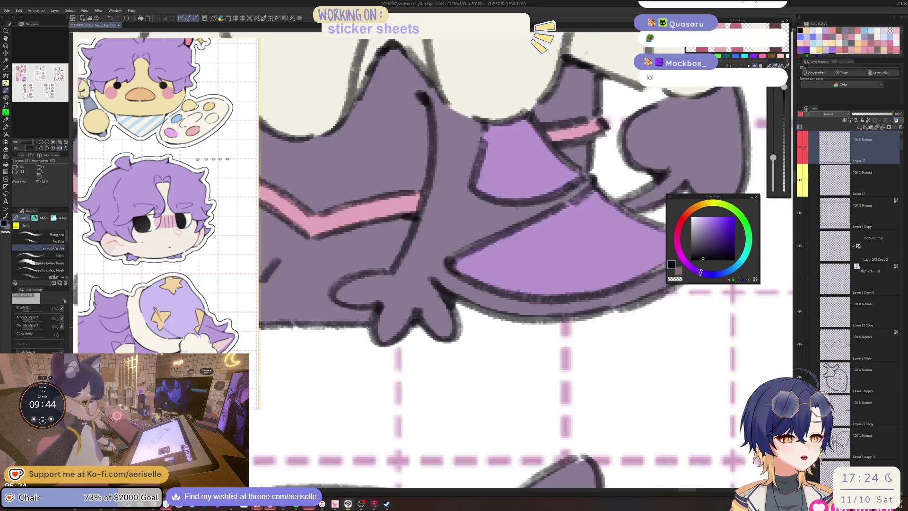
{"action": "scroll", "coordinate": [362, 326], "scroll_direction": "down", "scroll_amount": 5}
{"action": "scroll", "coordinate": [472, 260], "scroll_direction": "down", "scroll_amount": 2}
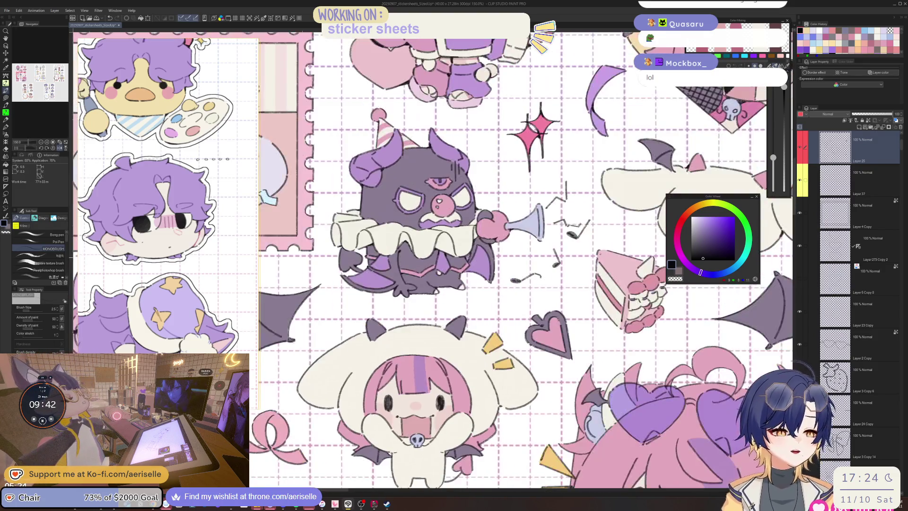
{"action": "scroll", "coordinate": [500, 246], "scroll_direction": "up", "scroll_amount": 5}
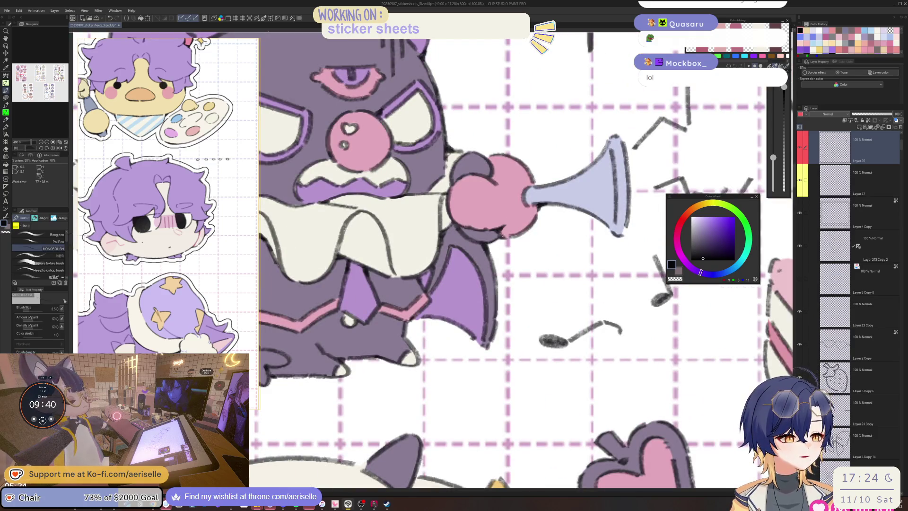
{"action": "scroll", "coordinate": [520, 234], "scroll_direction": "down", "scroll_amount": 5}
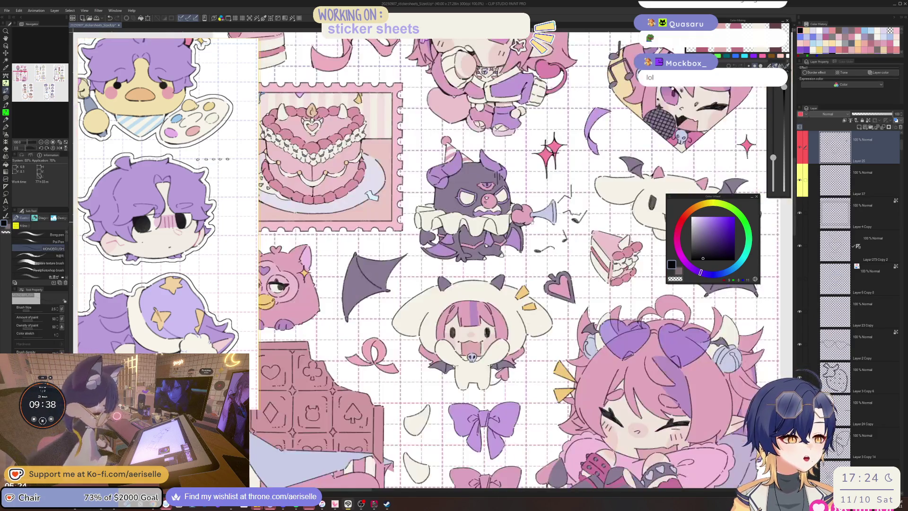
{"action": "scroll", "coordinate": [473, 237], "scroll_direction": "up", "scroll_amount": 1}
{"action": "scroll", "coordinate": [416, 208], "scroll_direction": "up", "scroll_amount": 5}
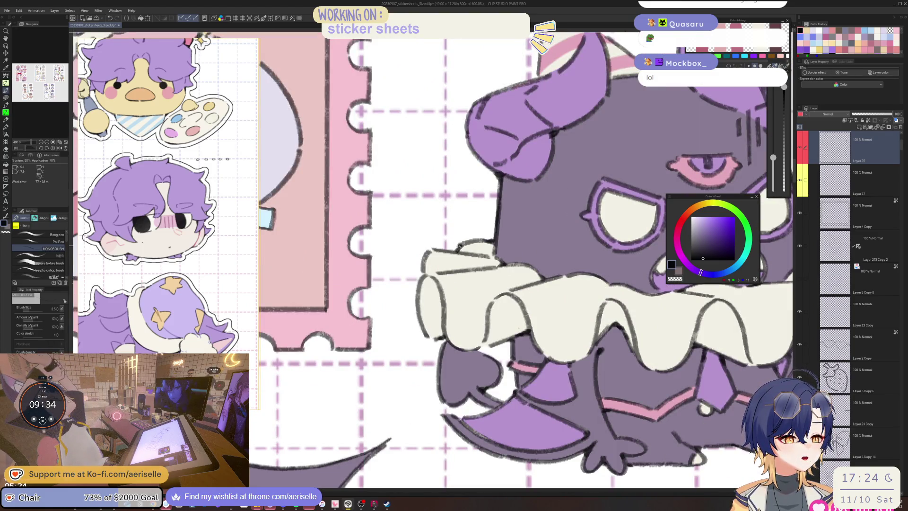
{"action": "scroll", "coordinate": [457, 247], "scroll_direction": "down", "scroll_amount": 5}
{"action": "left_click_drag", "start_coordinate": [457, 246], "coordinate": [601, 243]}
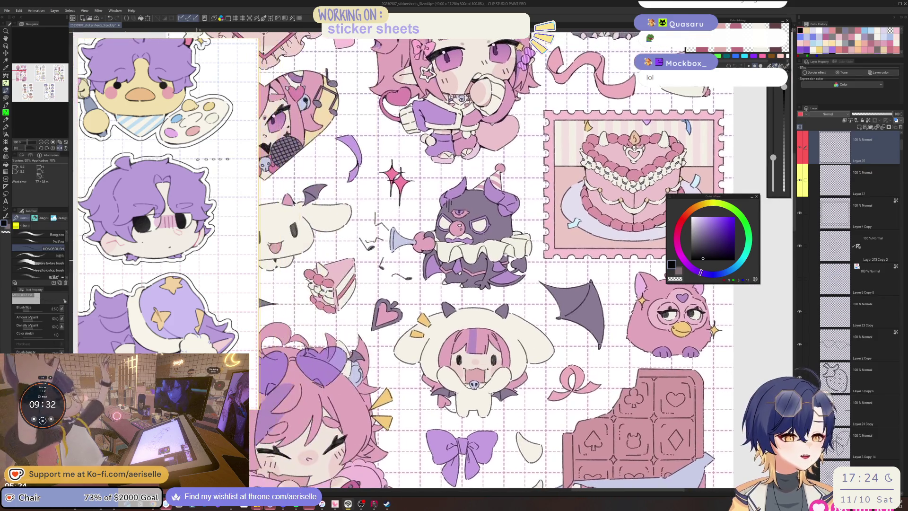
{"action": "scroll", "coordinate": [433, 224], "scroll_direction": "up", "scroll_amount": 5}
{"action": "scroll", "coordinate": [480, 278], "scroll_direction": "down", "scroll_amount": 7}
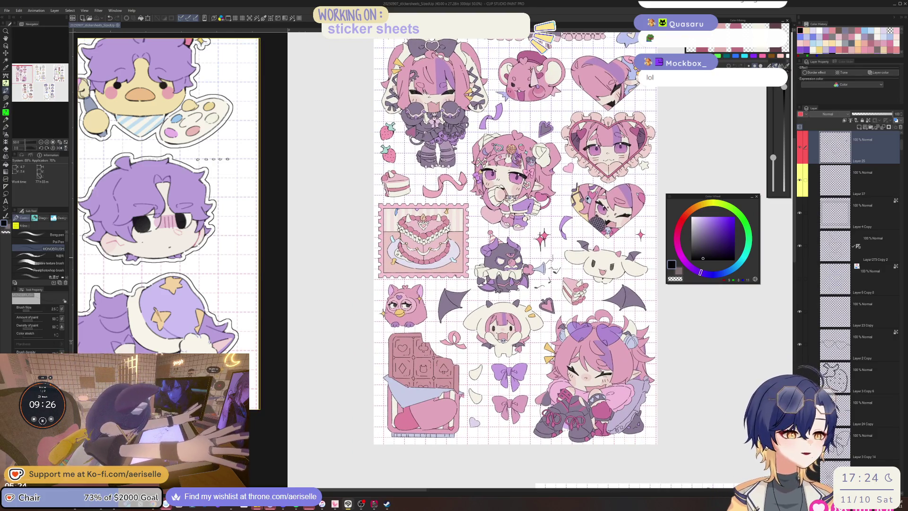
{"action": "scroll", "coordinate": [476, 274], "scroll_direction": "up", "scroll_amount": 5}
{"action": "scroll", "coordinate": [512, 227], "scroll_direction": "up", "scroll_amount": 3}
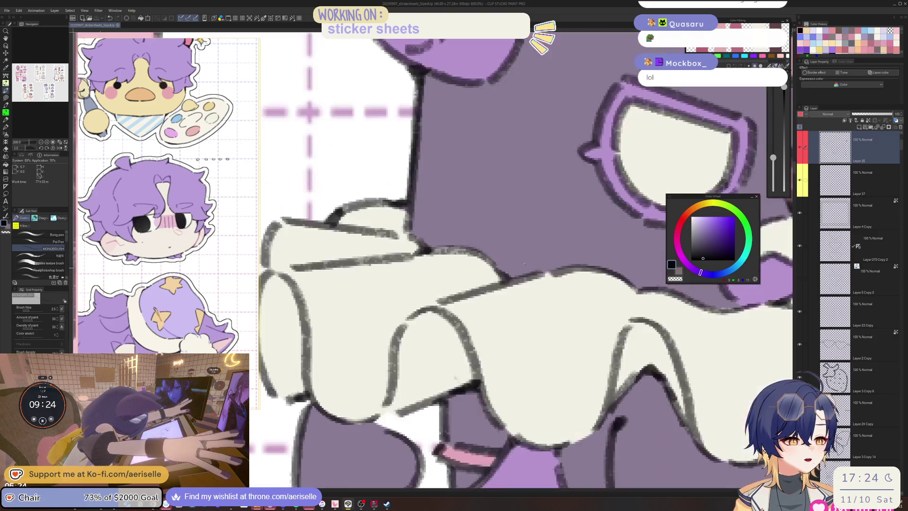
{"action": "scroll", "coordinate": [512, 227], "scroll_direction": "down", "scroll_amount": 3}
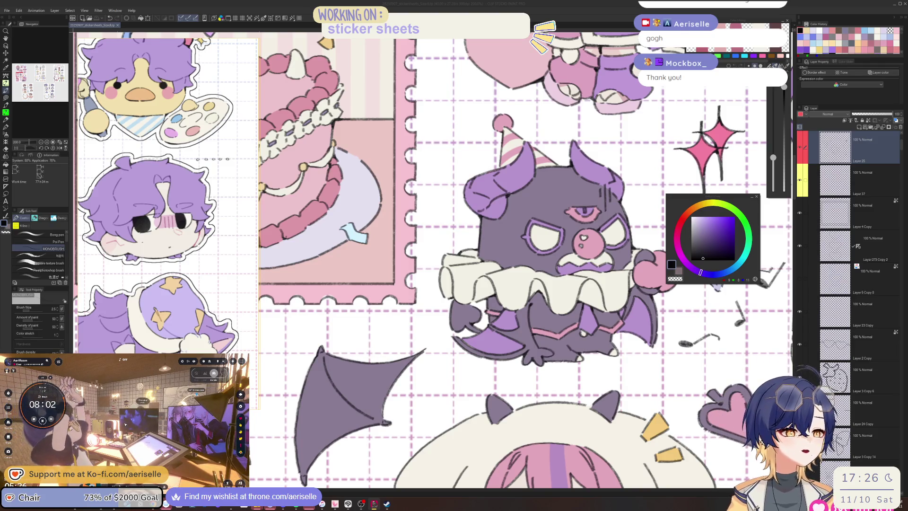
{"action": "left_click", "coordinate": [741, 194]}
{"action": "scroll", "coordinate": [490, 243], "scroll_direction": "down", "scroll_amount": 5}
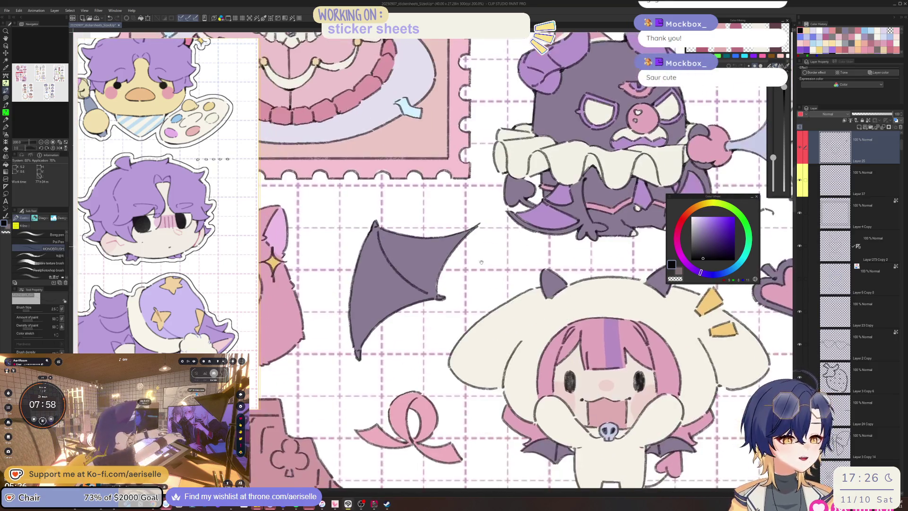
{"action": "scroll", "coordinate": [491, 243], "scroll_direction": "up", "scroll_amount": 4}
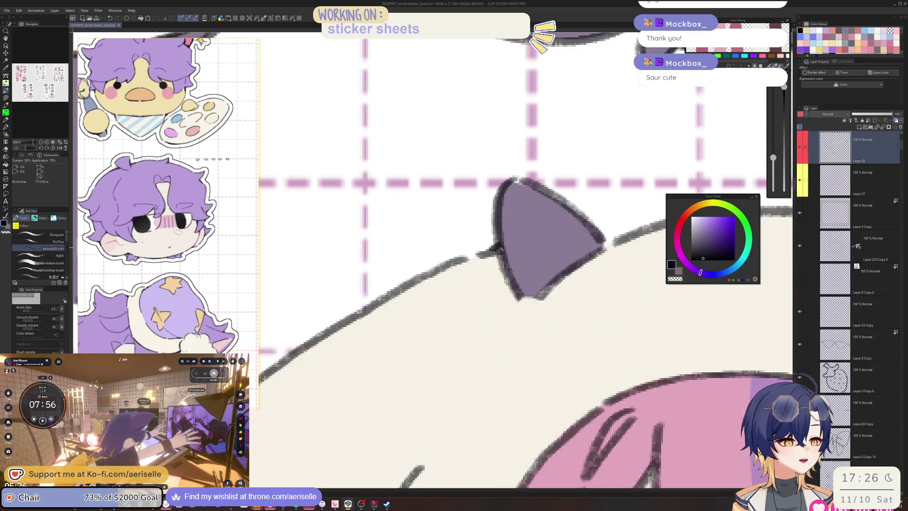
{"action": "scroll", "coordinate": [490, 243], "scroll_direction": "down", "scroll_amount": 6}
{"action": "scroll", "coordinate": [536, 317], "scroll_direction": "up", "scroll_amount": 4}
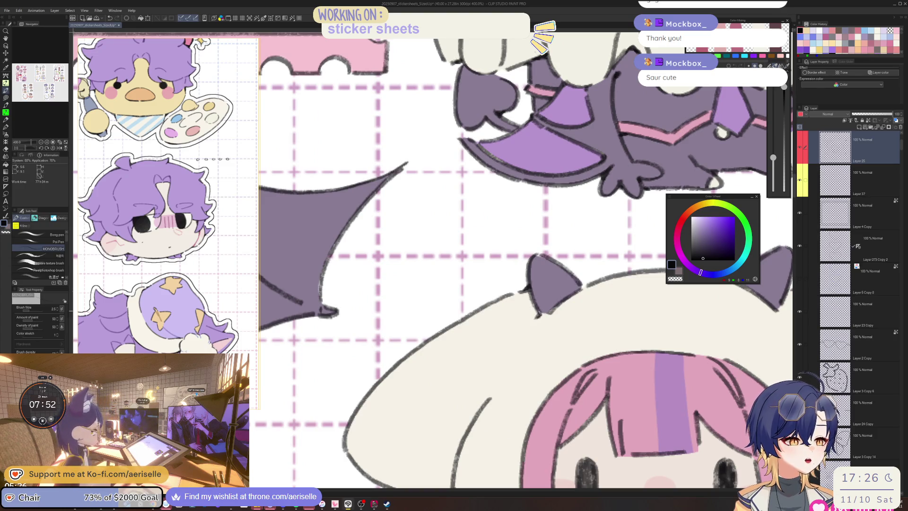
{"action": "scroll", "coordinate": [538, 315], "scroll_direction": "down", "scroll_amount": 4}
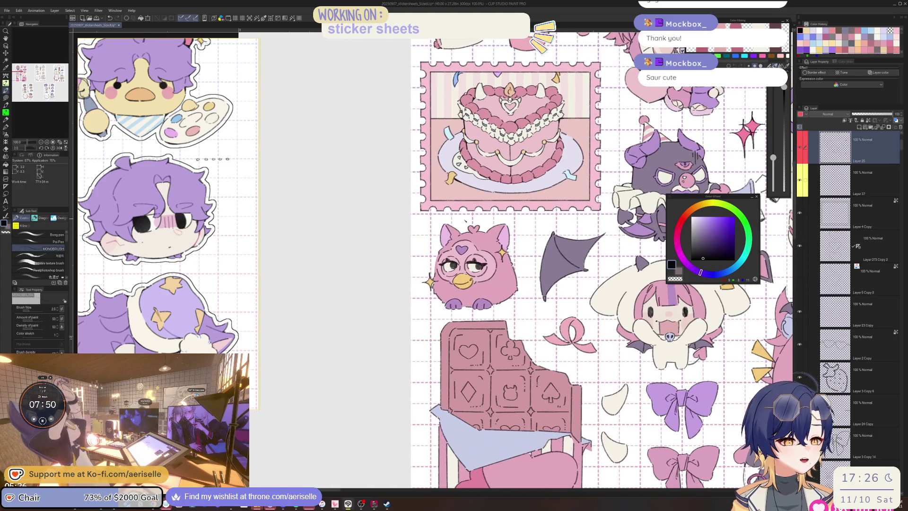
{"action": "scroll", "coordinate": [473, 321], "scroll_direction": "up", "scroll_amount": 4}
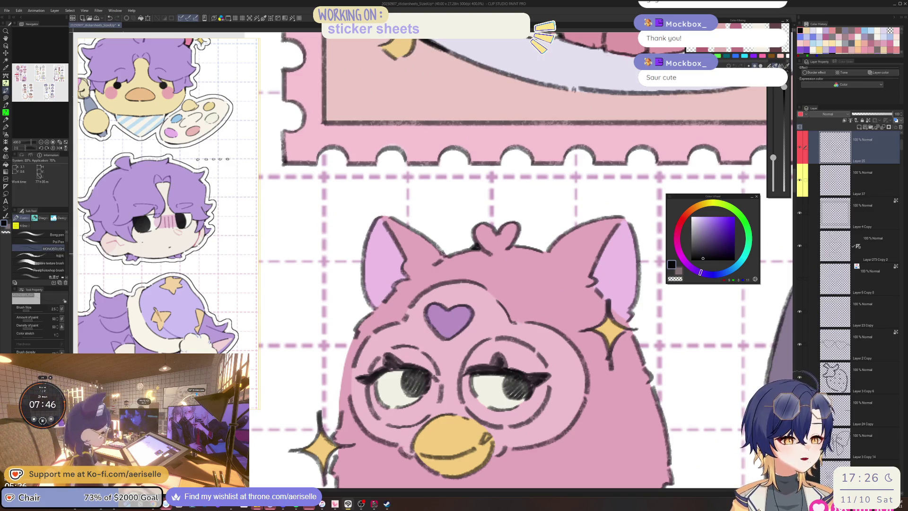
{"action": "scroll", "coordinate": [473, 284], "scroll_direction": "down", "scroll_amount": 4}
{"action": "scroll", "coordinate": [473, 283], "scroll_direction": "up", "scroll_amount": 4}
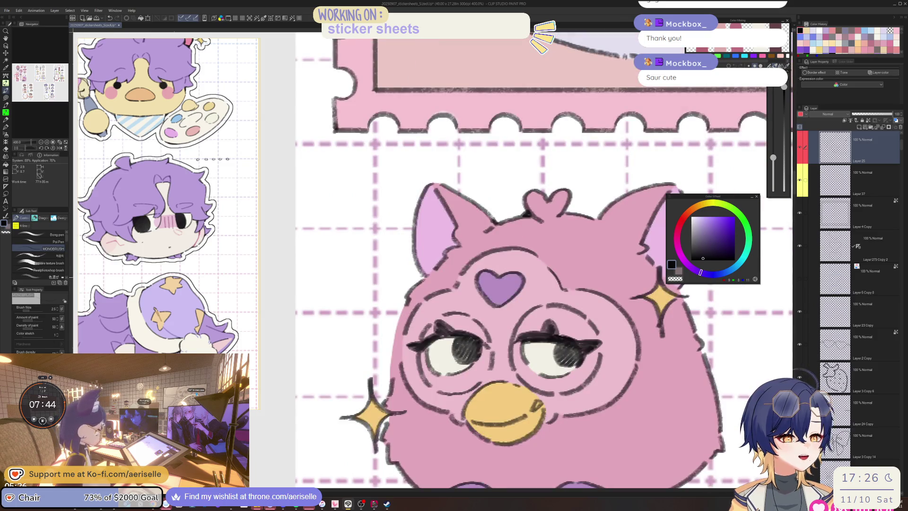
{"action": "scroll", "coordinate": [421, 278], "scroll_direction": "down", "scroll_amount": 4}
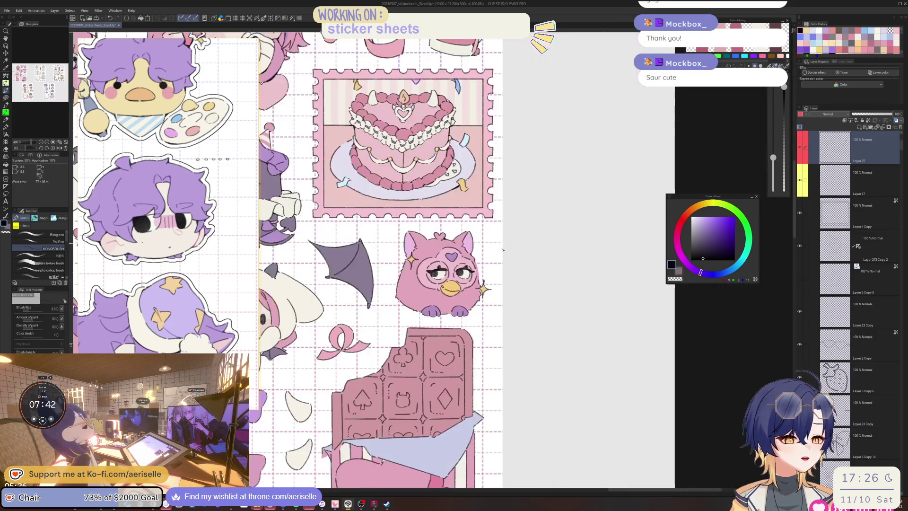
{"action": "scroll", "coordinate": [426, 276], "scroll_direction": "up", "scroll_amount": 4}
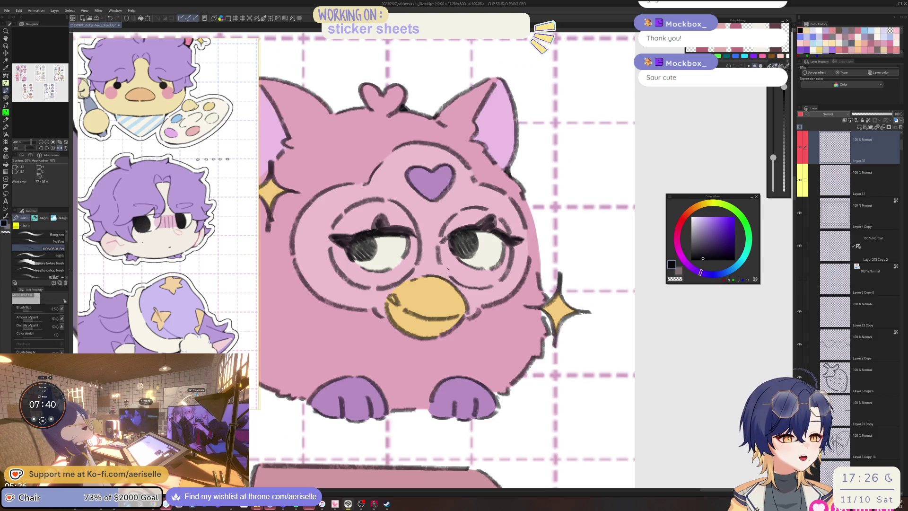